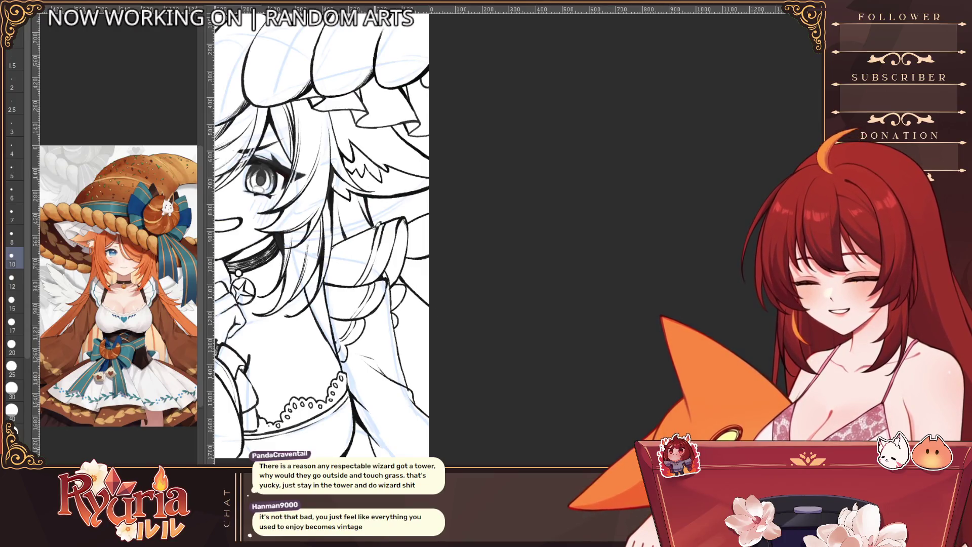
Step the brush size down to 7 while looking over the witch lineart.
{"action": "scroll", "coordinate": [465, 284], "scroll_direction": "down", "scroll_amount": 3}
{"action": "scroll", "coordinate": [456, 320], "scroll_direction": "up", "scroll_amount": 2}
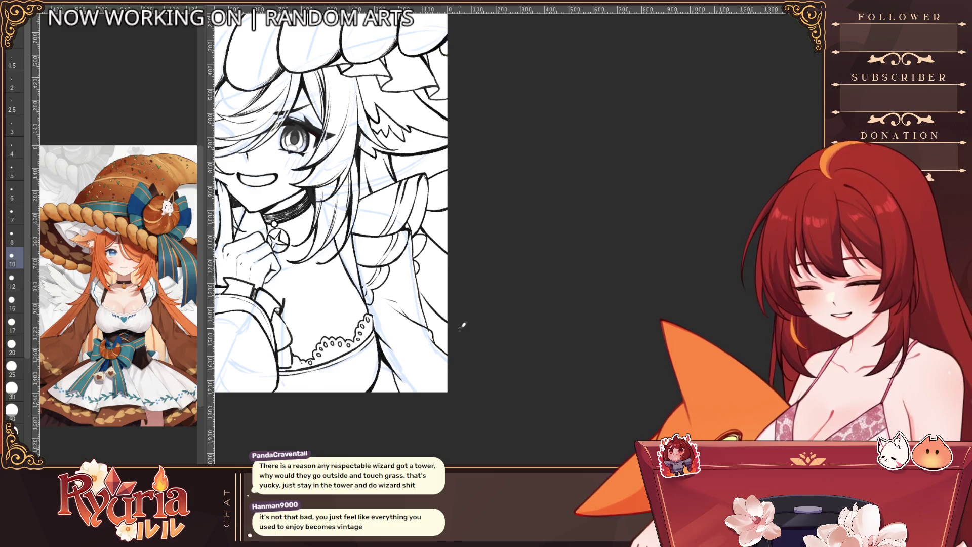
{"action": "key", "text": "bracketleft"}
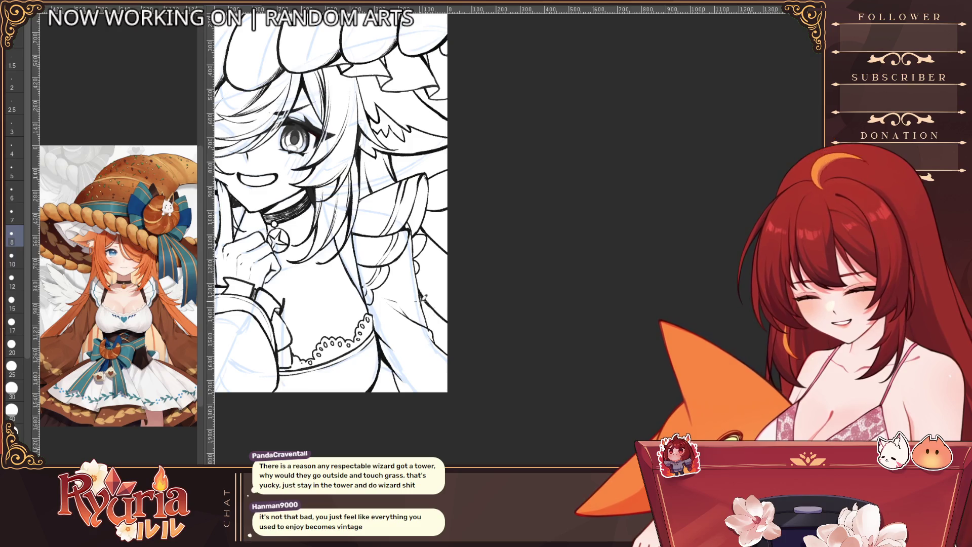
{"action": "key", "text": "bracketleft"}
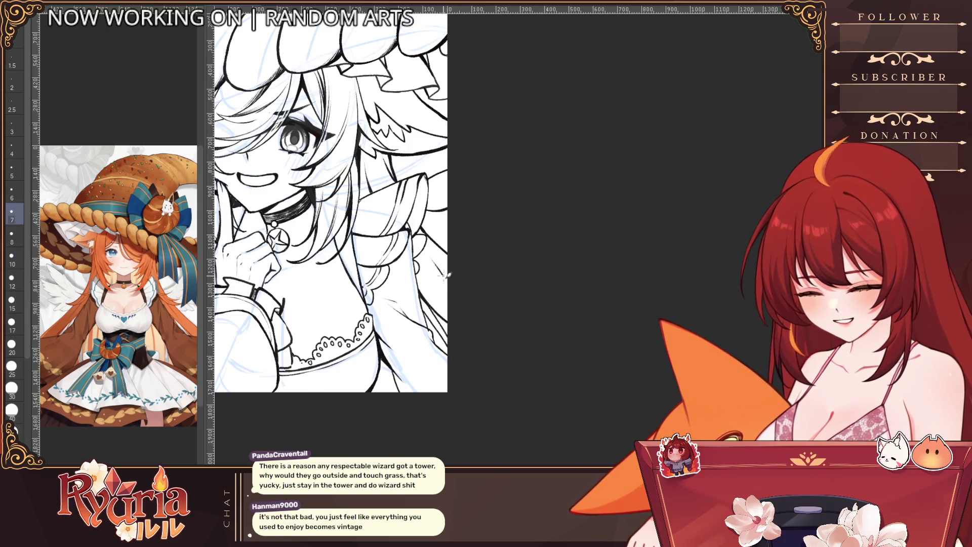
Zoom around the canvas and raise the brush back up to size 8.
{"action": "scroll", "coordinate": [494, 294], "scroll_direction": "down", "scroll_amount": 3}
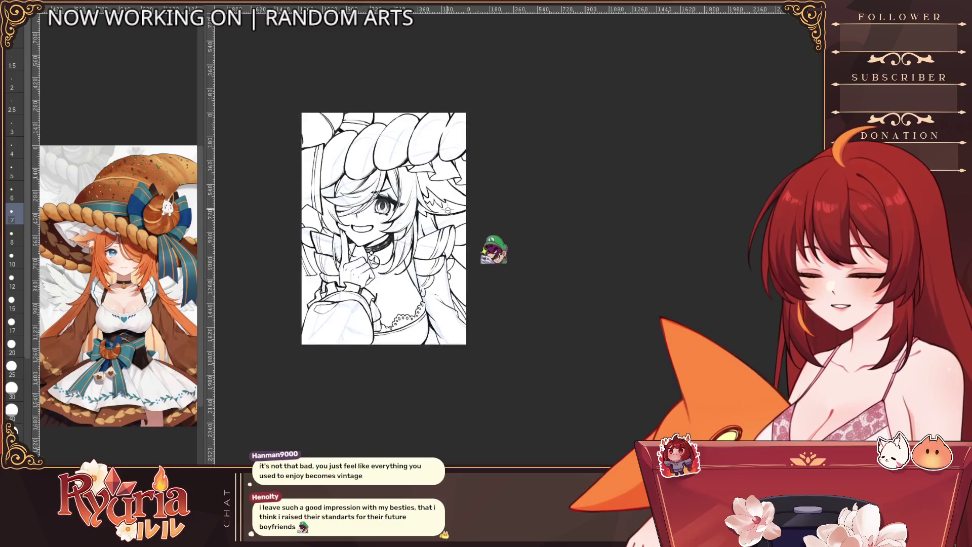
{"action": "scroll", "coordinate": [495, 248], "scroll_direction": "up", "scroll_amount": 3}
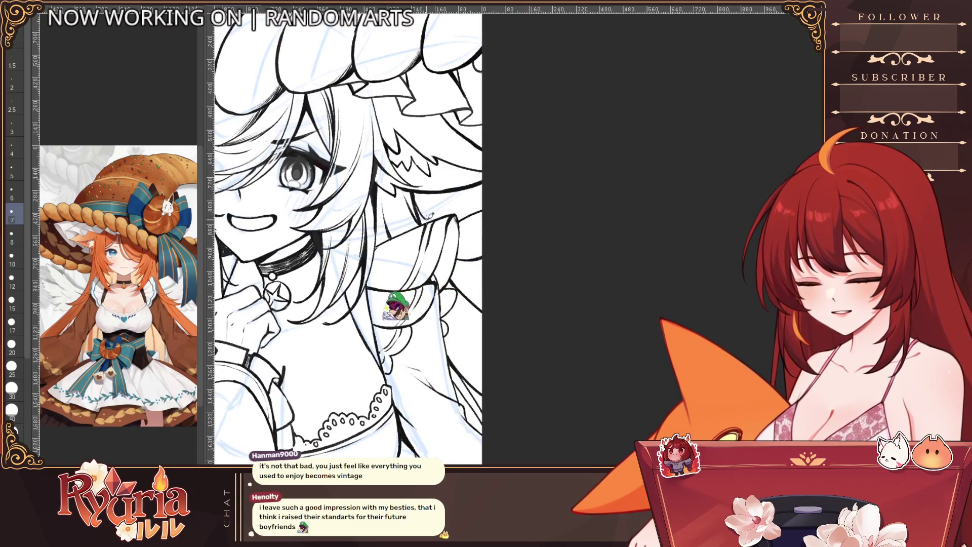
{"action": "scroll", "coordinate": [332, 350], "scroll_direction": "down", "scroll_amount": 2}
{"action": "scroll", "coordinate": [365, 394], "scroll_direction": "up", "scroll_amount": 2}
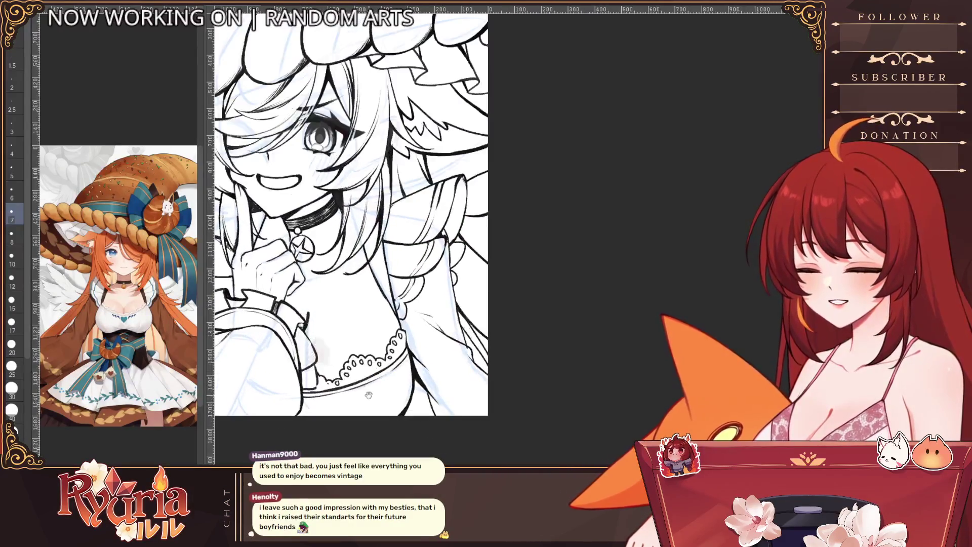
{"action": "scroll", "coordinate": [365, 394], "scroll_direction": "up", "scroll_amount": 2}
{"action": "scroll", "coordinate": [365, 394], "scroll_direction": "up", "scroll_amount": 1}
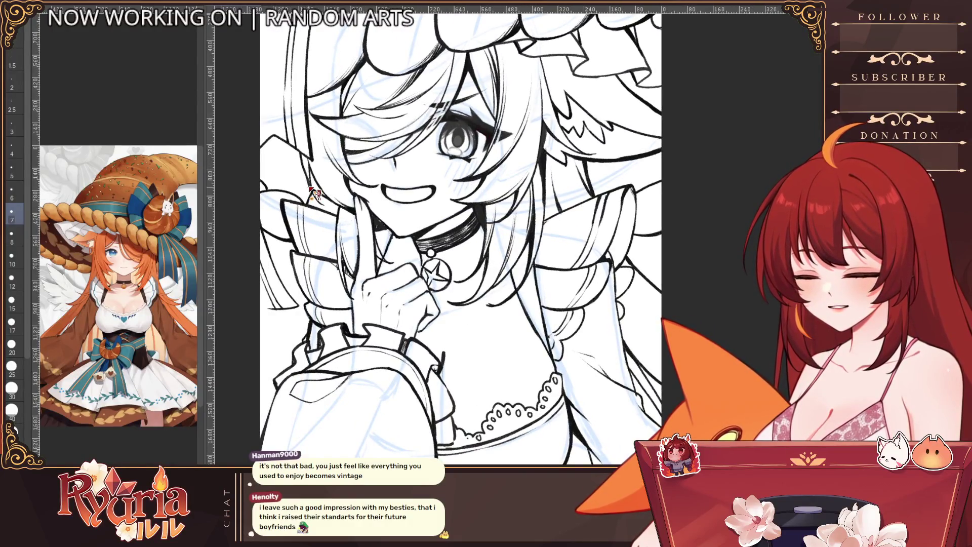
{"action": "scroll", "coordinate": [311, 185], "scroll_direction": "up", "scroll_amount": 2}
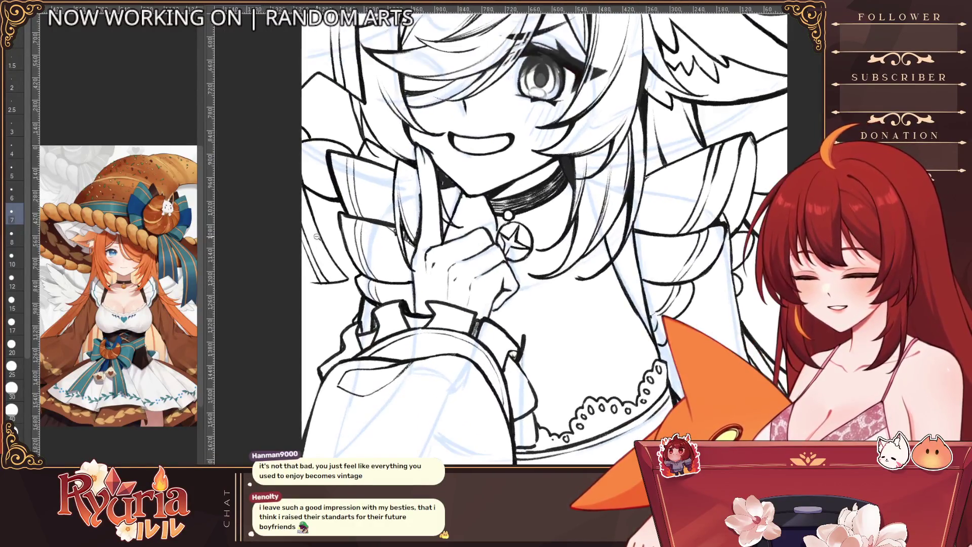
{"action": "key", "text": "bracketright"}
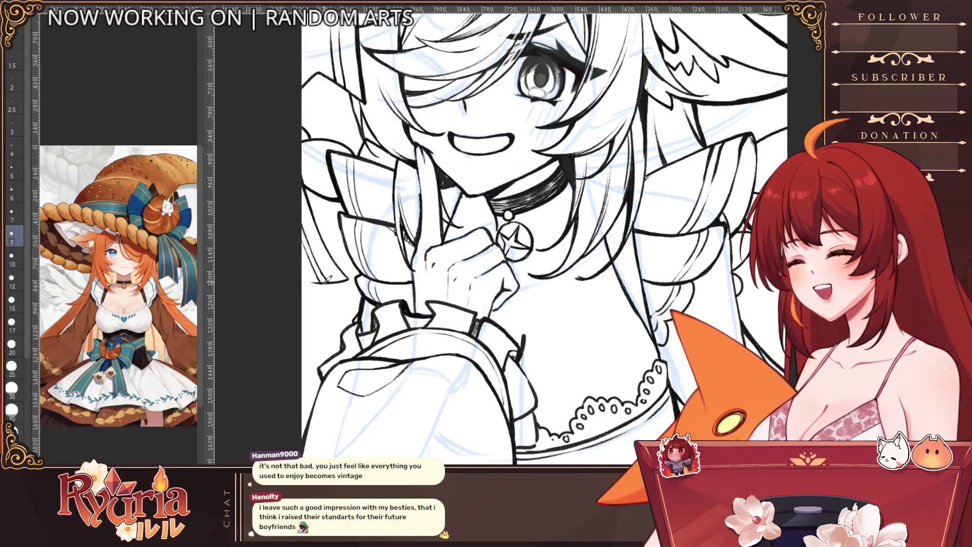
{"action": "scroll", "coordinate": [309, 265], "scroll_direction": "down", "scroll_amount": 1}
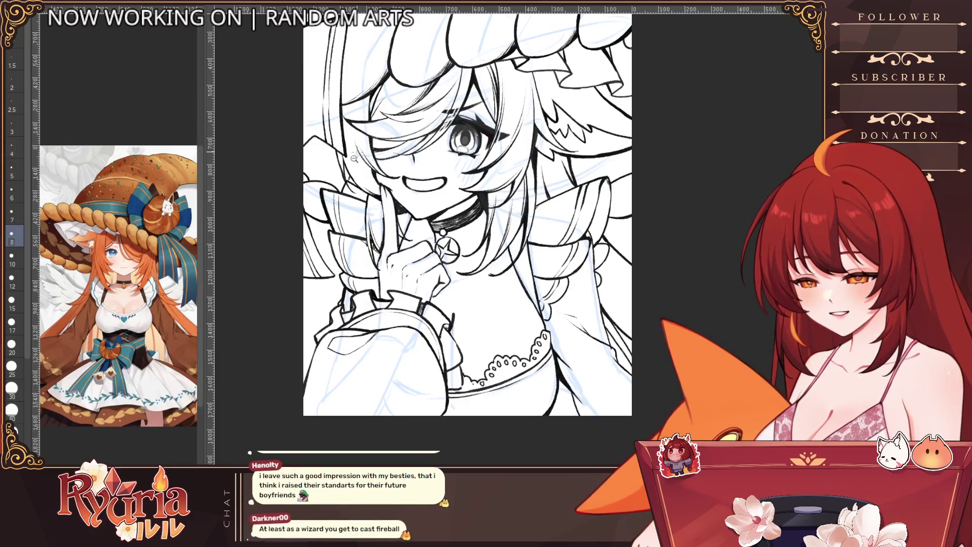
{"action": "scroll", "coordinate": [353, 175], "scroll_direction": "up", "scroll_amount": 1}
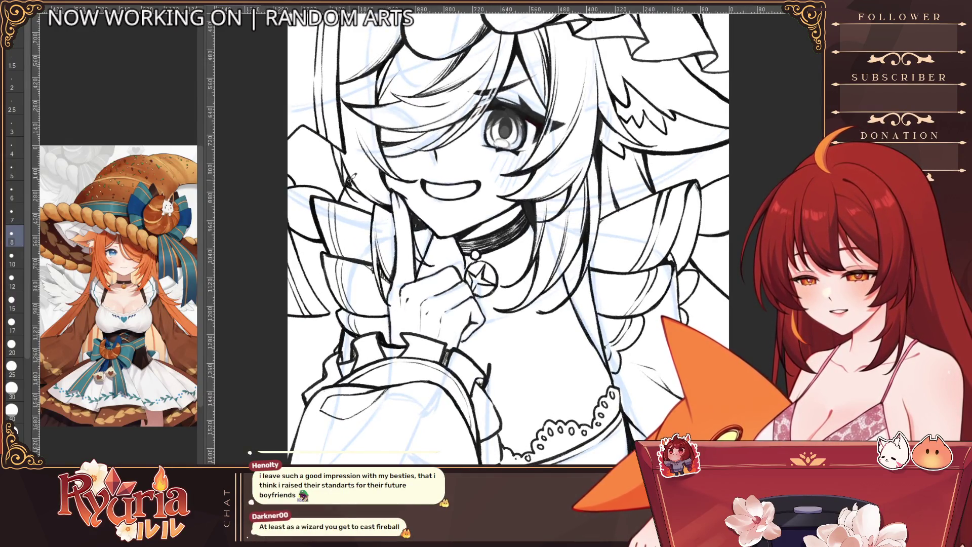
{"action": "scroll", "coordinate": [356, 183], "scroll_direction": "down", "scroll_amount": 1}
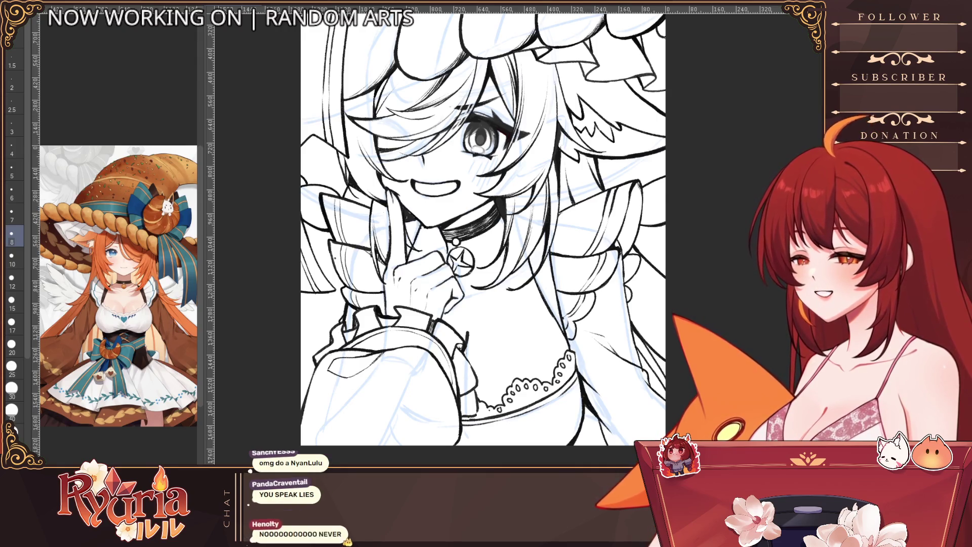
Highlight the 2011 GIF origin and 2014 theme release dates in the Nyan Cat search results, then return.
{"action": "key", "text": "alt+Tab"}
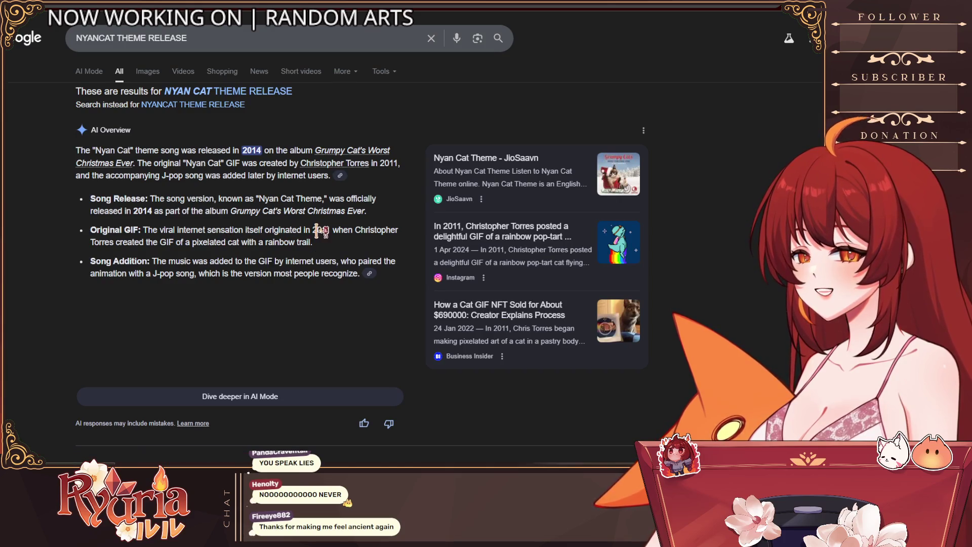
{"action": "left_click_drag", "start_coordinate": [333, 231], "coordinate": [282, 231]}
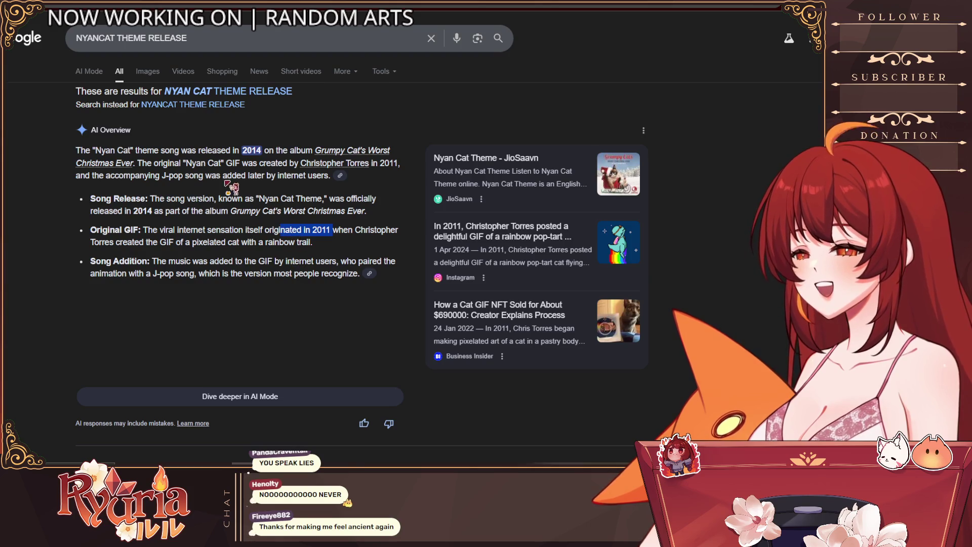
{"action": "left_click_drag", "start_coordinate": [206, 150], "coordinate": [266, 152]}
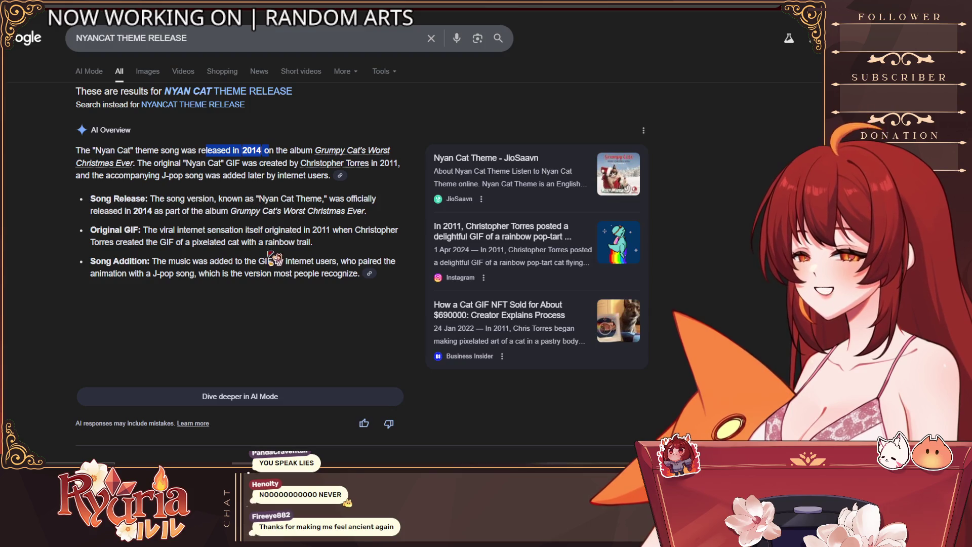
{"action": "left_click_drag", "start_coordinate": [263, 234], "coordinate": [353, 252]}
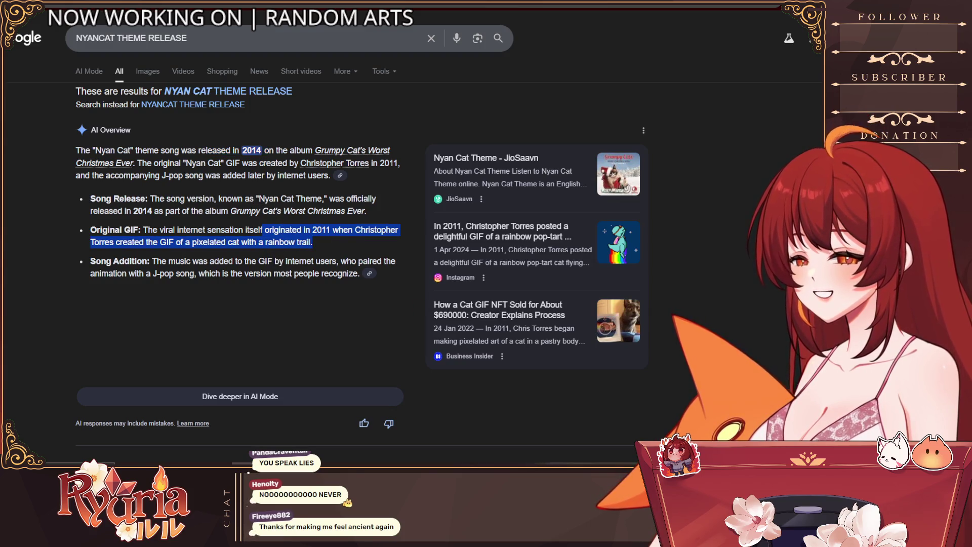
{"action": "key", "text": "alt+Tab"}
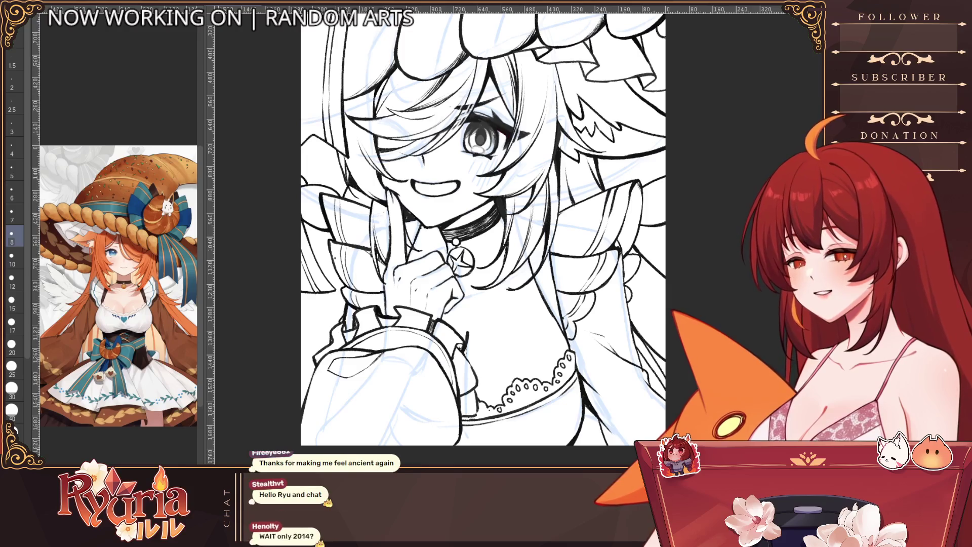
Enlarge the brush to size 12 and fit the whole drawing into view.
{"action": "scroll", "coordinate": [481, 228], "scroll_direction": "down", "scroll_amount": 3}
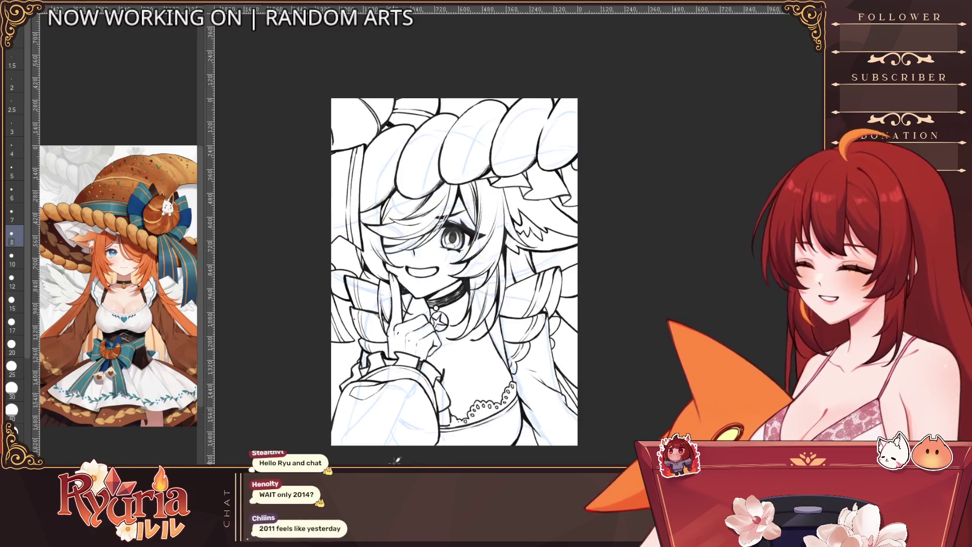
{"action": "scroll", "coordinate": [456, 213], "scroll_direction": "up", "scroll_amount": 2}
{"action": "scroll", "coordinate": [456, 213], "scroll_direction": "up", "scroll_amount": 1}
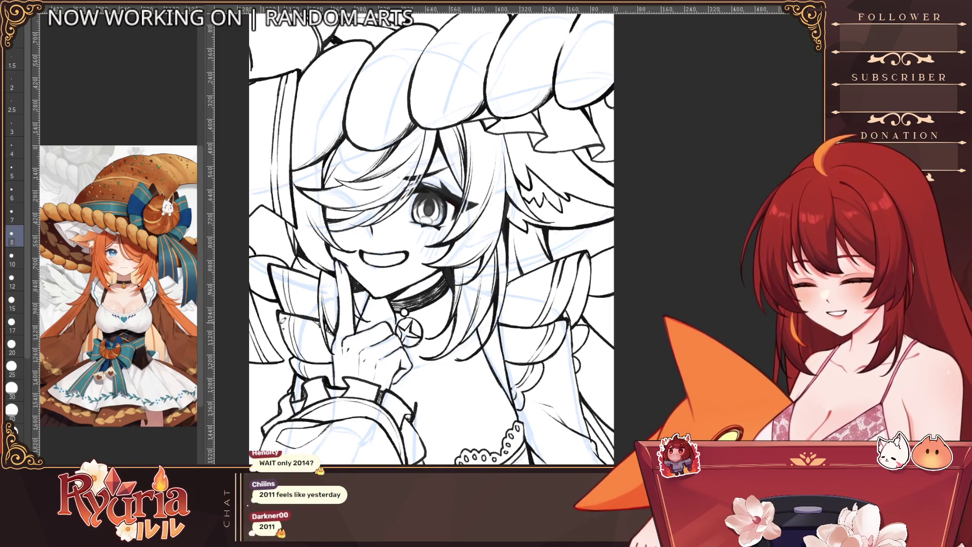
{"action": "key", "text": "bracketright"}
{"action": "key", "text": "bracketright"}
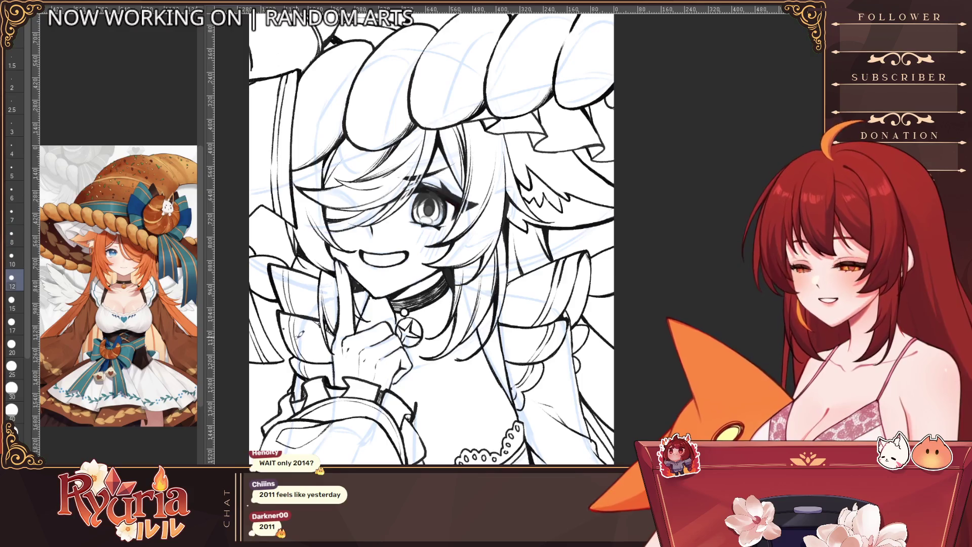
{"action": "key", "text": "ctrl+minus"}
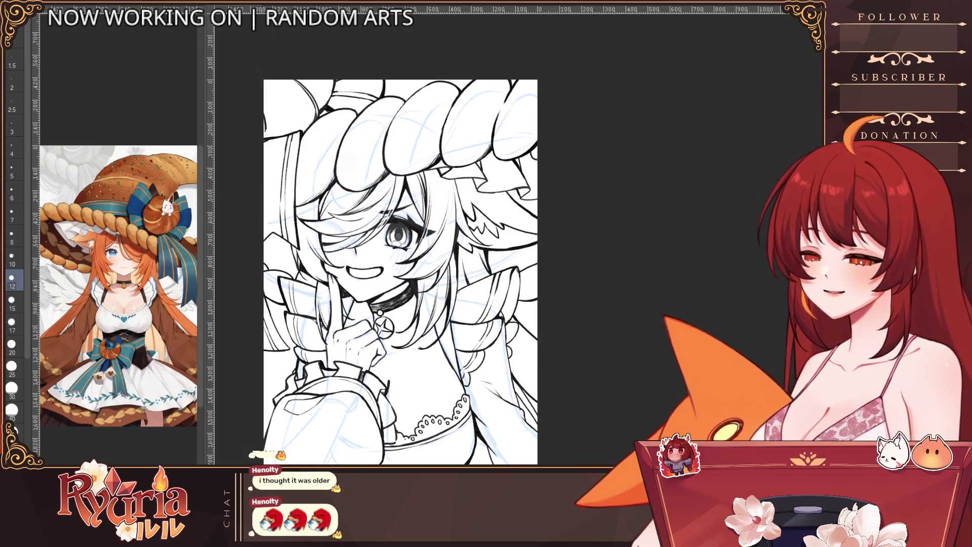
Drop the brush to 7 via the size palette, mirror the canvas horizontally, then set size 8.
{"action": "left_click", "coordinate": [12, 256]}
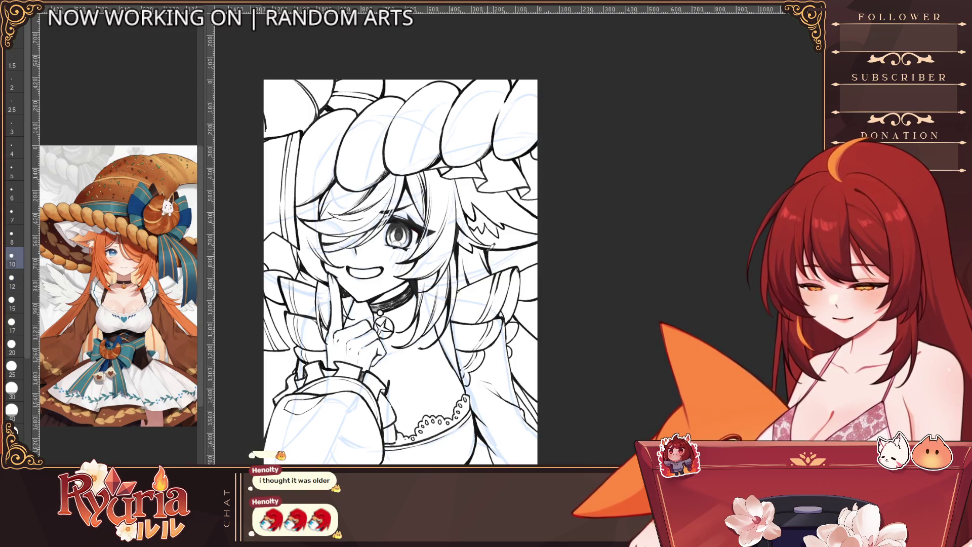
{"action": "left_click", "coordinate": [12, 213]}
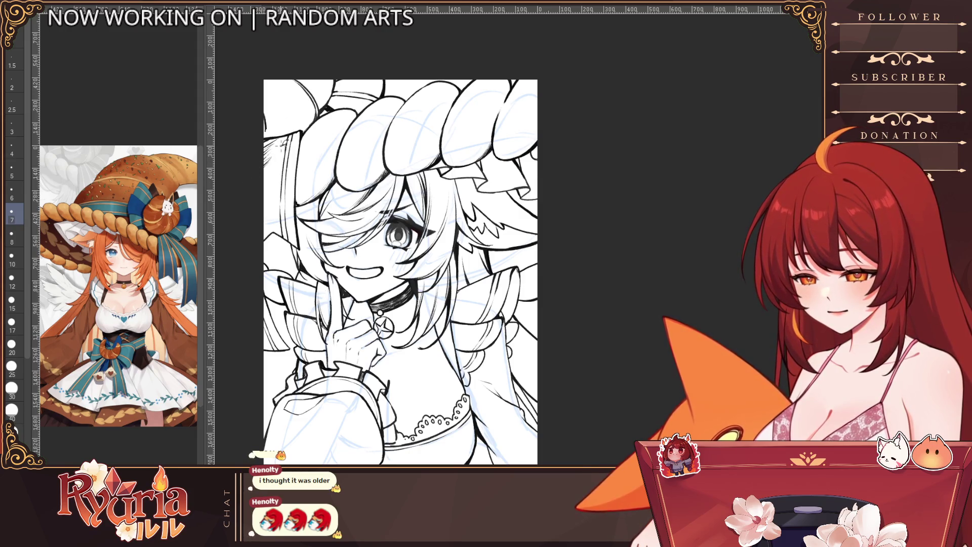
{"action": "key", "text": "h"}
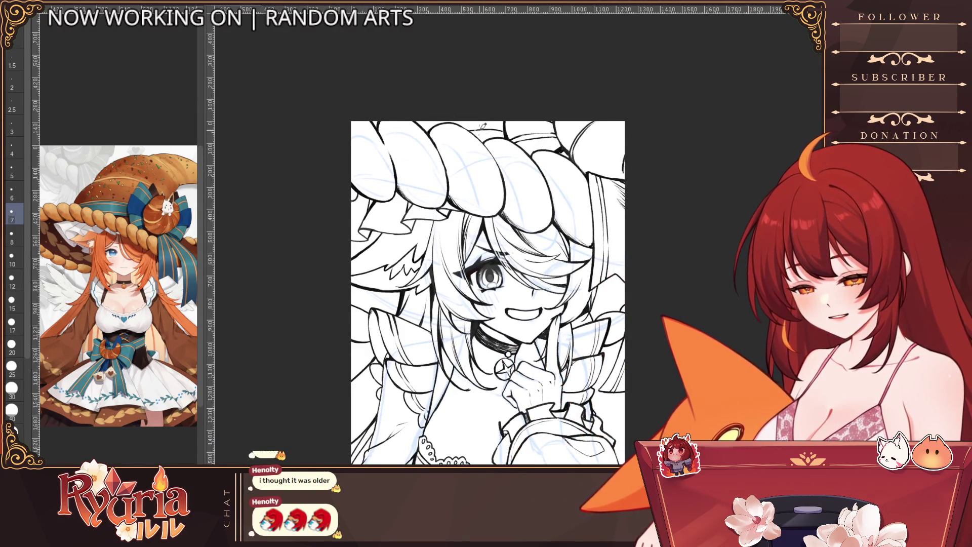
{"action": "key", "text": "bracketright"}
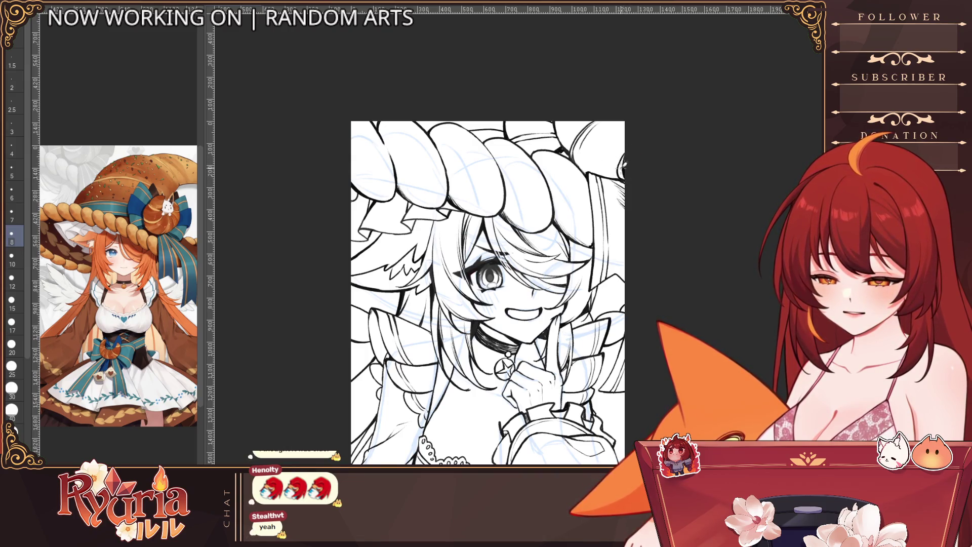
{"action": "scroll", "coordinate": [640, 135], "scroll_direction": "down", "scroll_amount": 2}
{"action": "scroll", "coordinate": [642, 133], "scroll_direction": "up", "scroll_amount": 5}
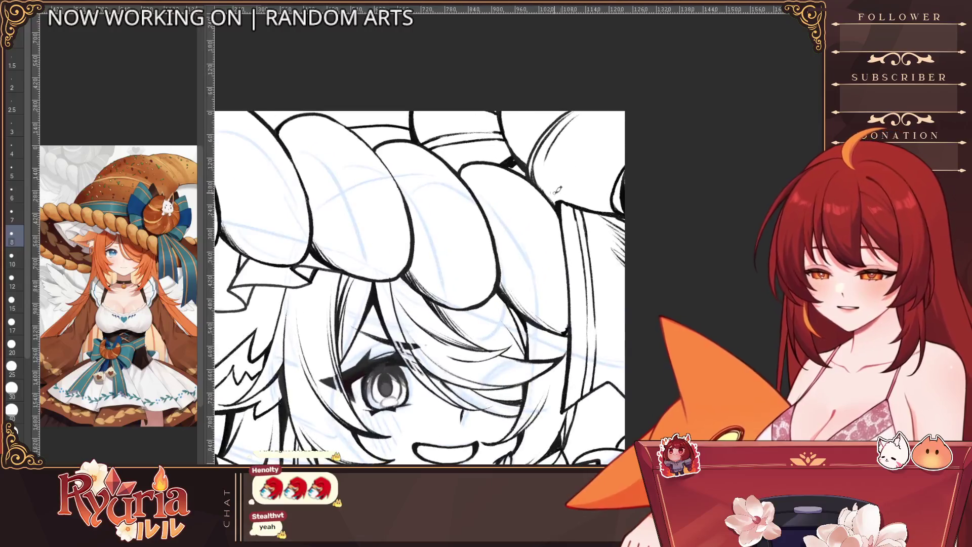
{"action": "scroll", "coordinate": [550, 177], "scroll_direction": "down", "scroll_amount": 3}
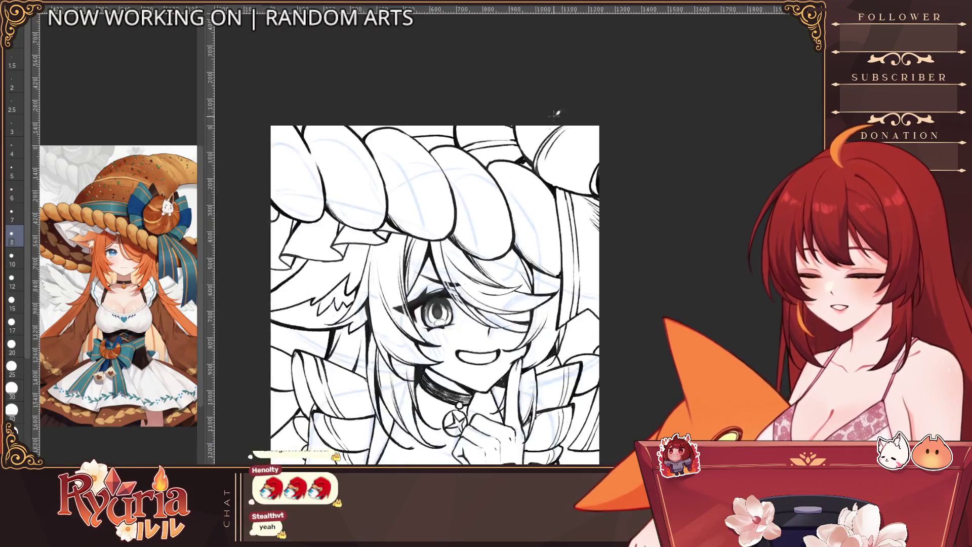
{"action": "scroll", "coordinate": [525, 151], "scroll_direction": "up", "scroll_amount": 2}
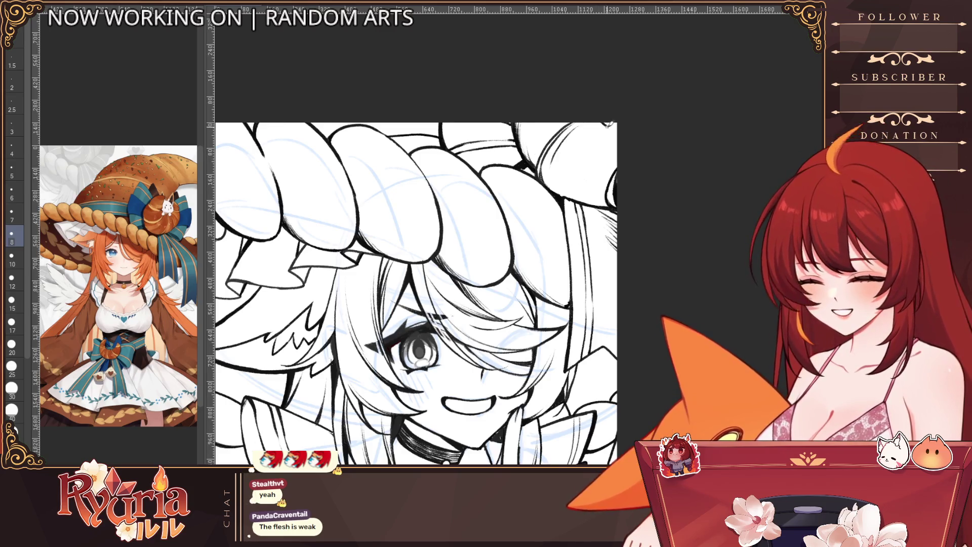
{"action": "scroll", "coordinate": [610, 122], "scroll_direction": "down", "scroll_amount": 3}
{"action": "scroll", "coordinate": [594, 233], "scroll_direction": "up", "scroll_amount": 2}
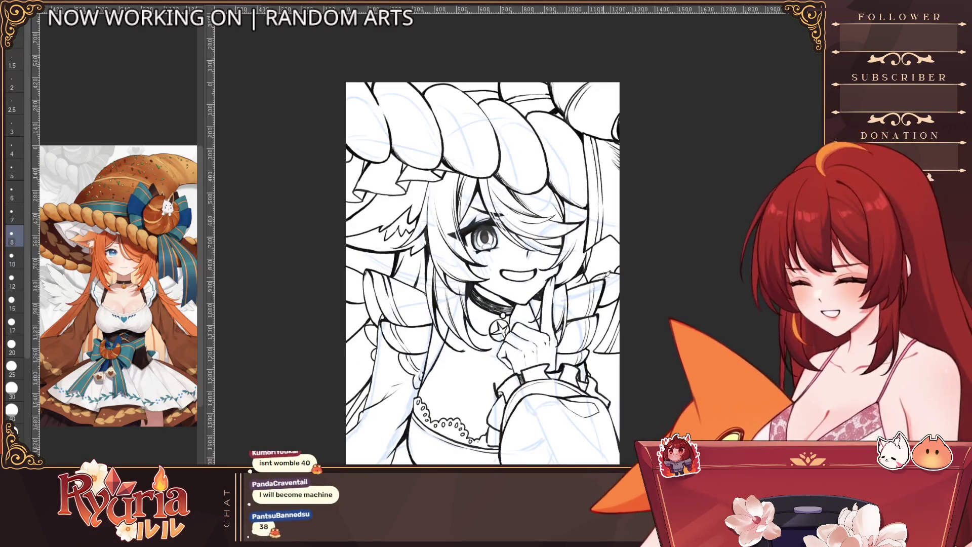
{"action": "key", "text": "h"}
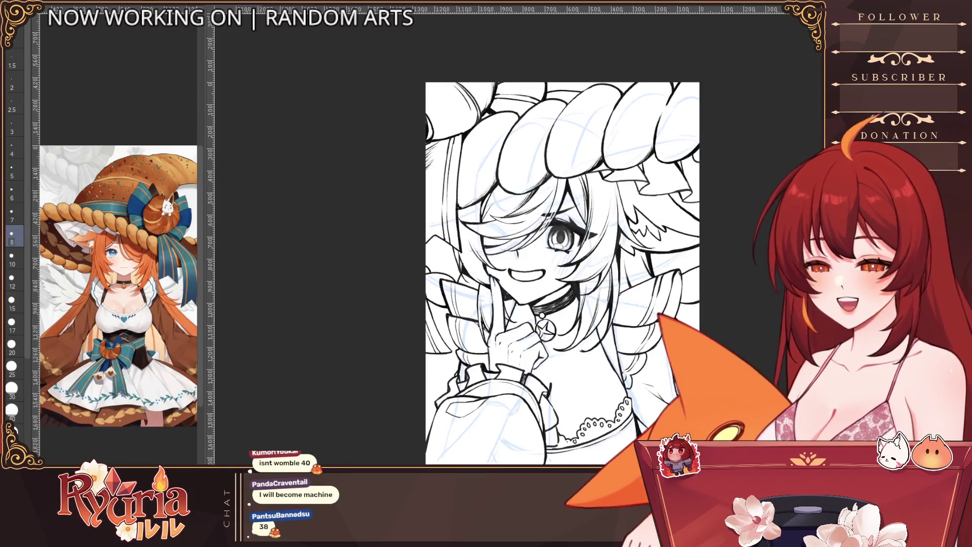
{"action": "scroll", "coordinate": [546, 242], "scroll_direction": "up", "scroll_amount": 1}
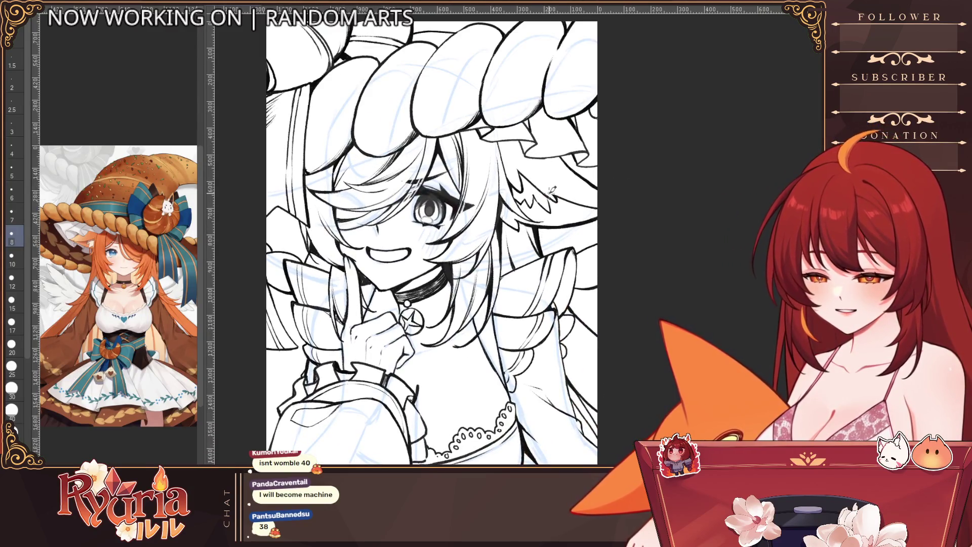
{"action": "scroll", "coordinate": [667, 281], "scroll_direction": "down", "scroll_amount": 1}
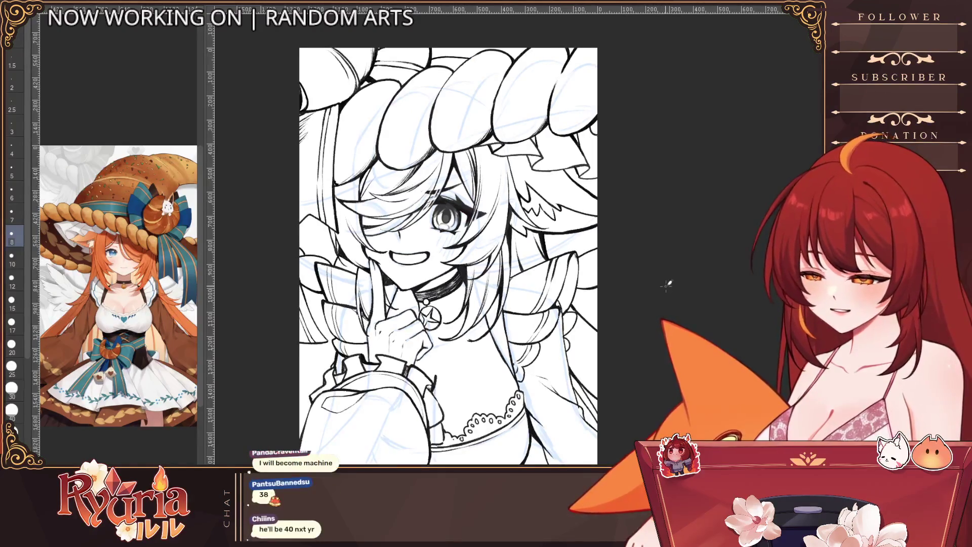
{"action": "scroll", "coordinate": [586, 287], "scroll_direction": "up", "scroll_amount": 3}
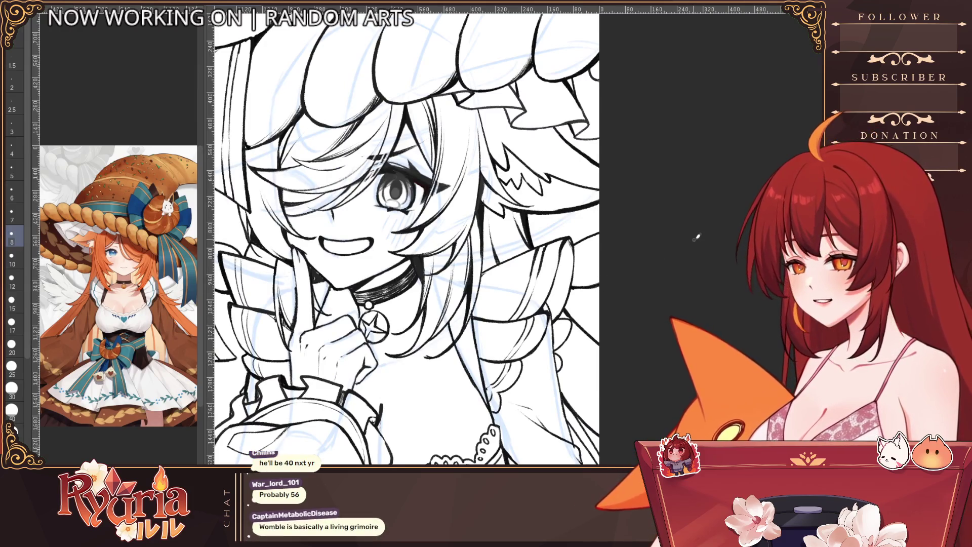
{"action": "key", "text": "bracketright"}
{"action": "key", "text": "bracketright"}
{"action": "key", "text": "bracketright"}
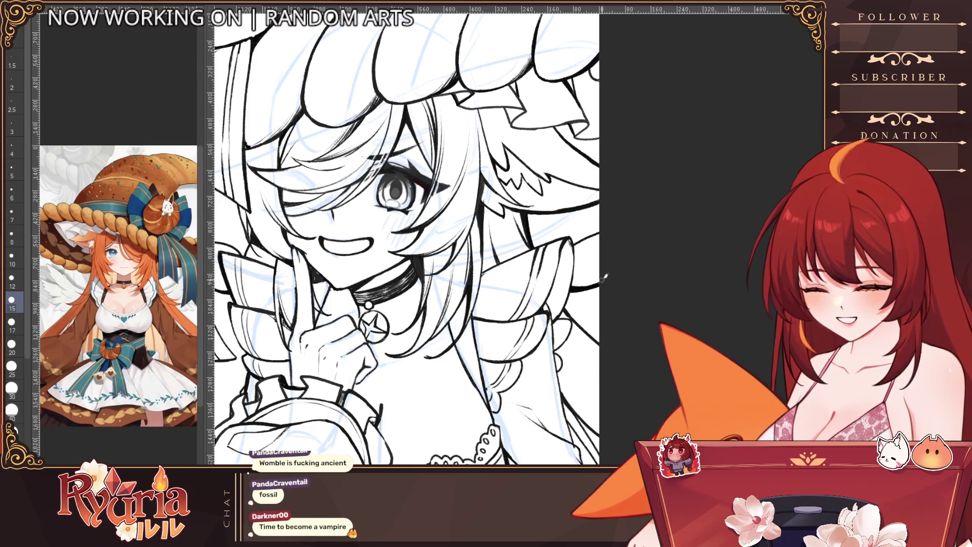
{"action": "key", "text": "bracketleft"}
{"action": "key", "text": "bracketleft"}
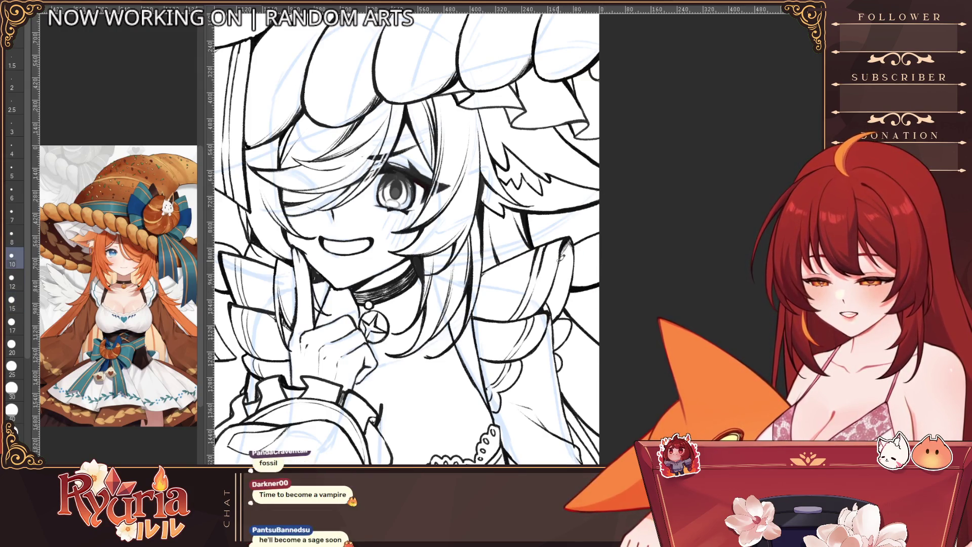
{"action": "scroll", "coordinate": [557, 273], "scroll_direction": "down", "scroll_amount": 3}
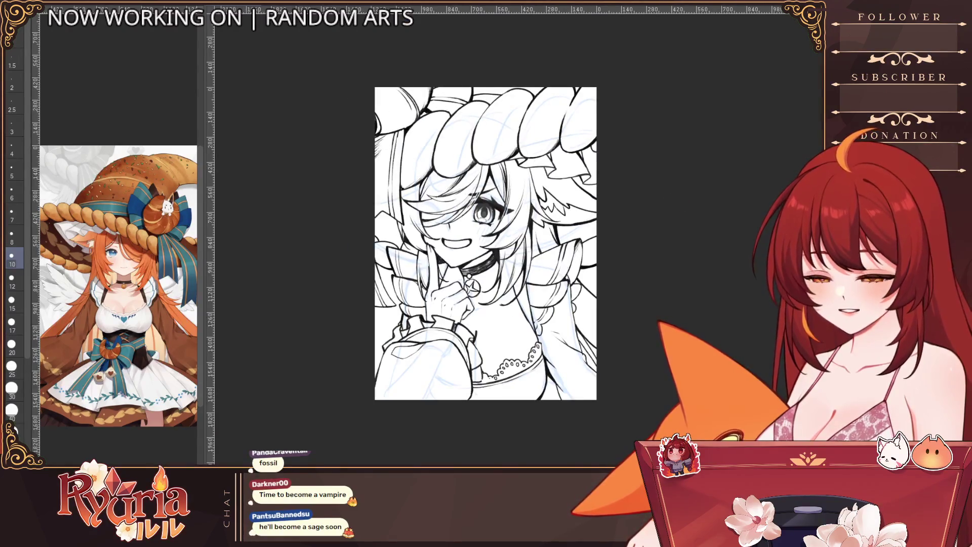
{"action": "scroll", "coordinate": [730, 252], "scroll_direction": "up", "scroll_amount": 1}
{"action": "scroll", "coordinate": [729, 252], "scroll_direction": "up", "scroll_amount": 1}
{"action": "scroll", "coordinate": [709, 243], "scroll_direction": "up", "scroll_amount": 1}
{"action": "key", "text": "bracketleft"}
{"action": "key", "text": "bracketleft"}
{"action": "key", "text": "bracketleft"}
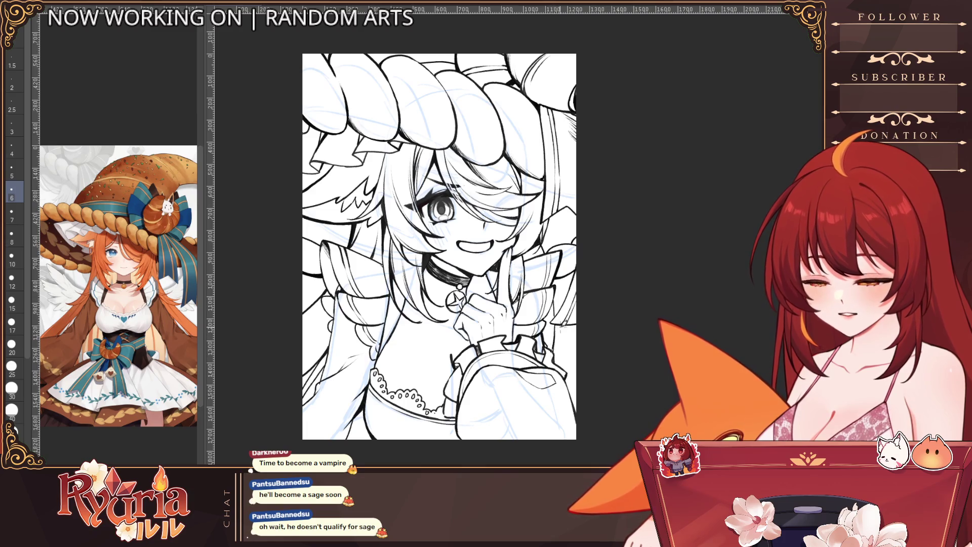
{"action": "scroll", "coordinate": [559, 330], "scroll_direction": "up", "scroll_amount": 5}
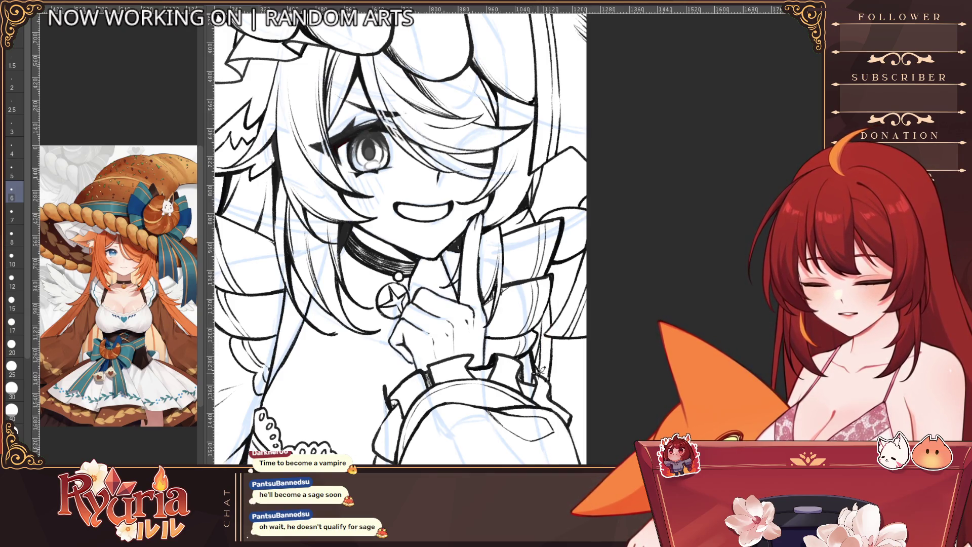
{"action": "scroll", "coordinate": [636, 291], "scroll_direction": "down", "scroll_amount": 3}
{"action": "scroll", "coordinate": [637, 291], "scroll_direction": "up", "scroll_amount": 3}
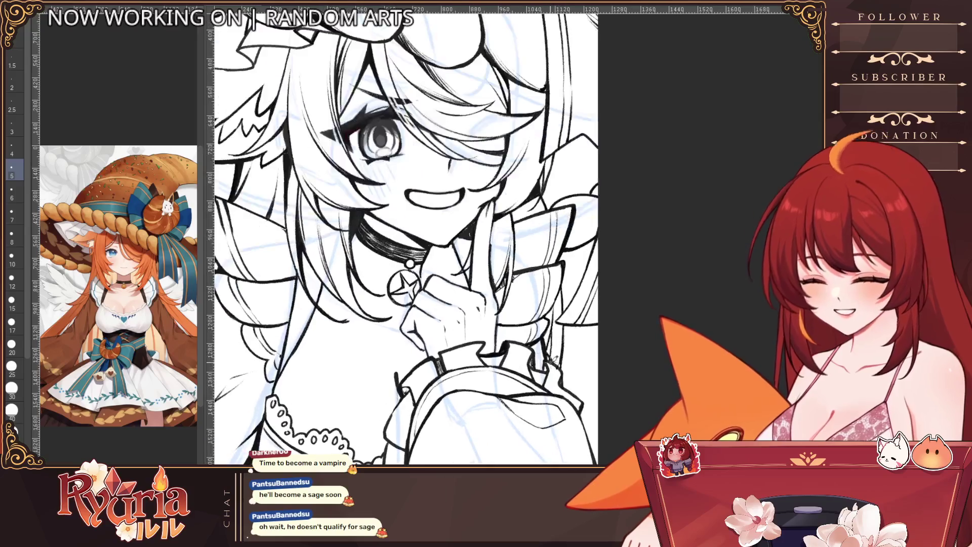
{"action": "scroll", "coordinate": [561, 354], "scroll_direction": "down", "scroll_amount": 3}
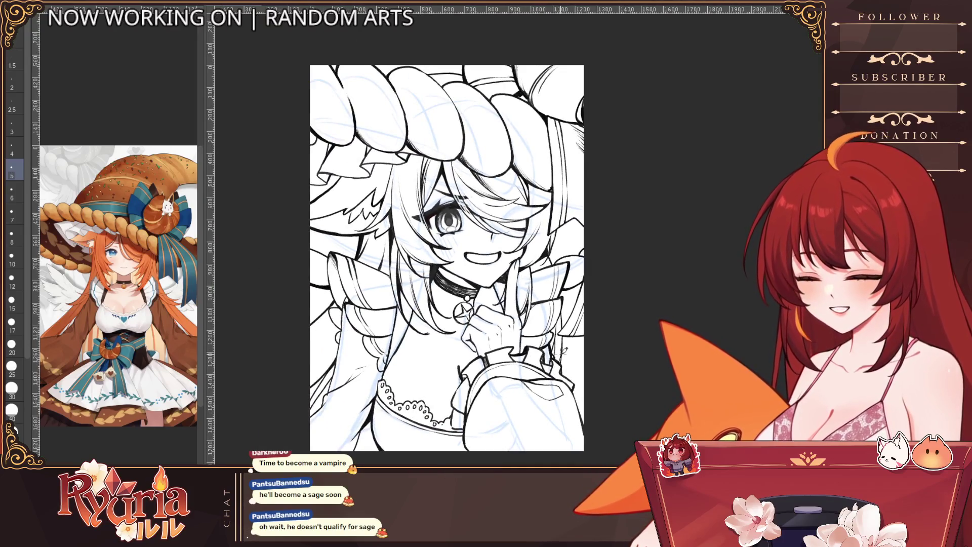
{"action": "scroll", "coordinate": [375, 425], "scroll_direction": "up", "scroll_amount": 3}
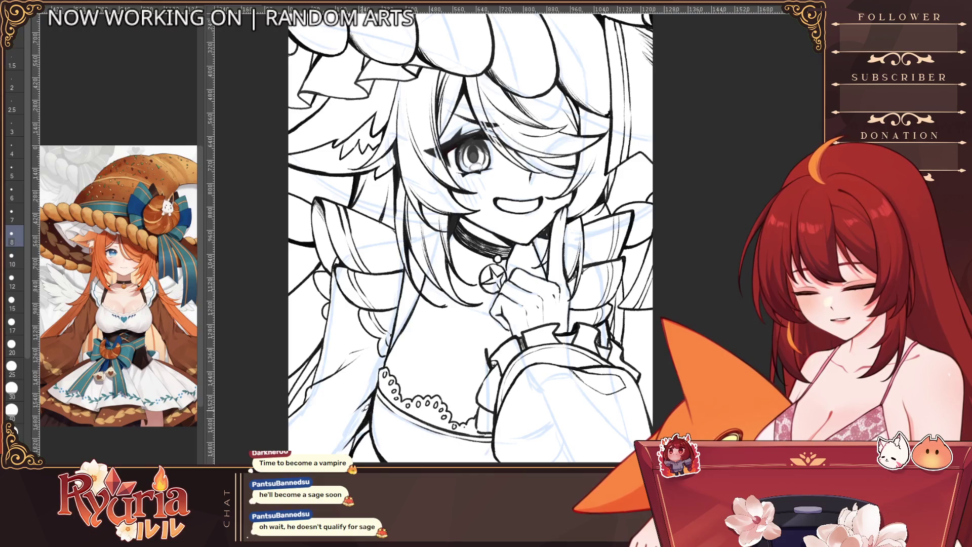
{"action": "scroll", "coordinate": [355, 449], "scroll_direction": "up", "scroll_amount": 2}
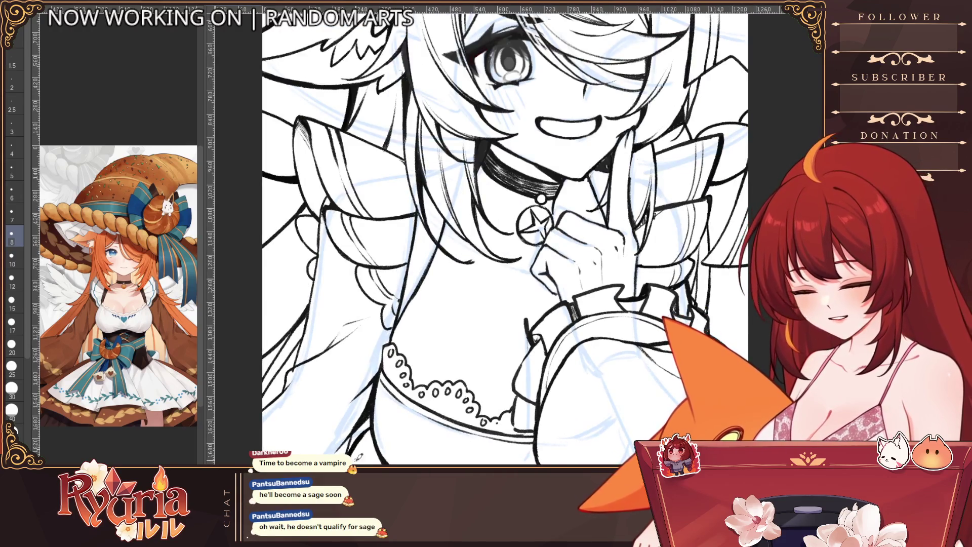
Zoom in on the girl's face and settle on a slightly thinner brush.
{"action": "scroll", "coordinate": [367, 425], "scroll_direction": "down", "scroll_amount": 3}
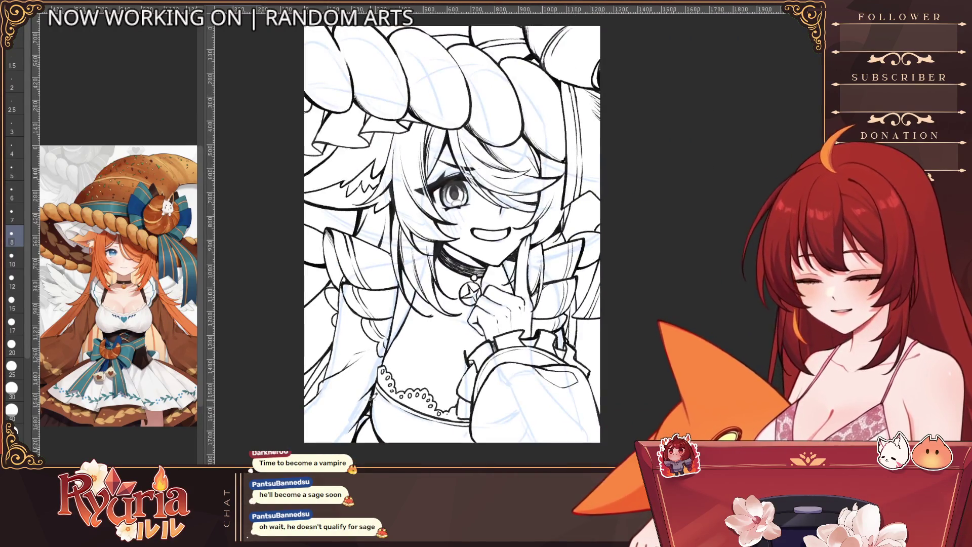
{"action": "scroll", "coordinate": [371, 399], "scroll_direction": "up", "scroll_amount": 2}
{"action": "scroll", "coordinate": [375, 430], "scroll_direction": "up", "scroll_amount": 1}
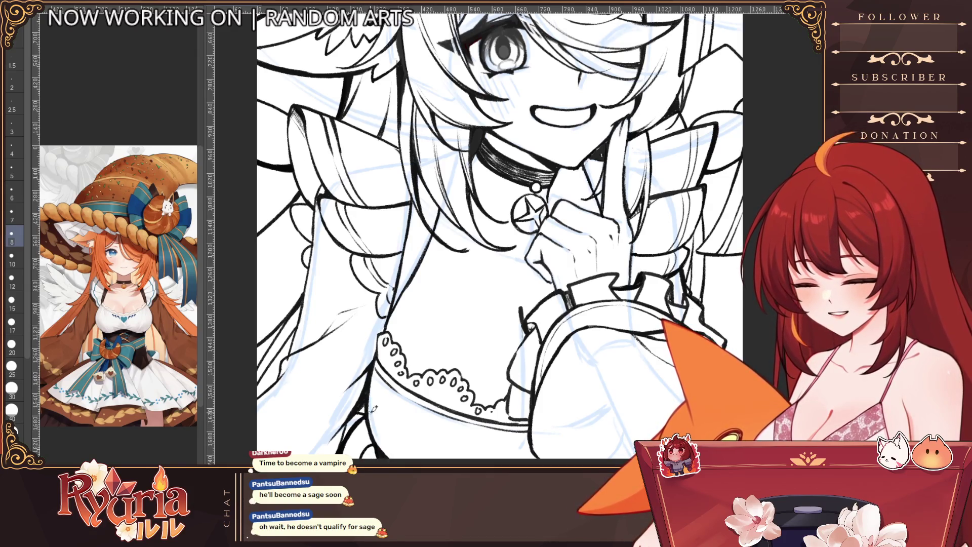
{"action": "key", "text": "bracketleft"}
{"action": "key", "text": "bracketleft"}
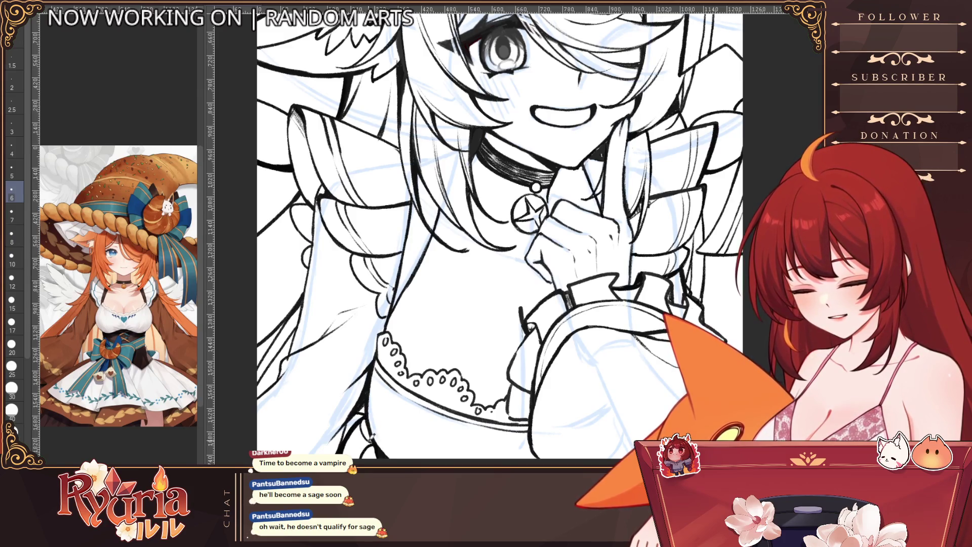
{"action": "key", "text": "bracketright"}
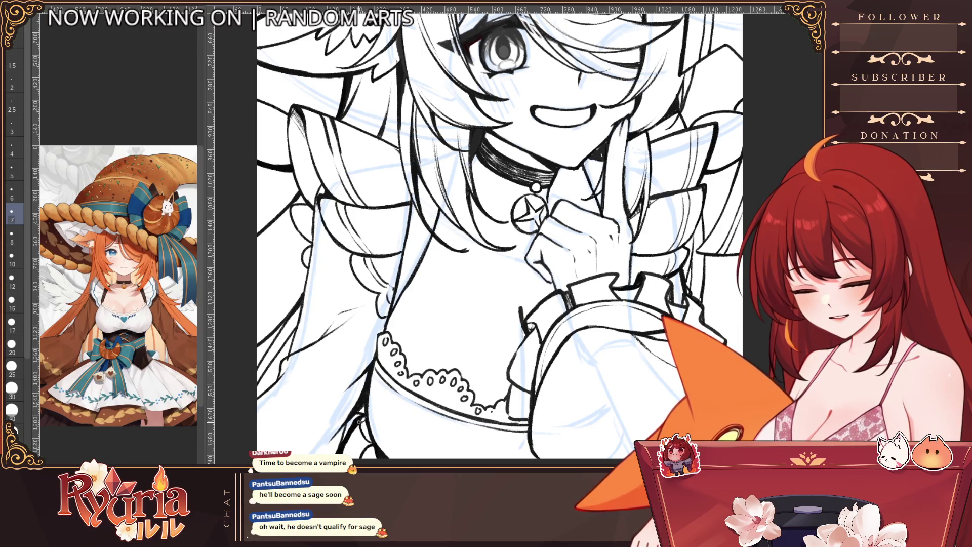
{"action": "scroll", "coordinate": [371, 432], "scroll_direction": "down", "scroll_amount": 1}
{"action": "scroll", "coordinate": [362, 405], "scroll_direction": "down", "scroll_amount": 1}
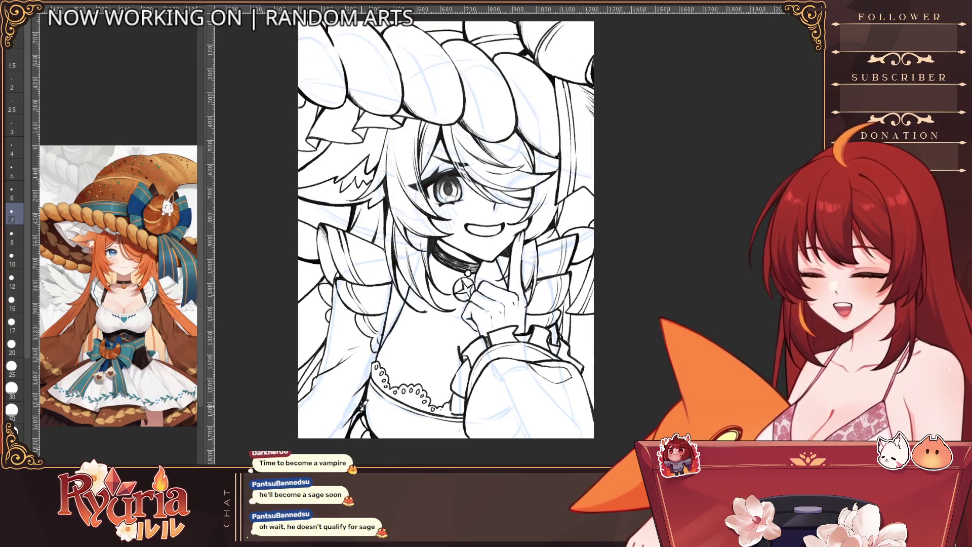
{"action": "scroll", "coordinate": [362, 406], "scroll_direction": "down", "scroll_amount": 1}
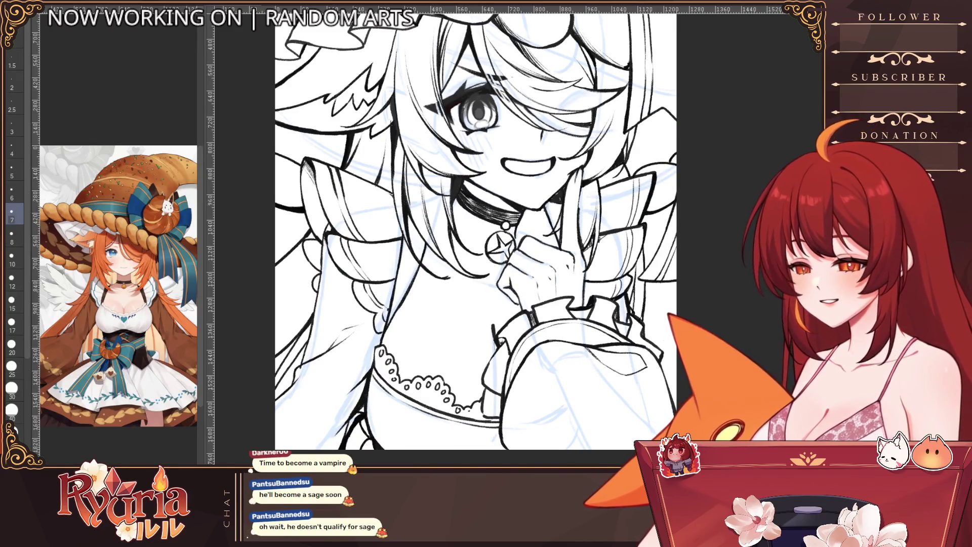
{"action": "key", "text": "bracketleft"}
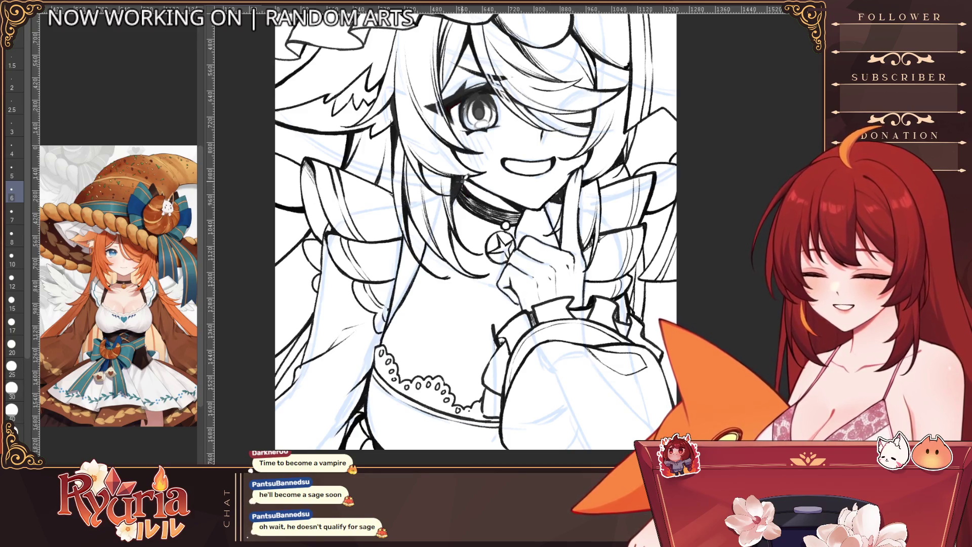
{"action": "scroll", "coordinate": [466, 179], "scroll_direction": "down", "scroll_amount": 1}
{"action": "scroll", "coordinate": [467, 180], "scroll_direction": "down", "scroll_amount": 2}
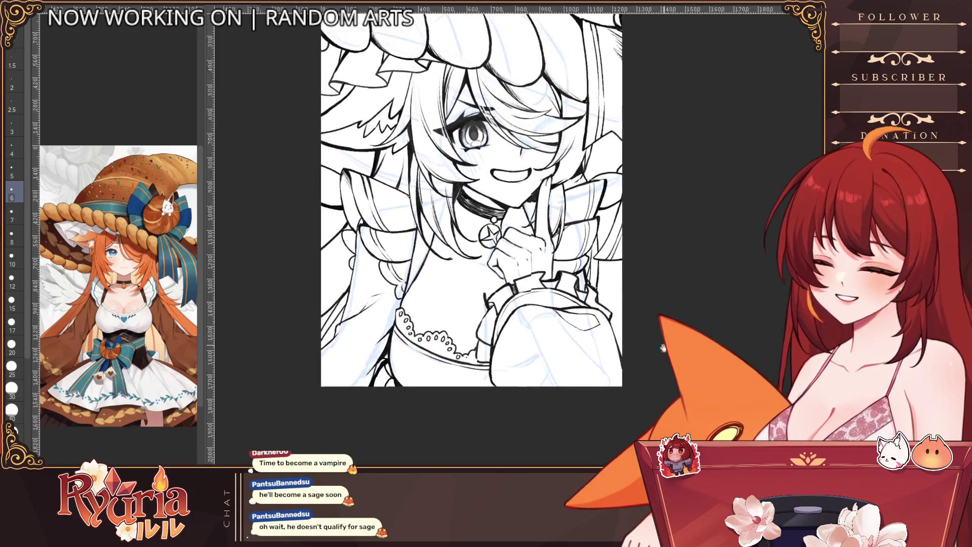
{"action": "scroll", "coordinate": [467, 180], "scroll_direction": "down", "scroll_amount": 1}
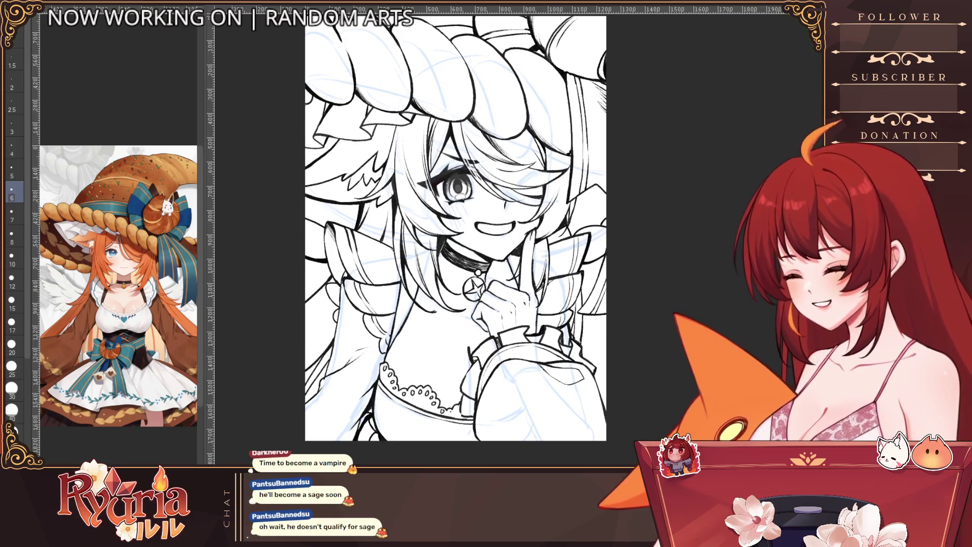
Draw a short fang stroke beneath the smiling mouth, then step the brush finer for detail.
{"action": "left_click_drag", "start_coordinate": [494, 232], "coordinate": [498, 238]}
{"action": "scroll", "coordinate": [496, 179], "scroll_direction": "up", "scroll_amount": 2}
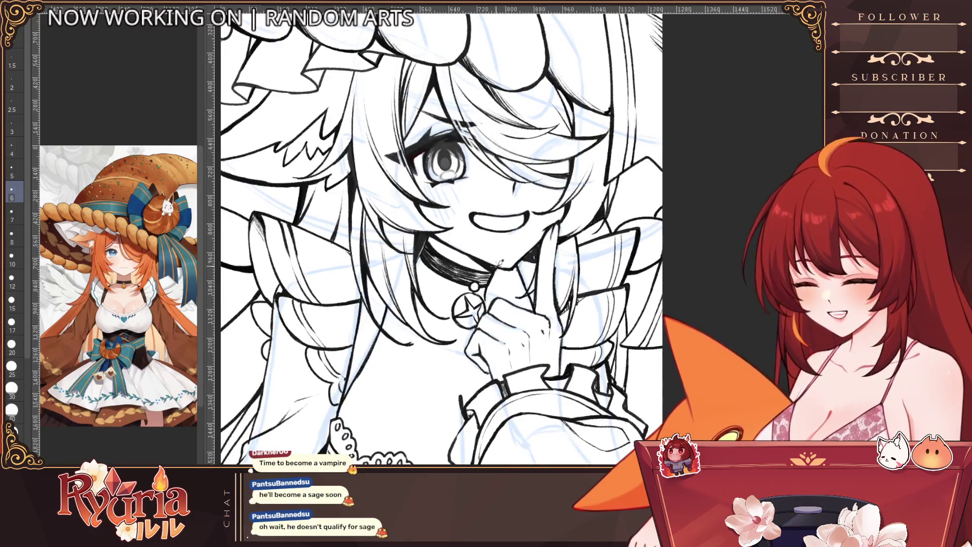
{"action": "key", "text": "bracketright"}
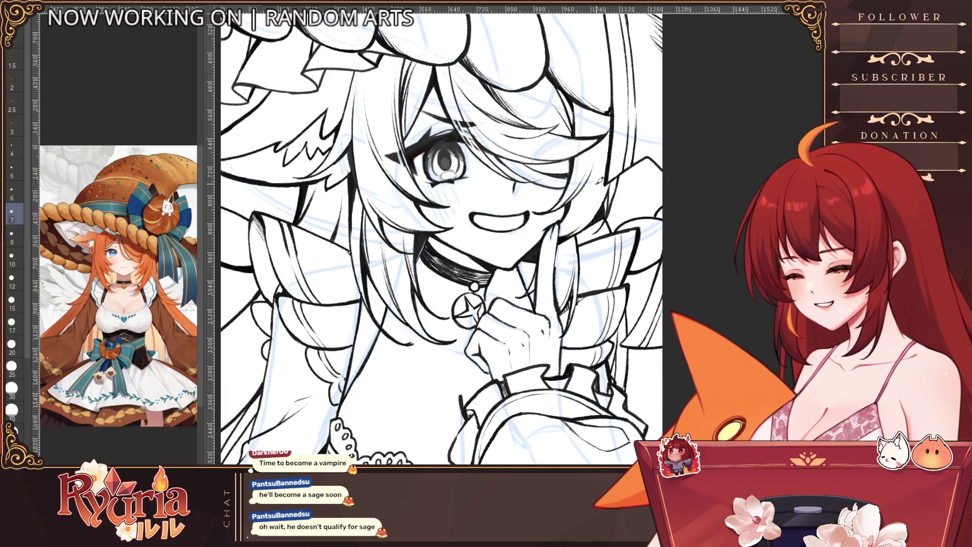
{"action": "key", "text": "bracketleft"}
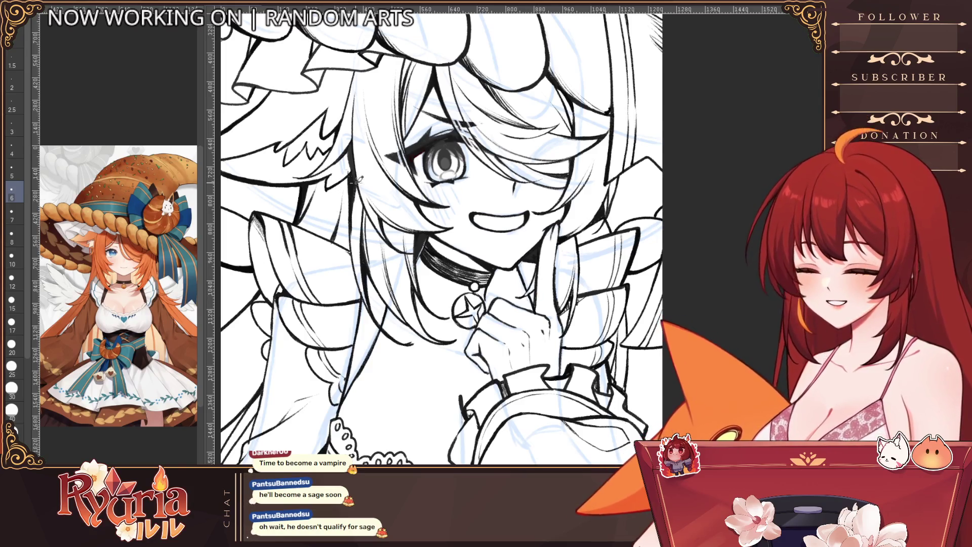
{"action": "key", "text": "bracketleft"}
{"action": "scroll", "coordinate": [499, 109], "scroll_direction": "down", "scroll_amount": 3}
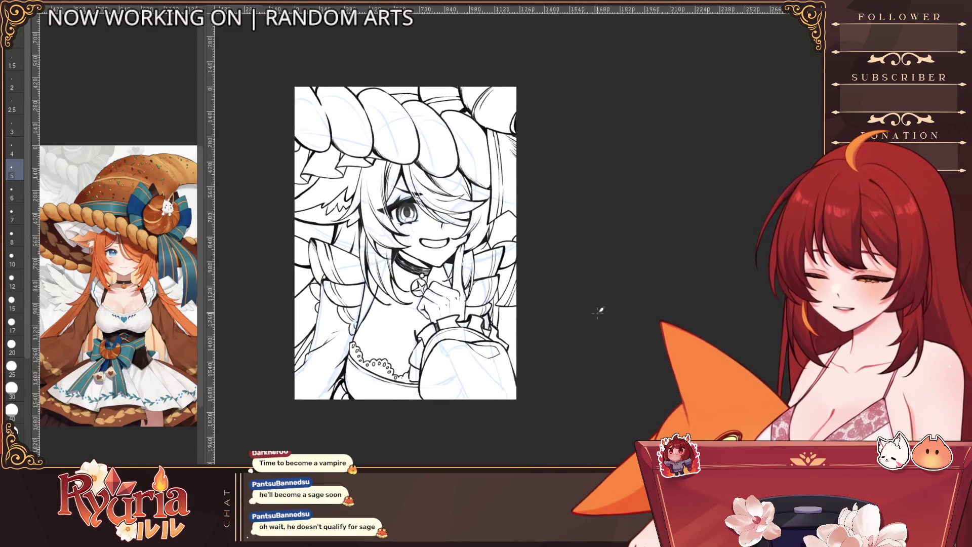
{"action": "scroll", "coordinate": [482, 391], "scroll_direction": "up", "scroll_amount": 2}
{"action": "scroll", "coordinate": [483, 391], "scroll_direction": "down", "scroll_amount": 2}
{"action": "scroll", "coordinate": [538, 213], "scroll_direction": "up", "scroll_amount": 2}
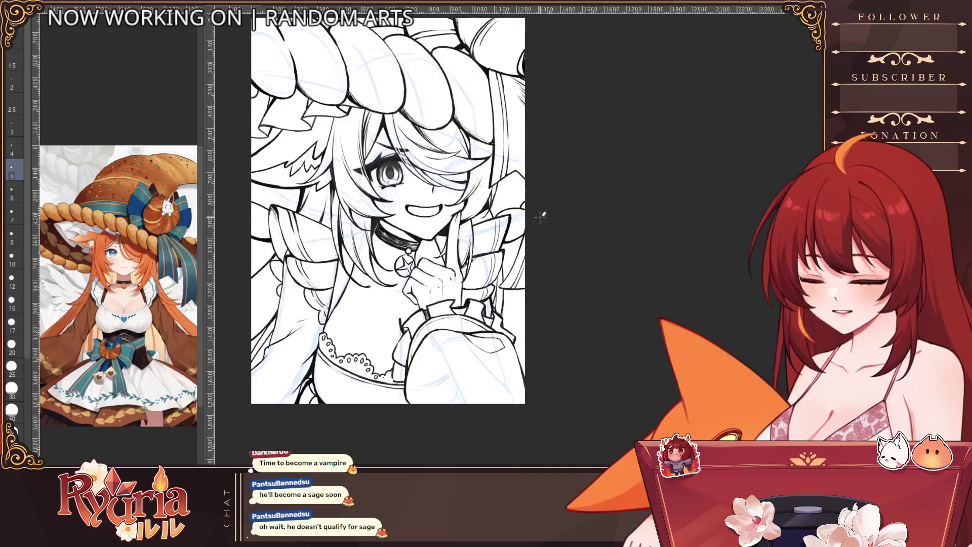
{"action": "scroll", "coordinate": [573, 312], "scroll_direction": "up", "scroll_amount": 2}
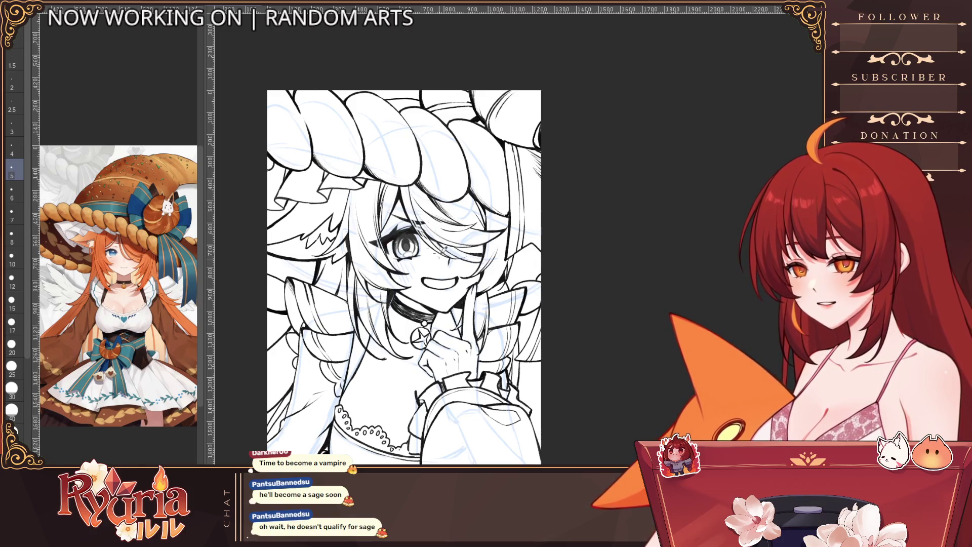
Zoom in on the girl's eye and set a medium brush size.
{"action": "scroll", "coordinate": [455, 266], "scroll_direction": "up", "scroll_amount": 1}
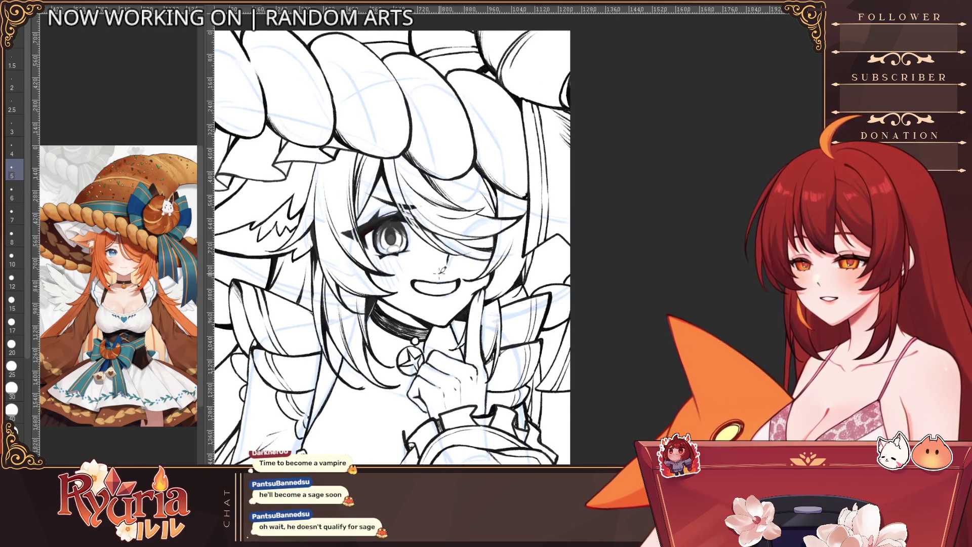
{"action": "scroll", "coordinate": [380, 259], "scroll_direction": "up", "scroll_amount": 1}
{"action": "scroll", "coordinate": [379, 260], "scroll_direction": "up", "scroll_amount": 1}
{"action": "scroll", "coordinate": [375, 258], "scroll_direction": "up", "scroll_amount": 1}
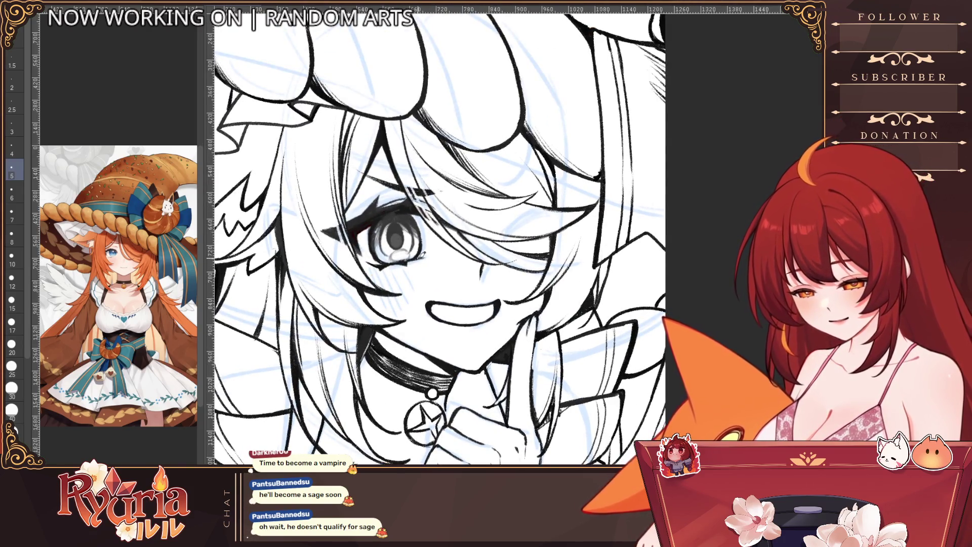
{"action": "scroll", "coordinate": [419, 197], "scroll_direction": "down", "scroll_amount": 1}
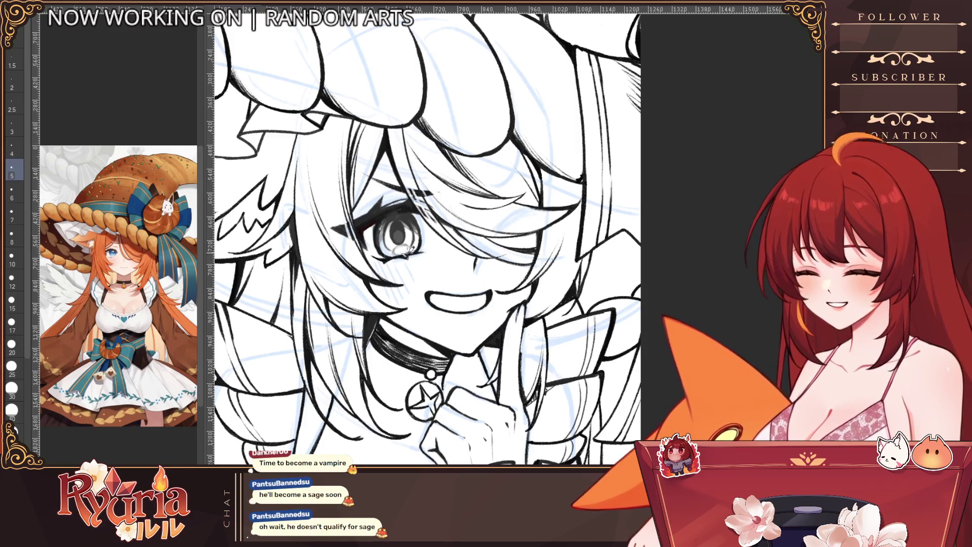
{"action": "scroll", "coordinate": [419, 270], "scroll_direction": "up", "scroll_amount": 2}
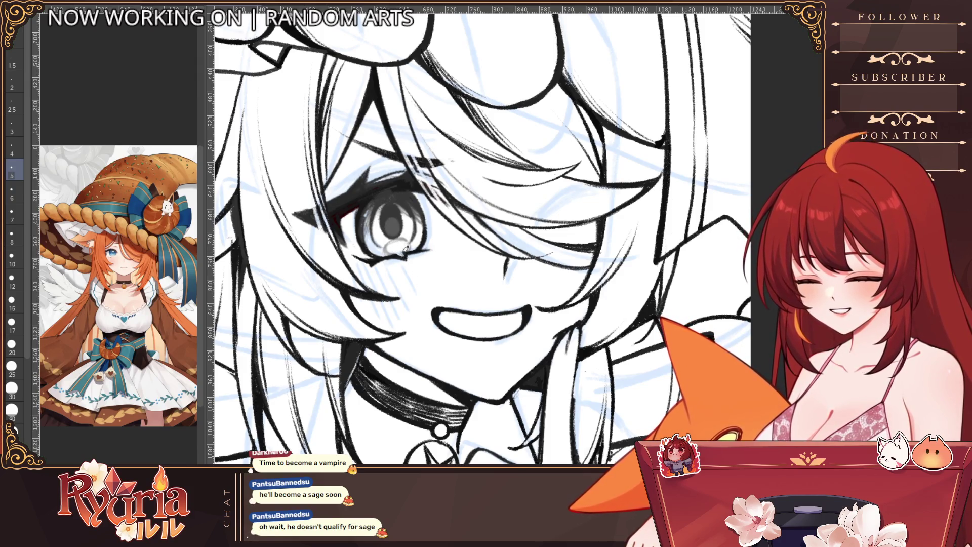
{"action": "key", "text": "bracketleft"}
{"action": "key", "text": "bracketleft"}
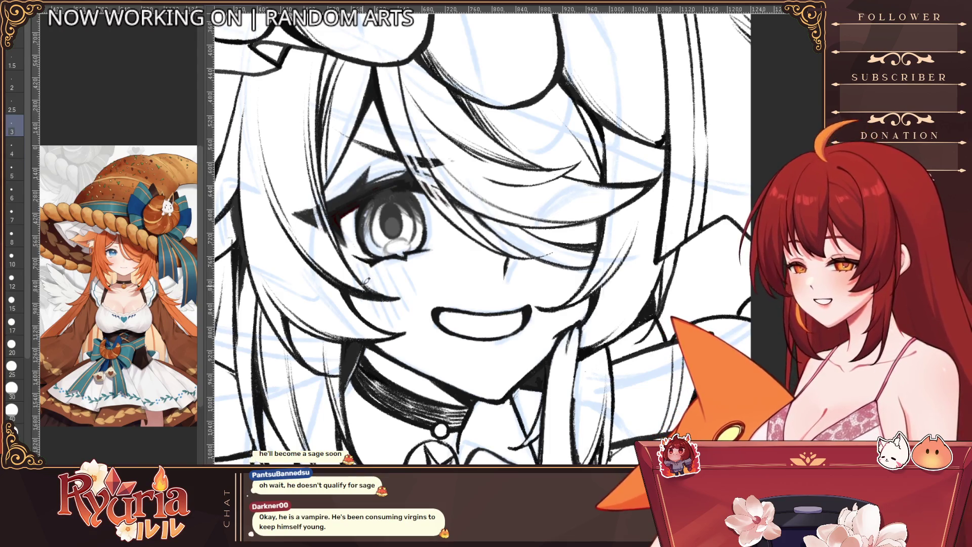
{"action": "key", "text": "bracketright"}
{"action": "key", "text": "bracketright"}
{"action": "key", "text": "bracketright"}
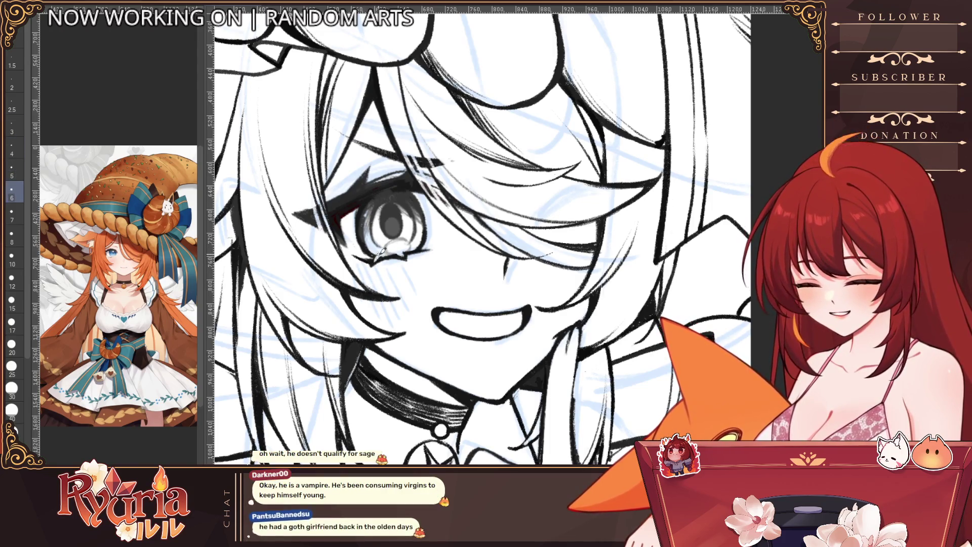
{"action": "scroll", "coordinate": [403, 228], "scroll_direction": "down", "scroll_amount": 3}
{"action": "scroll", "coordinate": [400, 218], "scroll_direction": "up", "scroll_amount": 3}
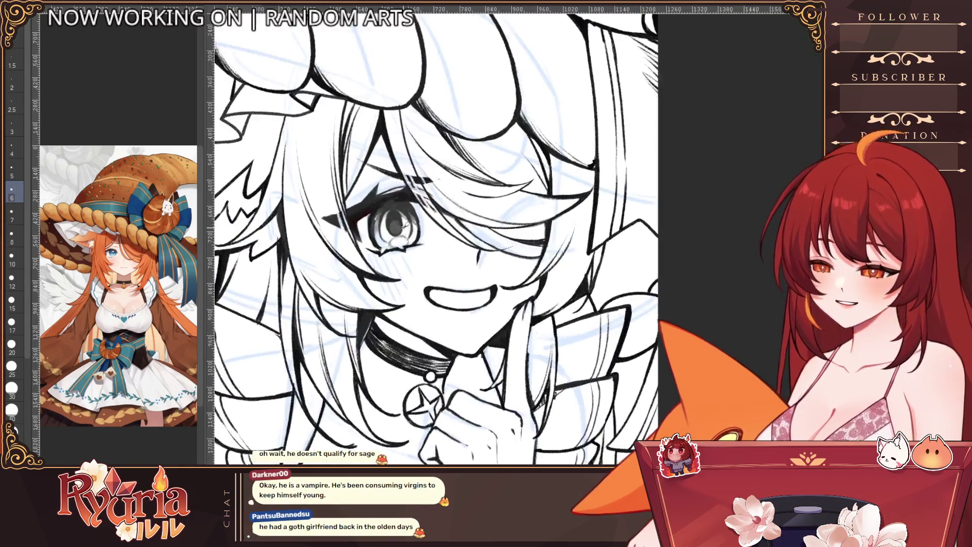
{"action": "scroll", "coordinate": [393, 203], "scroll_direction": "up", "scroll_amount": 2}
{"action": "scroll", "coordinate": [386, 183], "scroll_direction": "up", "scroll_amount": 2}
Paint a white heart highlight in the eye and refine its edges at size 2.5.
{"action": "left_click_drag", "start_coordinate": [393, 189], "coordinate": [398, 185]}
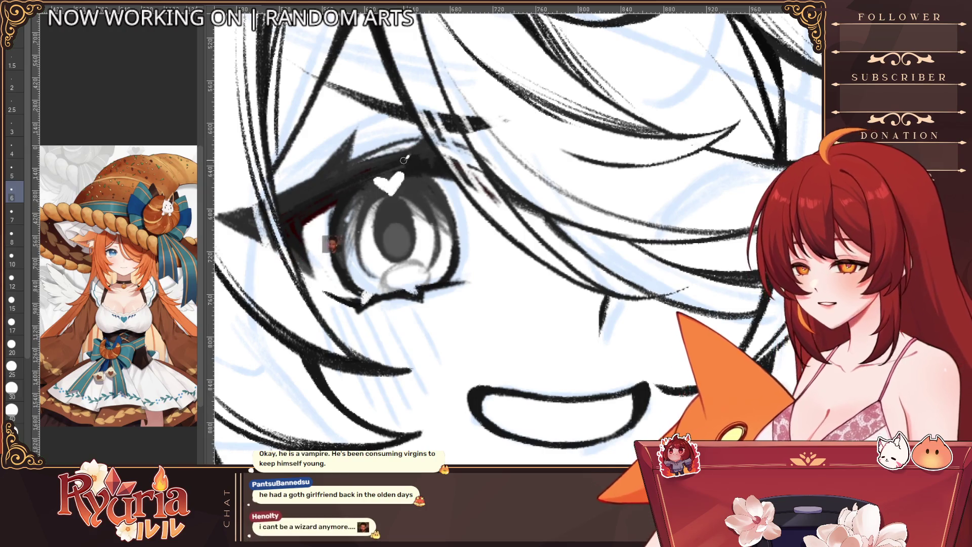
{"action": "key", "text": "bracketleft"}
{"action": "key", "text": "bracketleft"}
{"action": "key", "text": "bracketleft"}
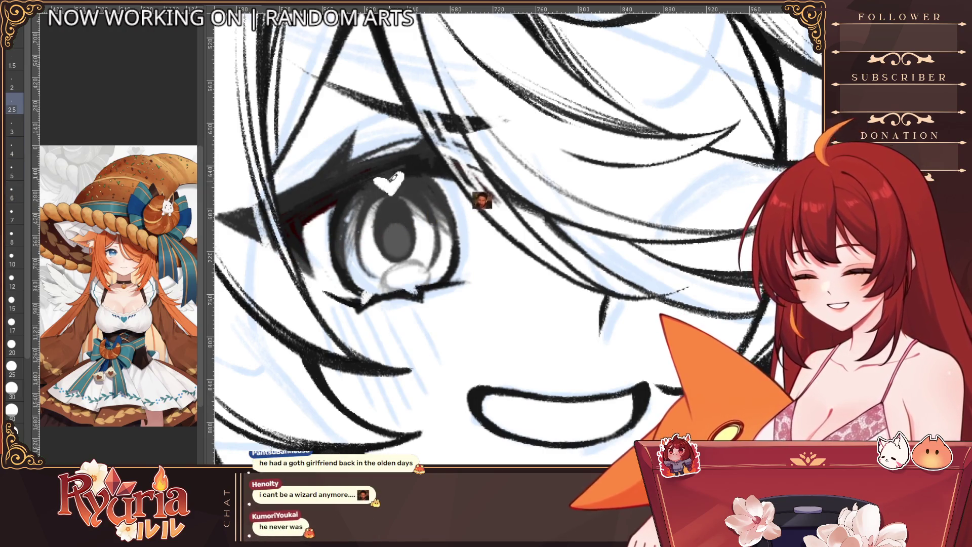
{"action": "left_click_drag", "start_coordinate": [383, 178], "coordinate": [391, 190]}
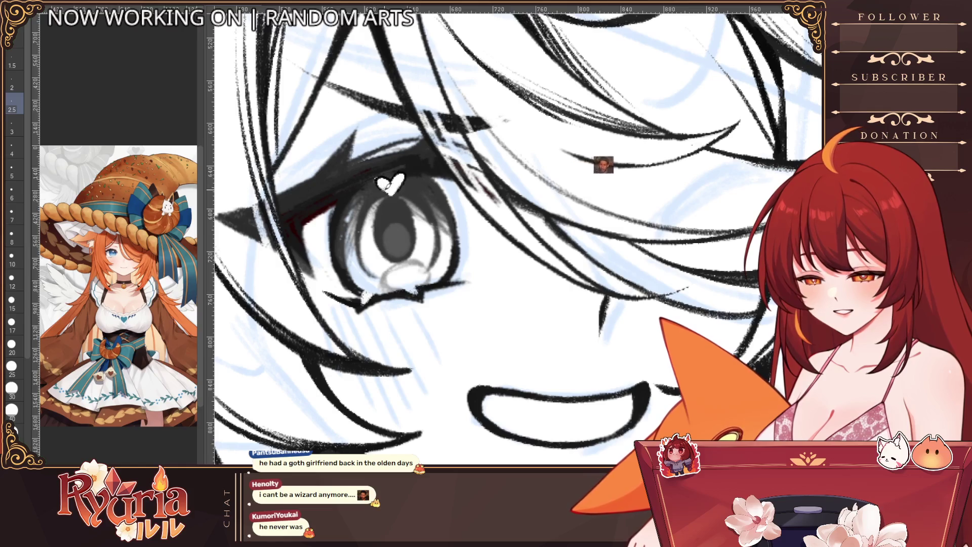
{"action": "scroll", "coordinate": [408, 165], "scroll_direction": "down", "scroll_amount": 5}
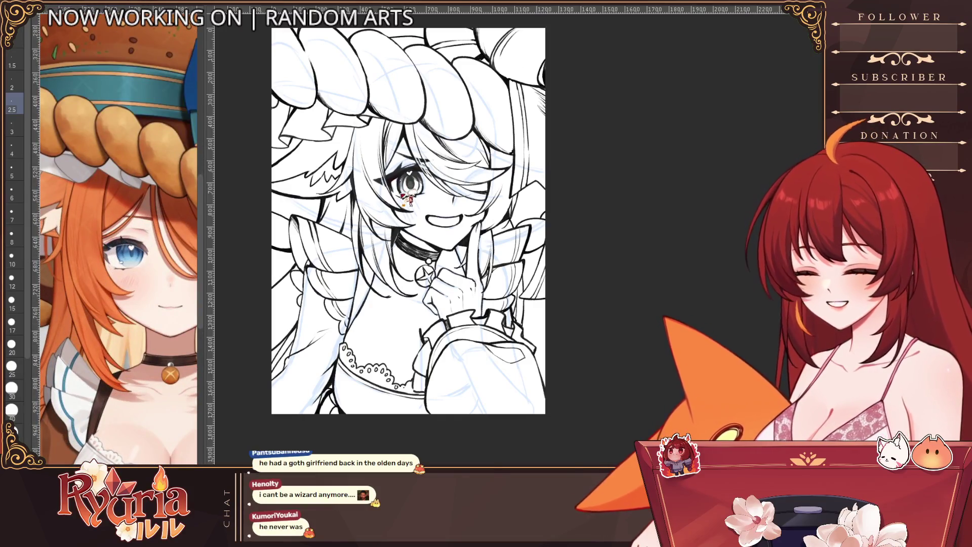
{"action": "scroll", "coordinate": [407, 198], "scroll_direction": "up", "scroll_amount": 5}
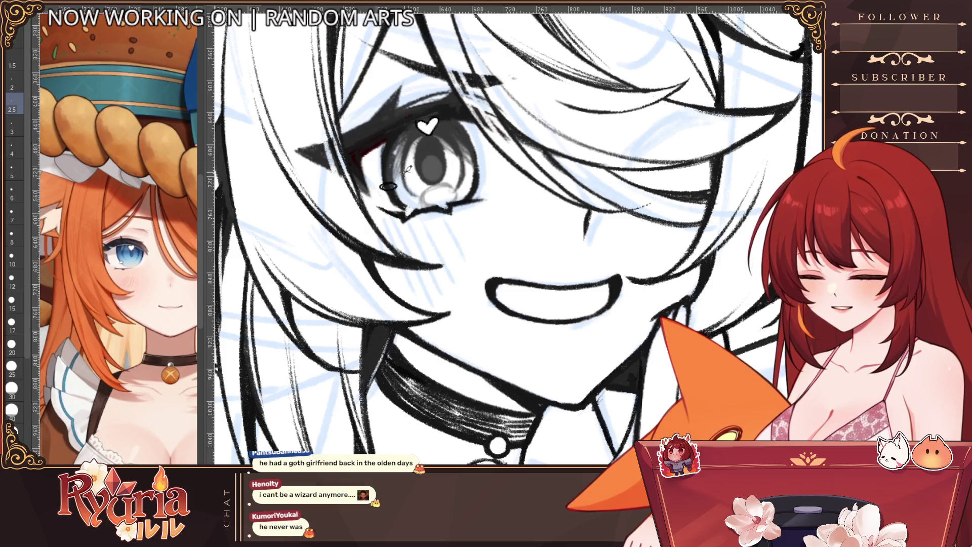
{"action": "key", "text": "e"}
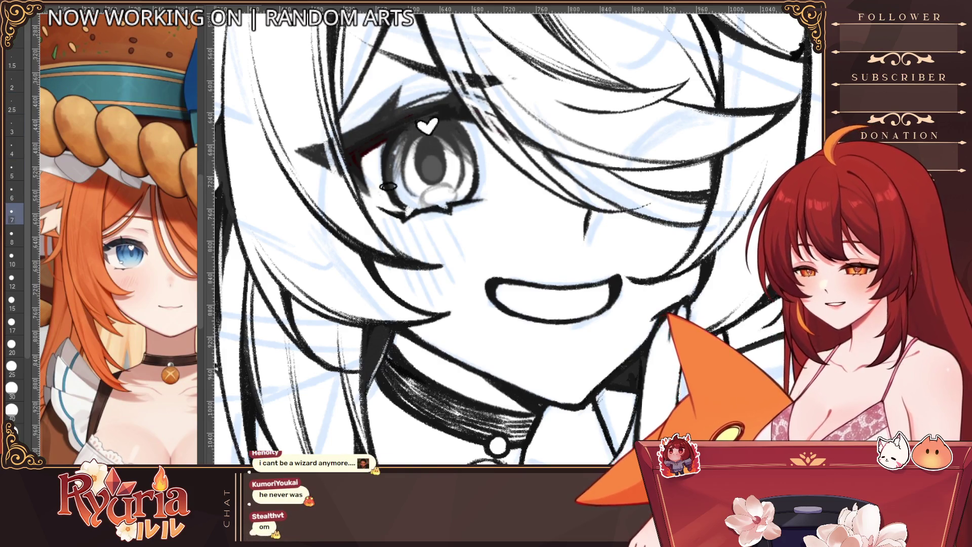
{"action": "key", "text": "bracketleft"}
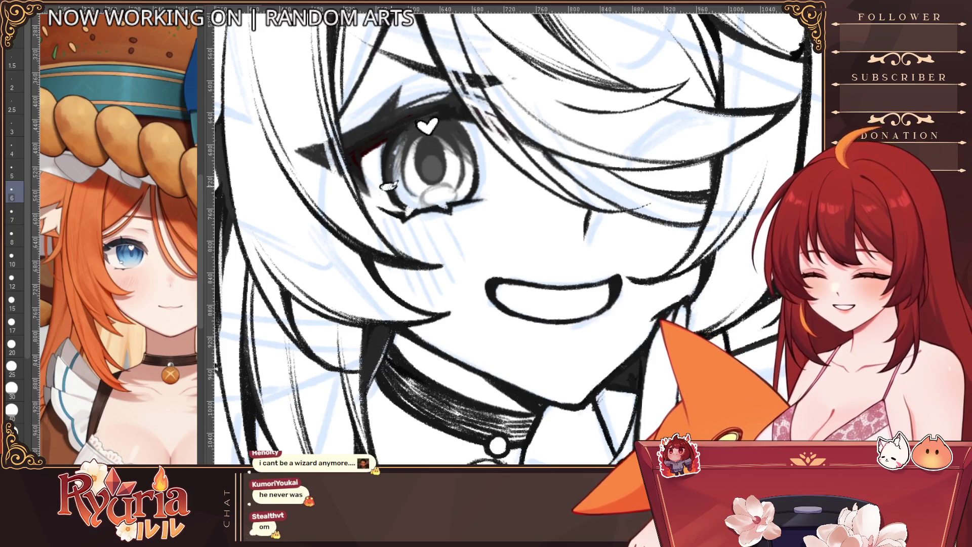
{"action": "key", "text": "bracketleft"}
{"action": "key", "text": "bracketleft"}
{"action": "key", "text": "bracketleft"}
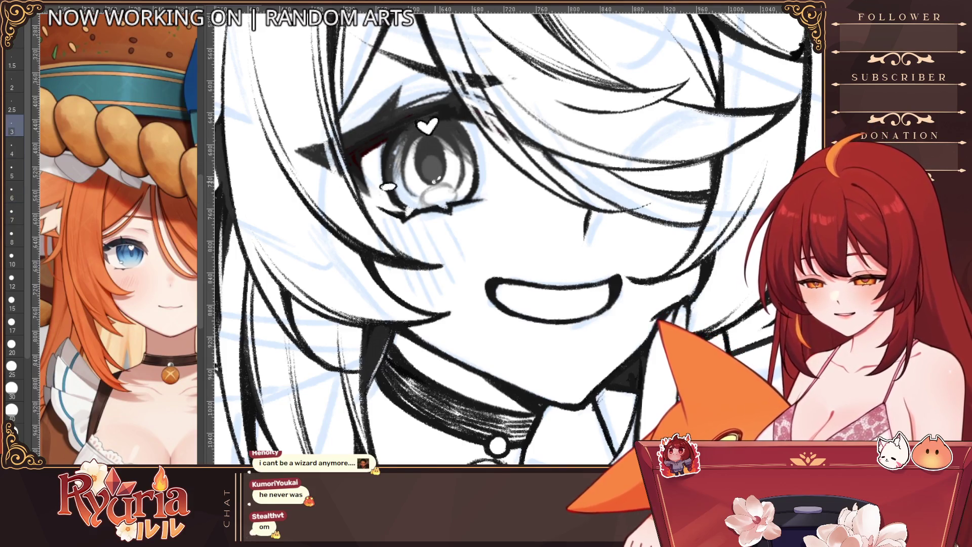
{"action": "scroll", "coordinate": [451, 172], "scroll_direction": "down", "scroll_amount": 1}
{"action": "scroll", "coordinate": [451, 172], "scroll_direction": "down", "scroll_amount": 3}
{"action": "scroll", "coordinate": [620, 332], "scroll_direction": "down", "scroll_amount": 1}
{"action": "scroll", "coordinate": [623, 334], "scroll_direction": "down", "scroll_amount": 2}
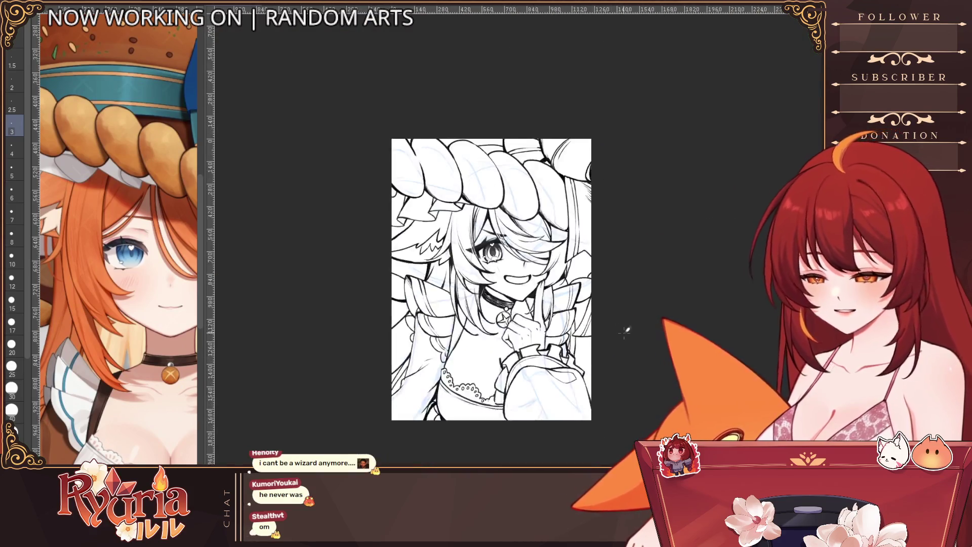
{"action": "scroll", "coordinate": [623, 339], "scroll_direction": "up", "scroll_amount": 1}
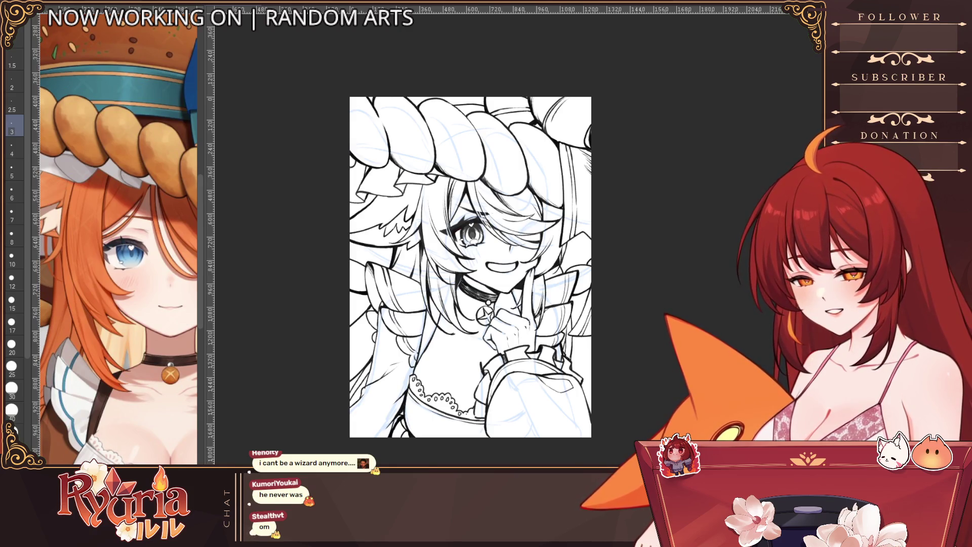
{"action": "scroll", "coordinate": [464, 325], "scroll_direction": "up", "scroll_amount": 1}
{"action": "scroll", "coordinate": [465, 326], "scroll_direction": "up", "scroll_amount": 1}
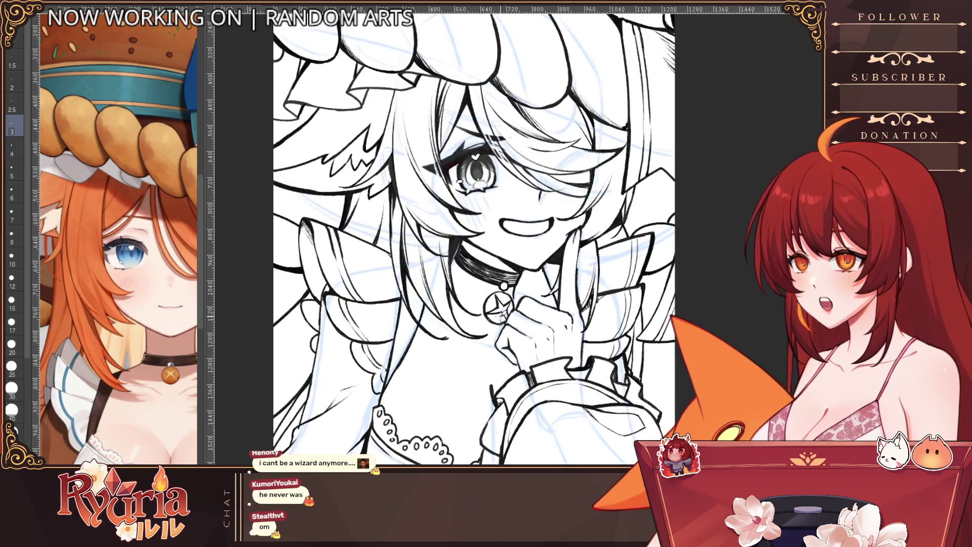
Hatch grey blush strokes on the cheeks under the open eye and the closed right eye.
{"action": "scroll", "coordinate": [472, 191], "scroll_direction": "up", "scroll_amount": 1}
{"action": "mouse_move", "coordinate": [481, 200]}
{"action": "left_mouse_down"}
{"action": "mouse_move", "coordinate": [470, 218]}
{"action": "mouse_move", "coordinate": [481, 229]}
{"action": "left_mouse_up"}
{"action": "mouse_move", "coordinate": [504, 196]}
{"action": "left_mouse_down"}
{"action": "mouse_move", "coordinate": [486, 234]}
{"action": "mouse_move", "coordinate": [474, 236]}
{"action": "left_mouse_up"}
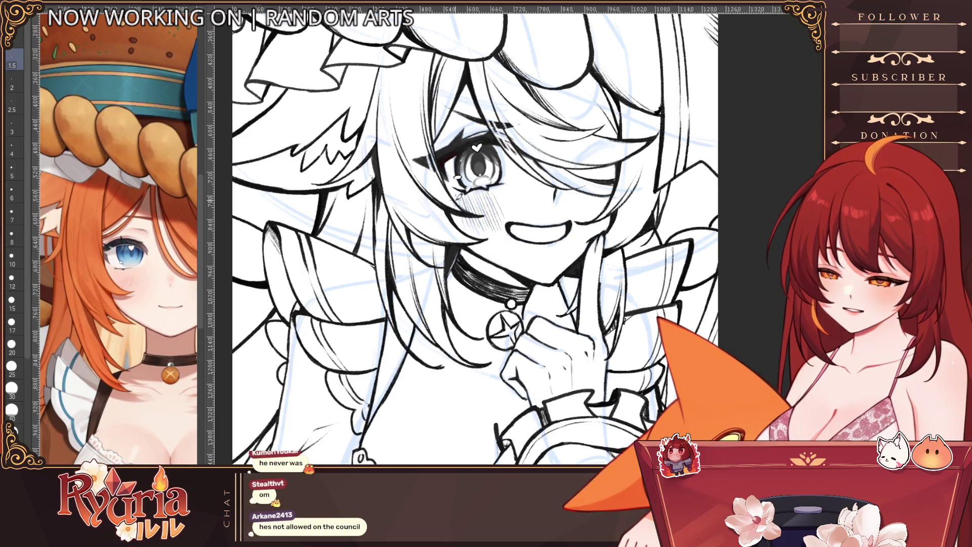
{"action": "left_click_drag", "start_coordinate": [579, 189], "coordinate": [571, 203]}
{"action": "scroll", "coordinate": [654, 320], "scroll_direction": "down", "scroll_amount": 2}
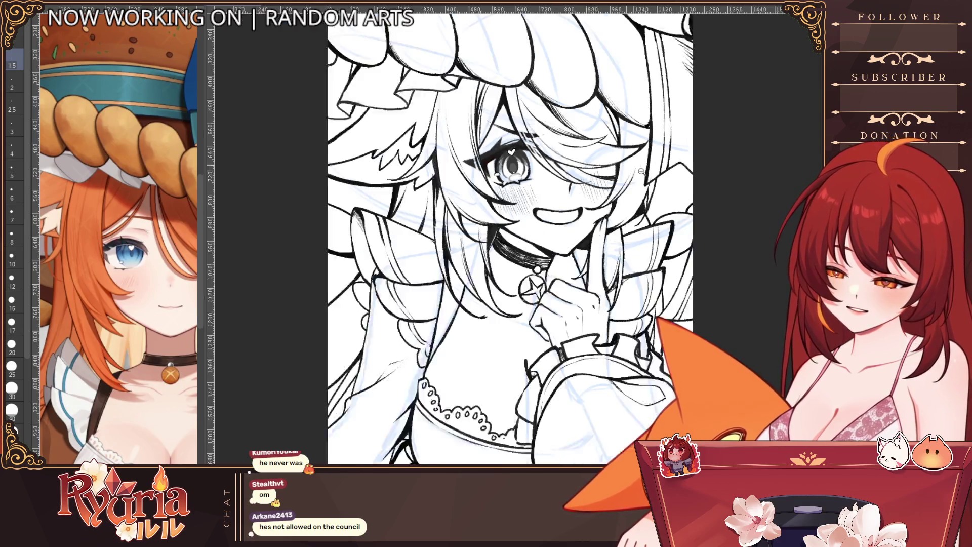
{"action": "scroll", "coordinate": [654, 321], "scroll_direction": "down", "scroll_amount": 1}
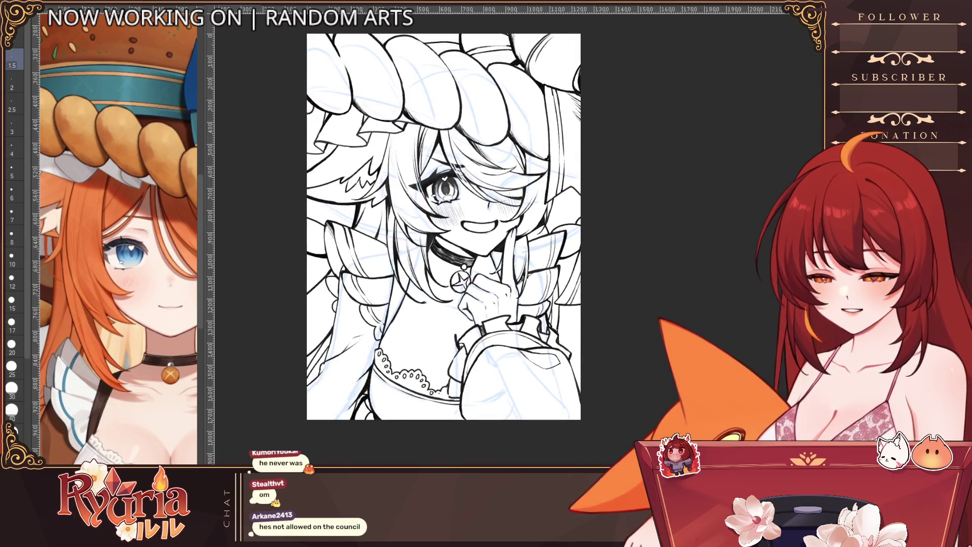
{"action": "scroll", "coordinate": [654, 320], "scroll_direction": "down", "scroll_amount": 1}
{"action": "scroll", "coordinate": [654, 321], "scroll_direction": "up", "scroll_amount": 1}
{"action": "scroll", "coordinate": [653, 320], "scroll_direction": "up", "scroll_amount": 2}
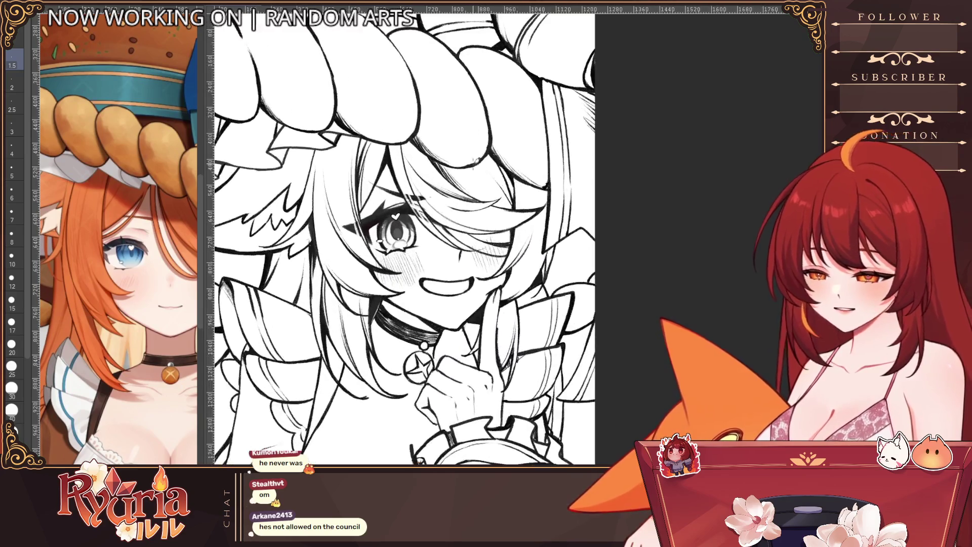
{"action": "scroll", "coordinate": [417, 87], "scroll_direction": "down", "scroll_amount": 1}
{"action": "scroll", "coordinate": [417, 87], "scroll_direction": "down", "scroll_amount": 1}
{"action": "scroll", "coordinate": [416, 87], "scroll_direction": "up", "scroll_amount": 1}
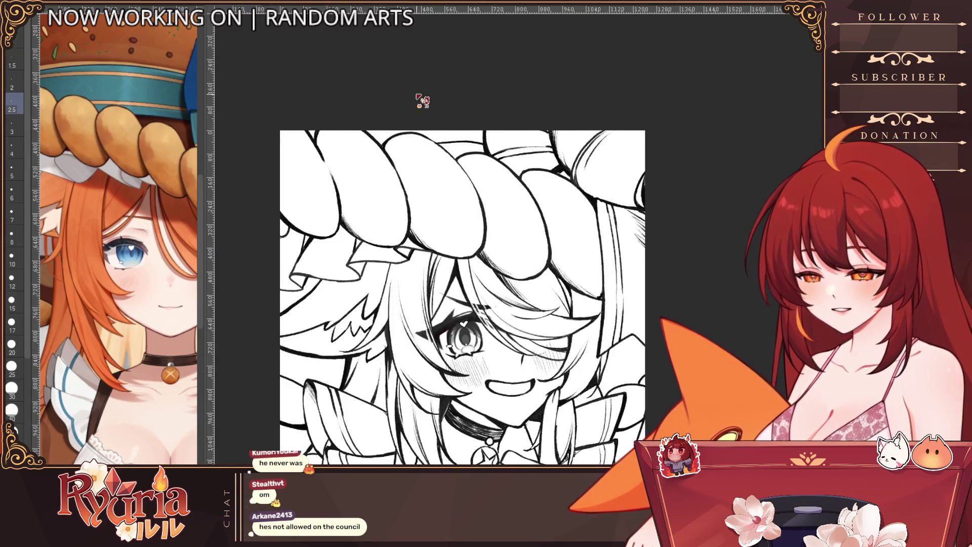
{"action": "key", "text": "bracketright"}
{"action": "key", "text": "bracketright"}
{"action": "key", "text": "bracketright"}
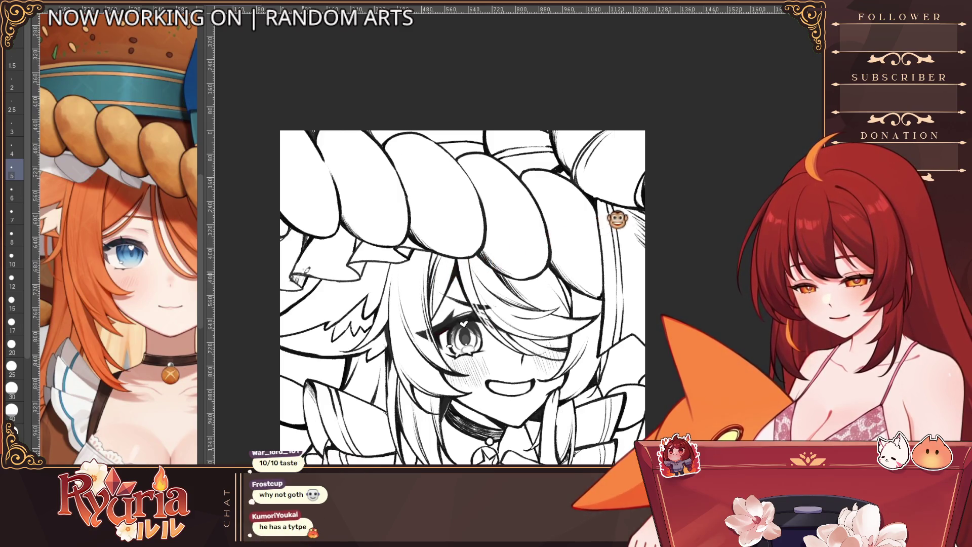
{"action": "scroll", "coordinate": [304, 278], "scroll_direction": "down", "scroll_amount": 2}
{"action": "scroll", "coordinate": [334, 261], "scroll_direction": "up", "scroll_amount": 1}
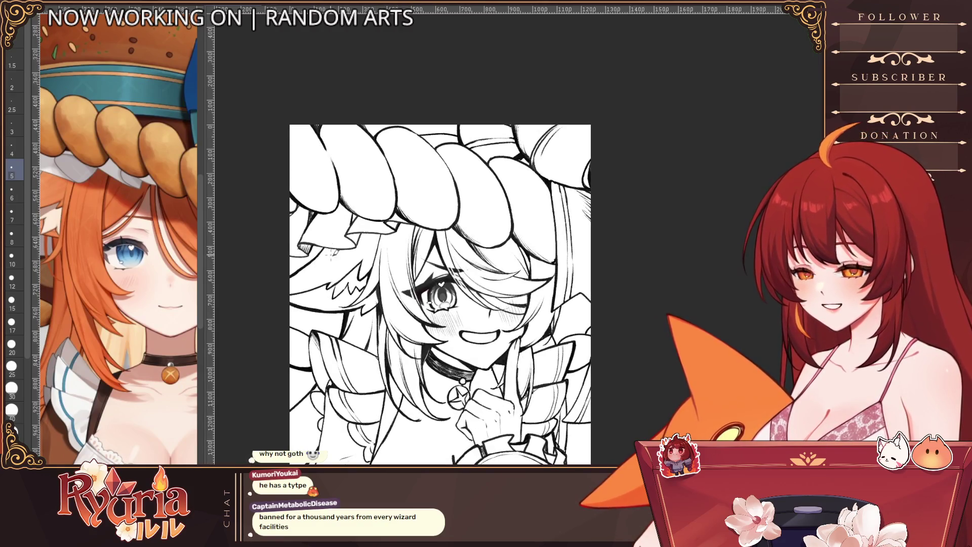
{"action": "key", "text": "]"}
{"action": "key", "text": "]"}
{"action": "key", "text": "]"}
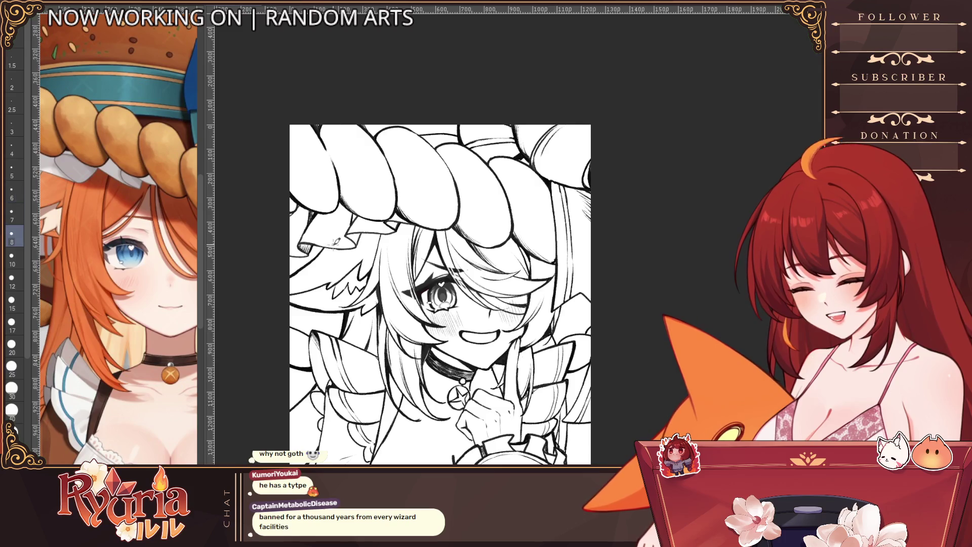
{"action": "scroll", "coordinate": [317, 226], "scroll_direction": "down", "scroll_amount": 1}
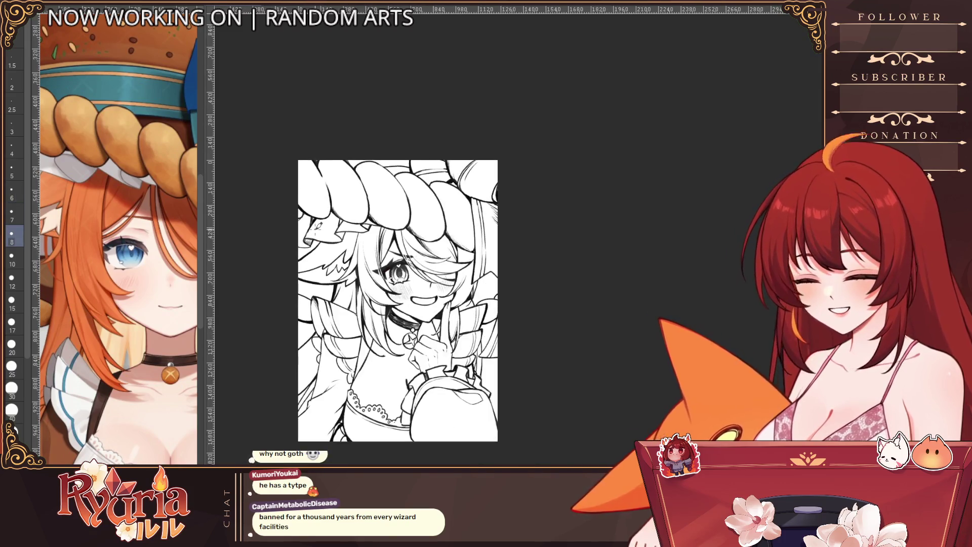
Reduce the brush size by two steps while zooming the canvas.
{"action": "scroll", "coordinate": [317, 226], "scroll_direction": "up", "scroll_amount": 2}
{"action": "key", "text": "["}
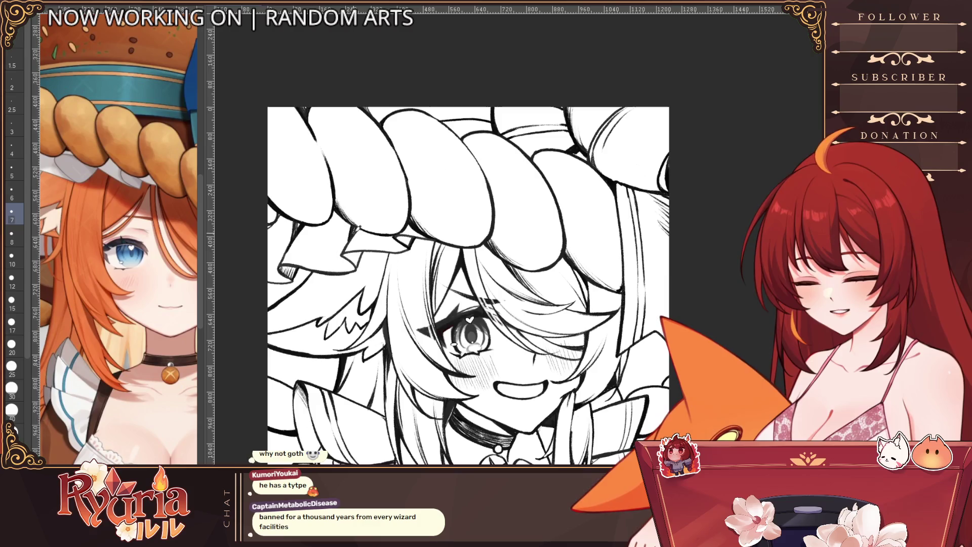
{"action": "key", "text": "["}
{"action": "key", "text": "["}
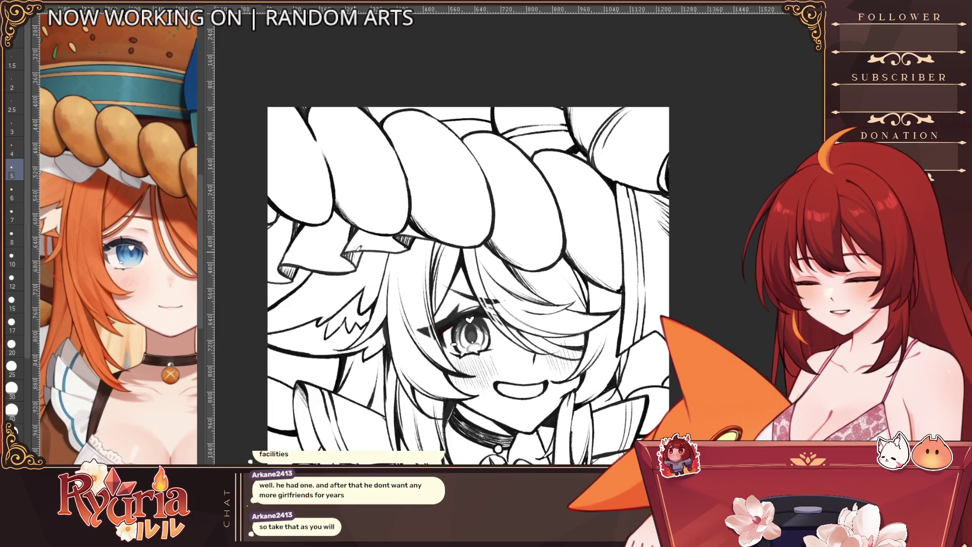
{"action": "scroll", "coordinate": [360, 259], "scroll_direction": "down", "scroll_amount": 3}
{"action": "scroll", "coordinate": [333, 256], "scroll_direction": "up", "scroll_amount": 5}
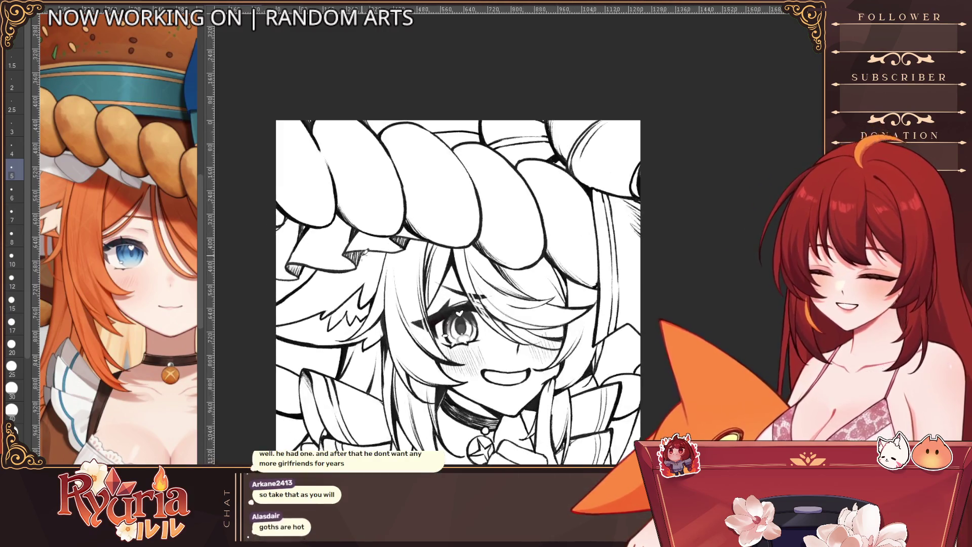
Raise the brush one step and rotate the canvas view about 12° clockwise.
{"action": "key", "text": "bracketright"}
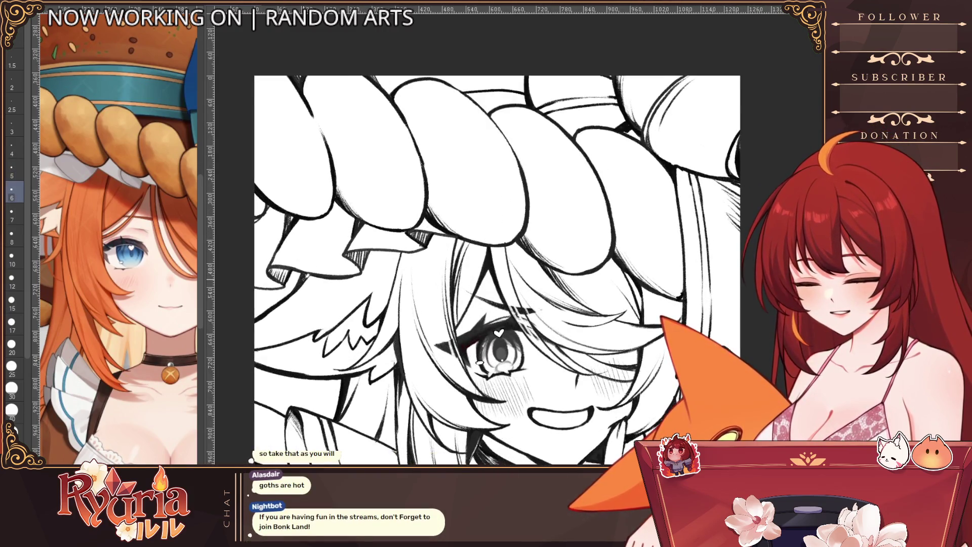
{"action": "scroll", "coordinate": [151, 377], "scroll_direction": "down", "scroll_amount": 3}
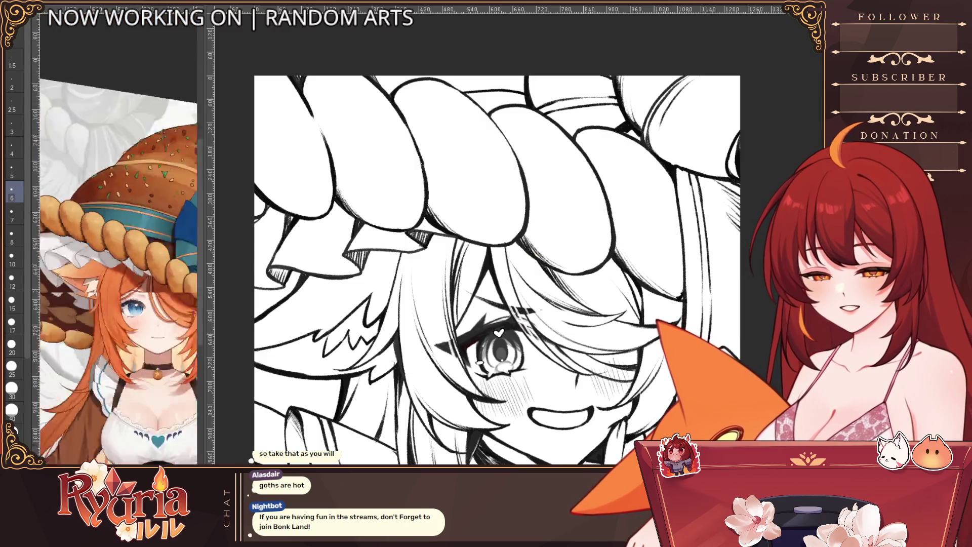
{"action": "left_click_drag", "start_coordinate": [499, 333], "coordinate": [307, 410]}
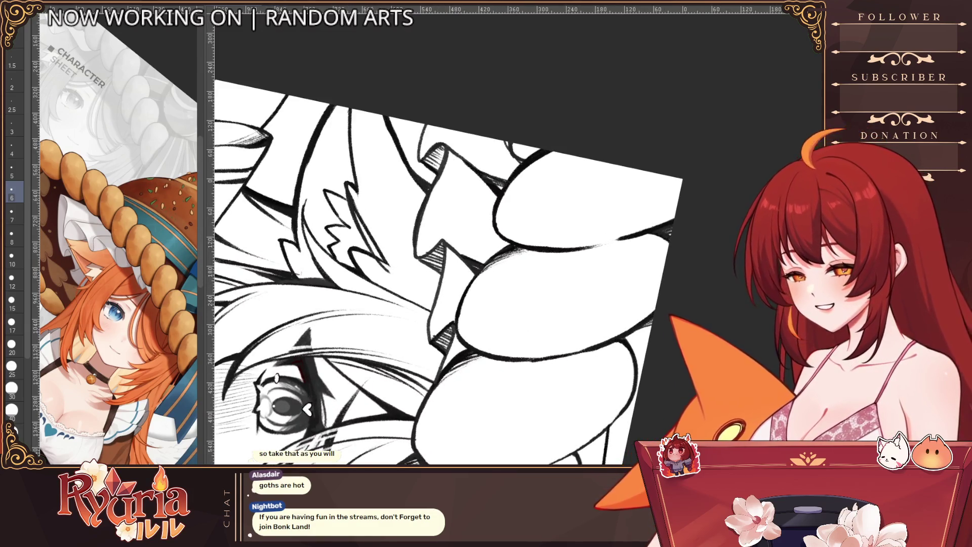
Switch to a much larger brush and erase stray sketchy strokes in the hair.
{"action": "key", "text": "bracketright"}
{"action": "key", "text": "bracketright"}
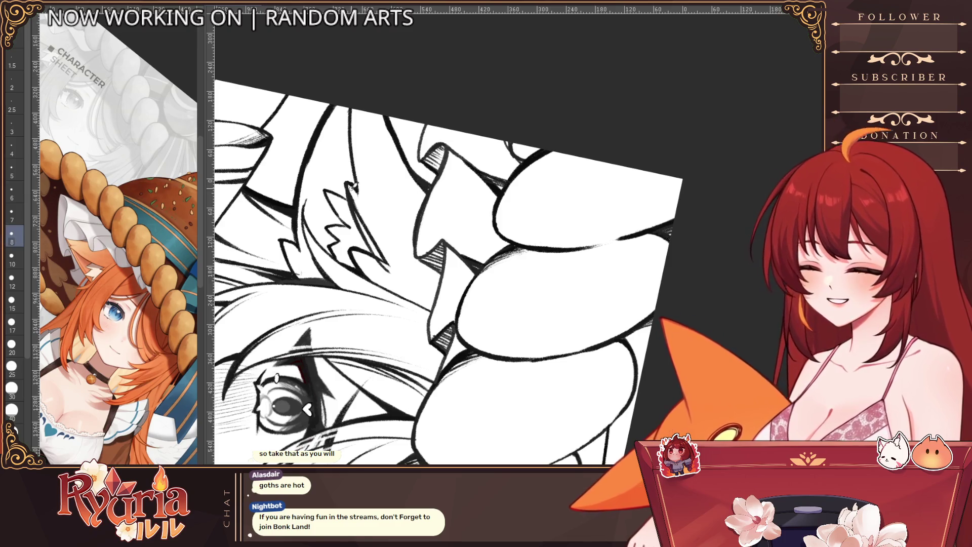
{"action": "key", "text": "bracketright"}
{"action": "left_click_drag", "start_coordinate": [365, 217], "coordinate": [401, 272]}
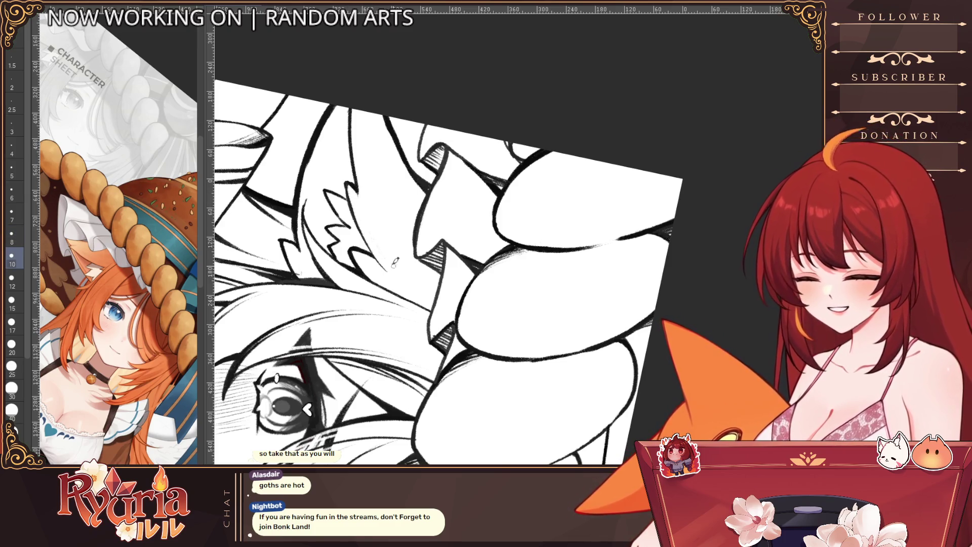
Step the brush back down to a small size and reset the canvas rotation upright.
{"action": "key", "text": "bracketleft"}
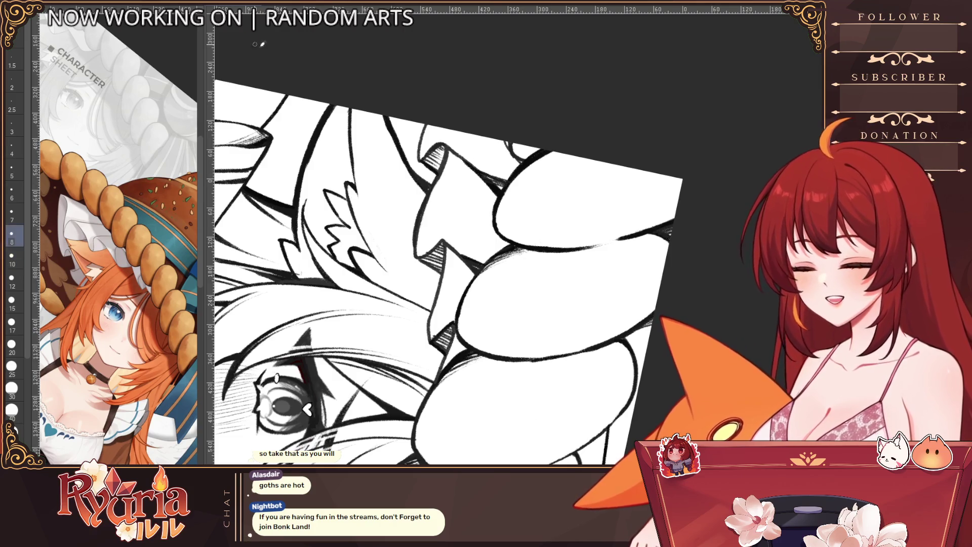
{"action": "key", "text": "bracketleft"}
{"action": "key", "text": "bracketright"}
{"action": "key", "text": "bracketright"}
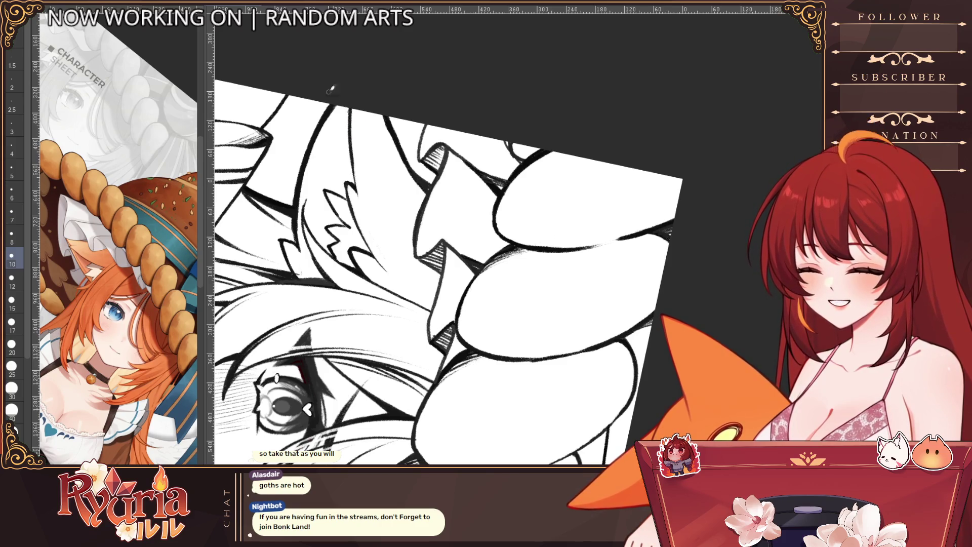
{"action": "key", "text": "bracketleft"}
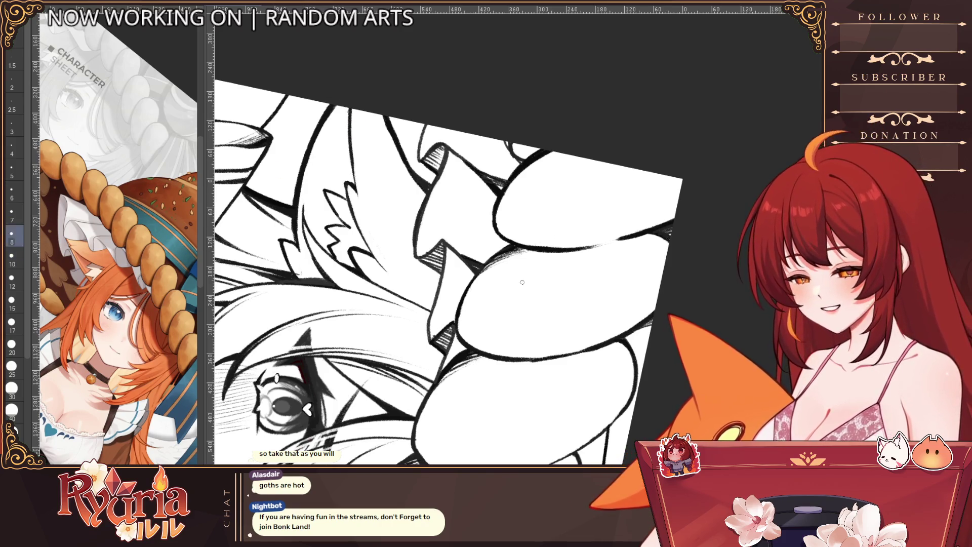
{"action": "key", "text": "bracketleft"}
{"action": "key", "text": "bracketleft"}
{"action": "key", "text": "bracketleft"}
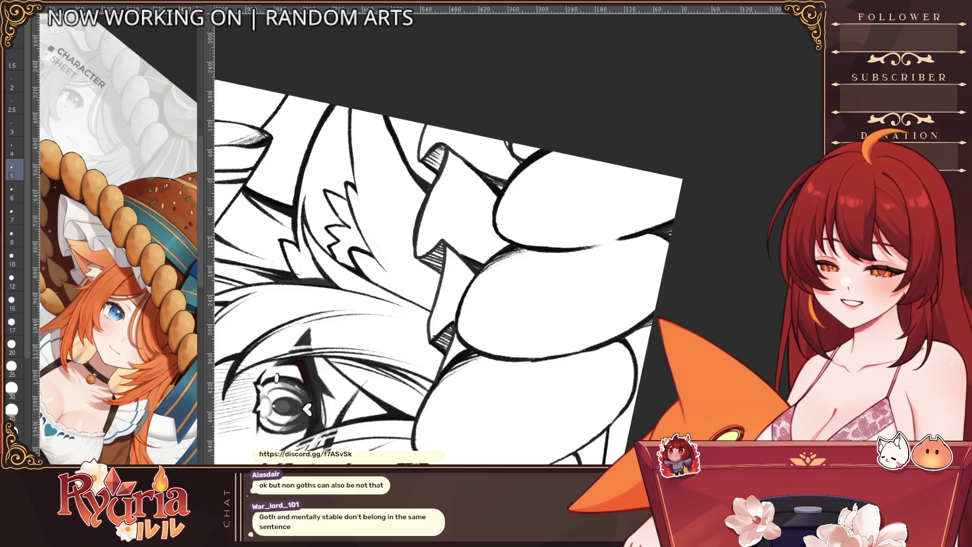
{"action": "key", "text": "ctrl+0"}
{"action": "scroll", "coordinate": [395, 253], "scroll_direction": "up", "scroll_amount": 2}
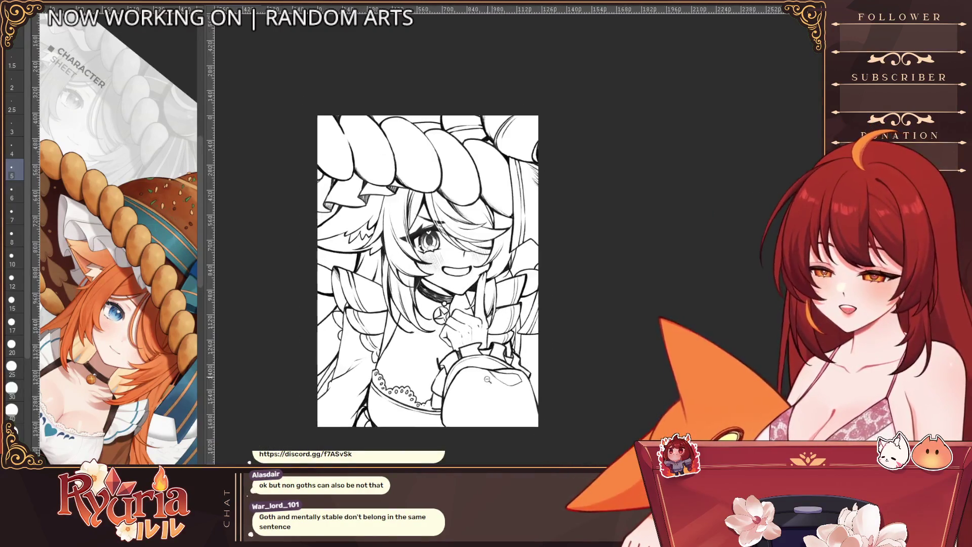
Nudge the brush thicker, thinner, then thicker again to reach about size 15.
{"action": "scroll", "coordinate": [395, 253], "scroll_direction": "up", "scroll_amount": 1}
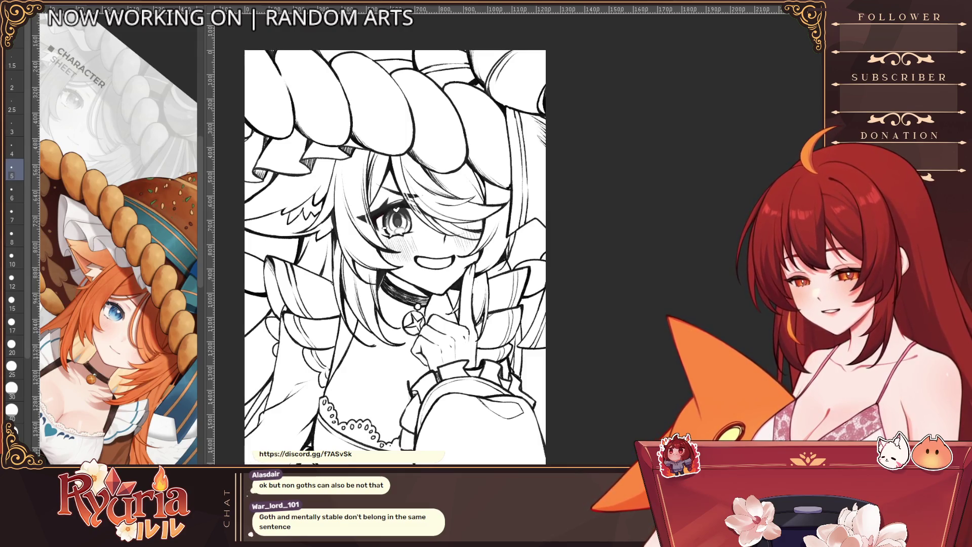
{"action": "key", "text": "bracketright"}
{"action": "key", "text": "bracketright"}
{"action": "key", "text": "bracketright"}
{"action": "key", "text": "bracketright"}
{"action": "key", "text": "bracketright"}
{"action": "key", "text": "bracketright"}
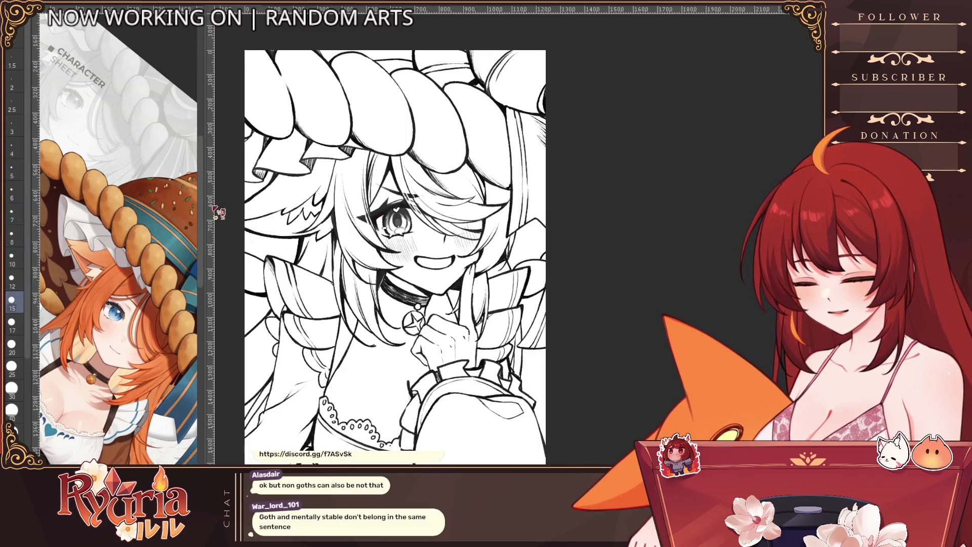
{"action": "key", "text": "bracketleft"}
{"action": "key", "text": "bracketleft"}
{"action": "key", "text": "bracketleft"}
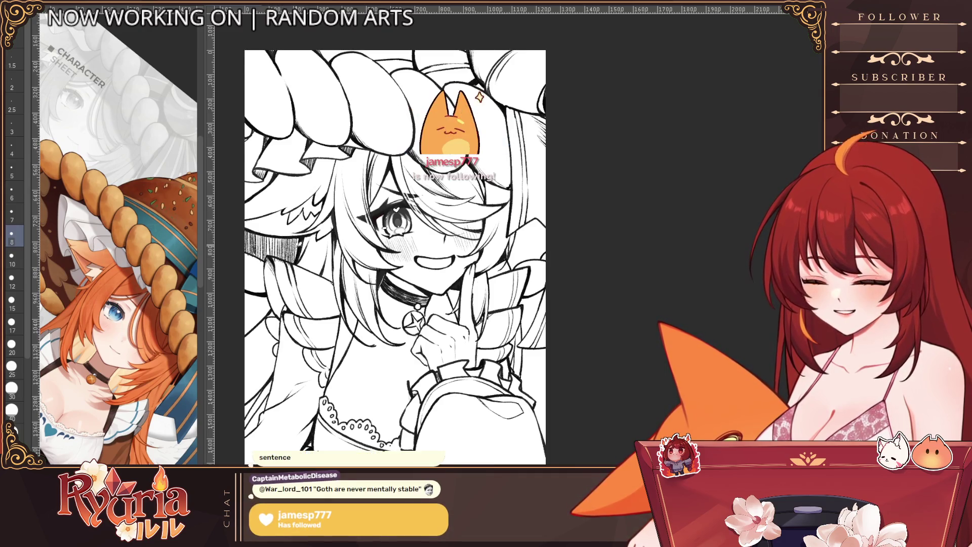
{"action": "scroll", "coordinate": [354, 253], "scroll_direction": "down", "scroll_amount": 2}
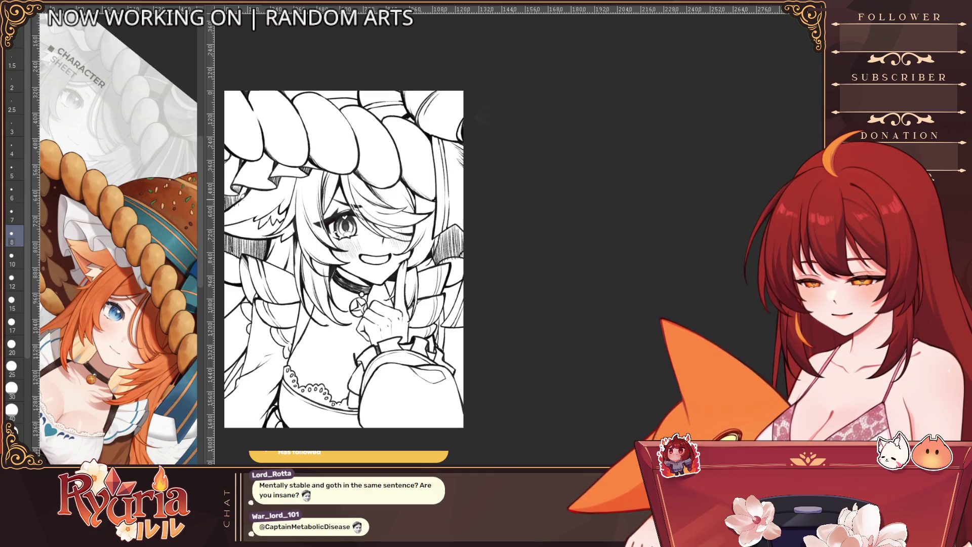
{"action": "scroll", "coordinate": [248, 175], "scroll_direction": "up", "scroll_amount": 2}
{"action": "key", "text": "bracketright"}
{"action": "key", "text": "bracketright"}
{"action": "key", "text": "bracketright"}
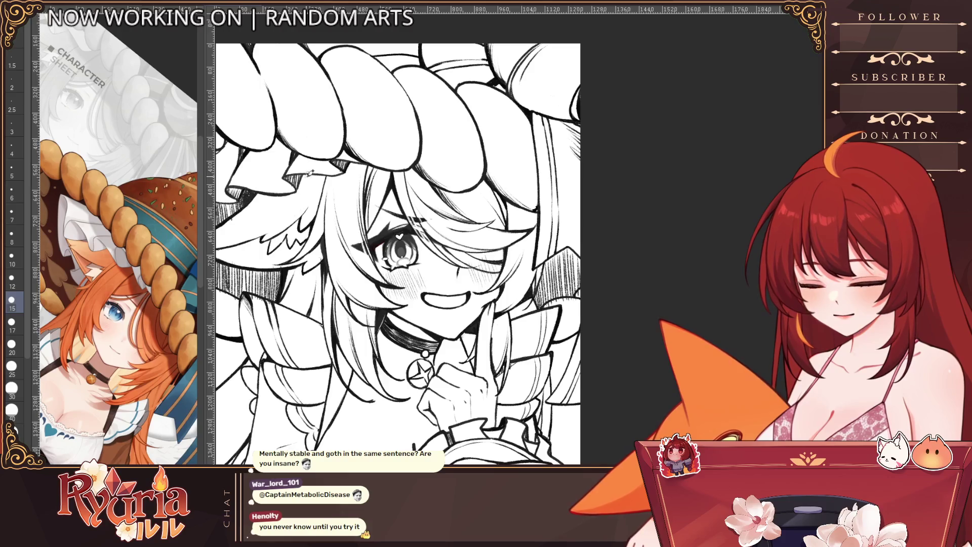
{"action": "scroll", "coordinate": [299, 224], "scroll_direction": "down", "scroll_amount": 2}
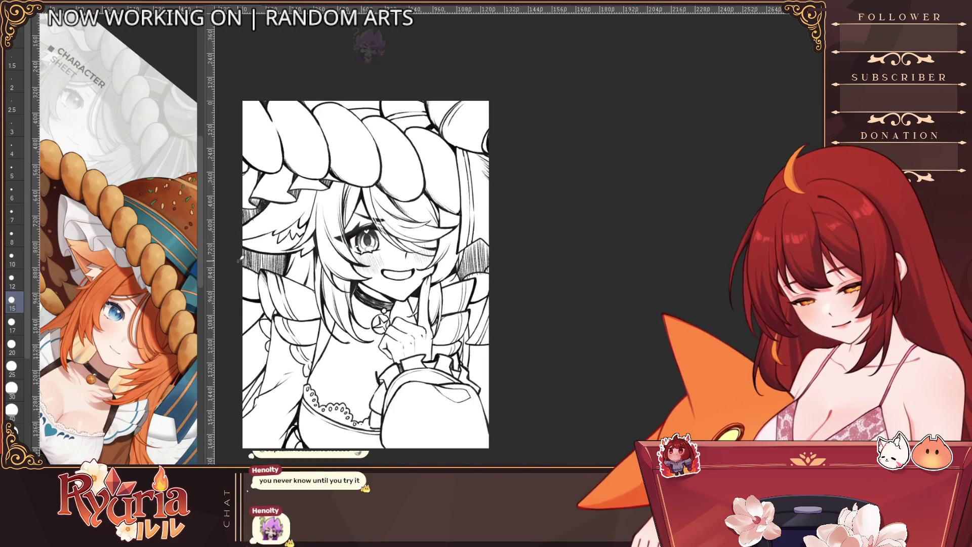
Make the brush a step thicker and adjust the zoom in and out on the drawing.
{"action": "scroll", "coordinate": [263, 244], "scroll_direction": "down", "scroll_amount": 2}
{"action": "scroll", "coordinate": [263, 243], "scroll_direction": "up", "scroll_amount": 2}
{"action": "scroll", "coordinate": [263, 245], "scroll_direction": "up", "scroll_amount": 1}
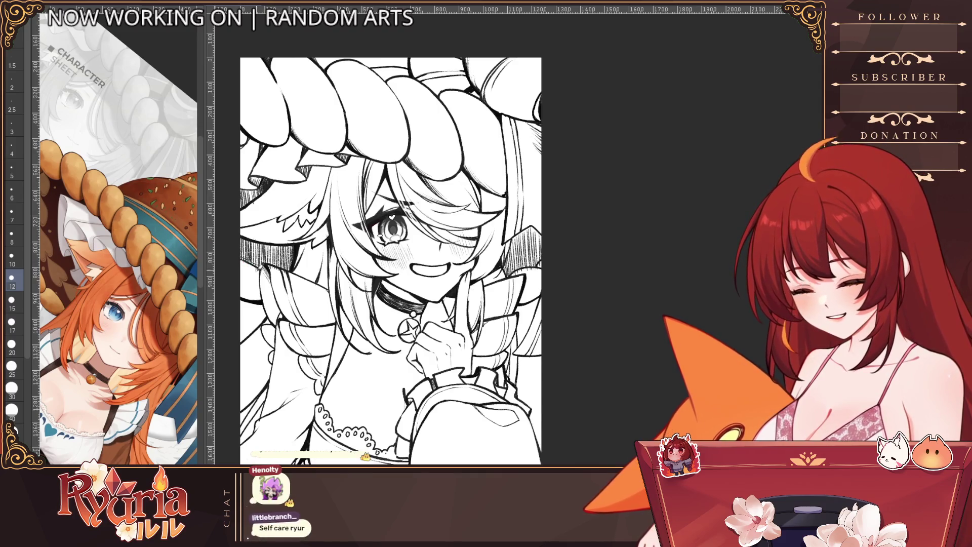
{"action": "key", "text": "bracketright"}
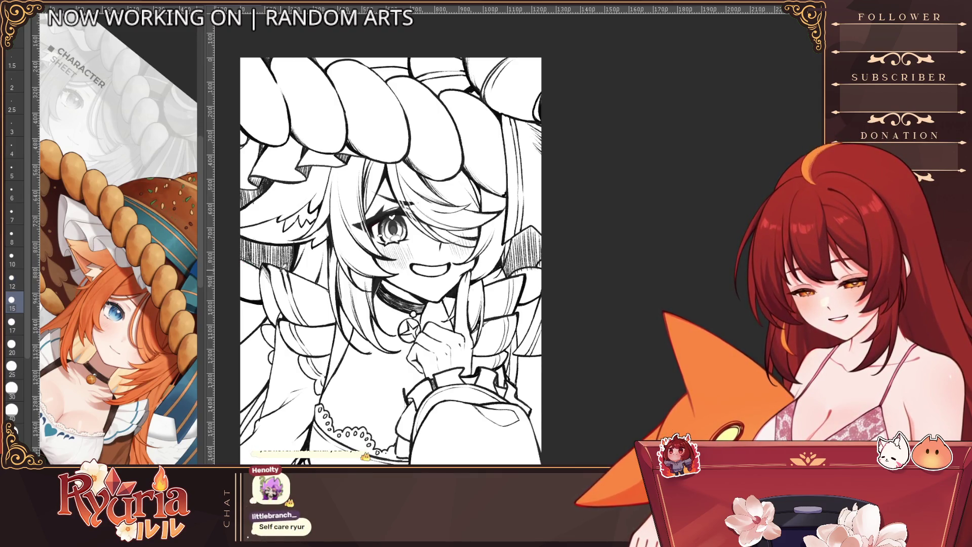
{"action": "key", "text": "ctrl+minus"}
{"action": "key", "text": "ctrl+plus"}
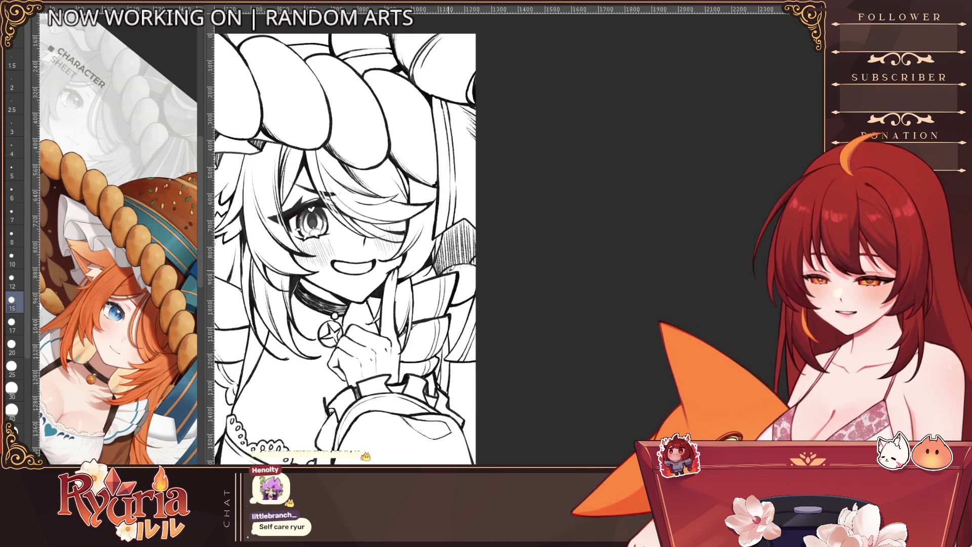
{"action": "key", "text": "ctrl+minus"}
{"action": "key", "text": "ctrl+plus"}
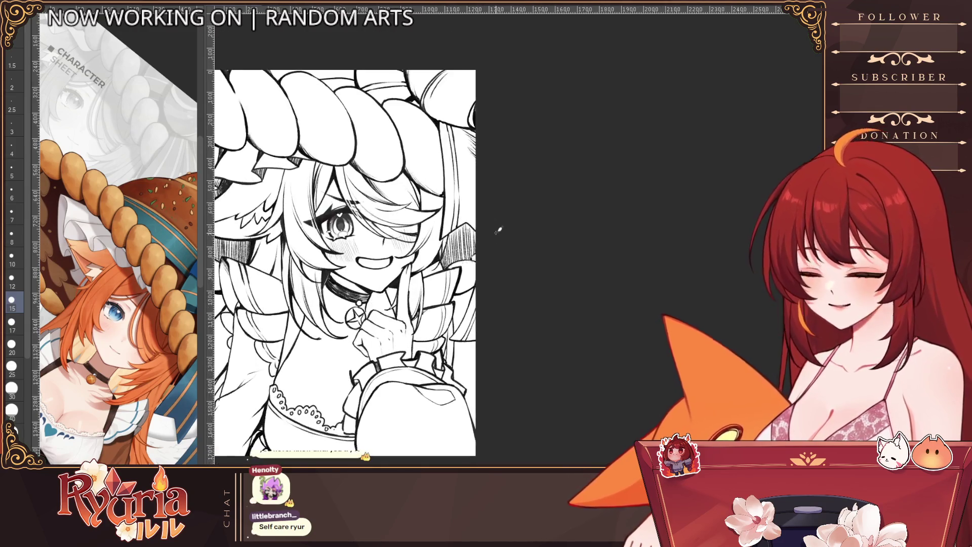
{"action": "scroll", "coordinate": [499, 230], "scroll_direction": "up", "scroll_amount": 1}
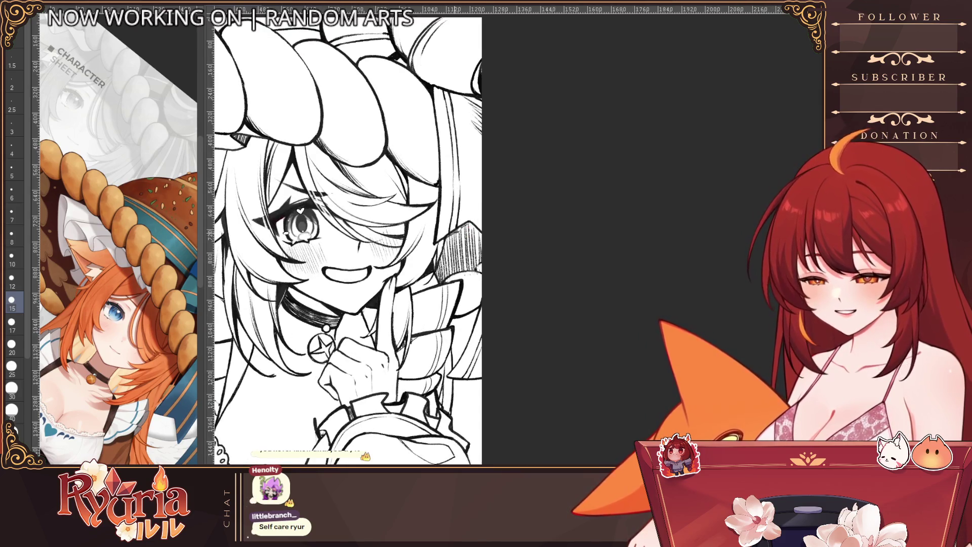
Step the brush down to about size 6 and zoom in on the face.
{"action": "key", "text": "bracketleft"}
{"action": "key", "text": "bracketleft"}
{"action": "key", "text": "bracketleft"}
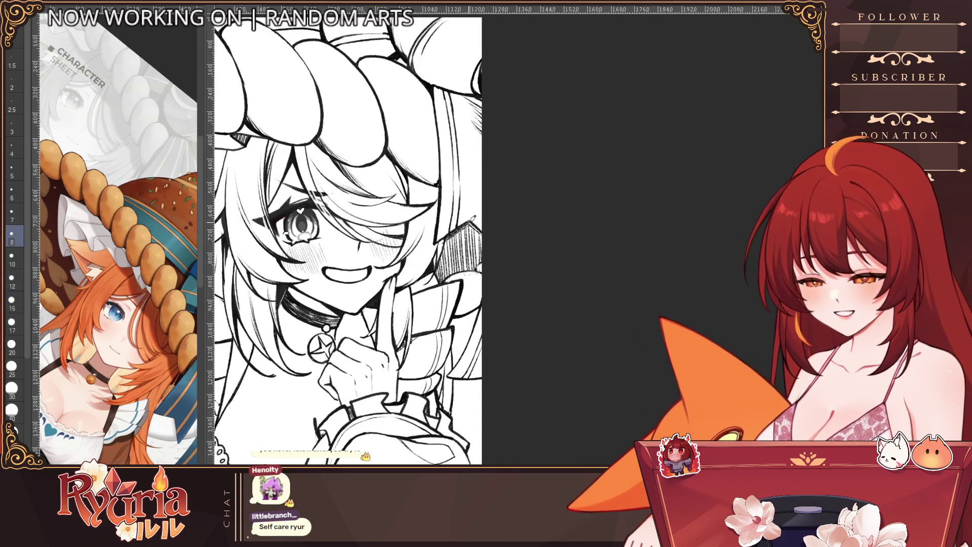
{"action": "key", "text": "bracketleft"}
{"action": "key", "text": "bracketleft"}
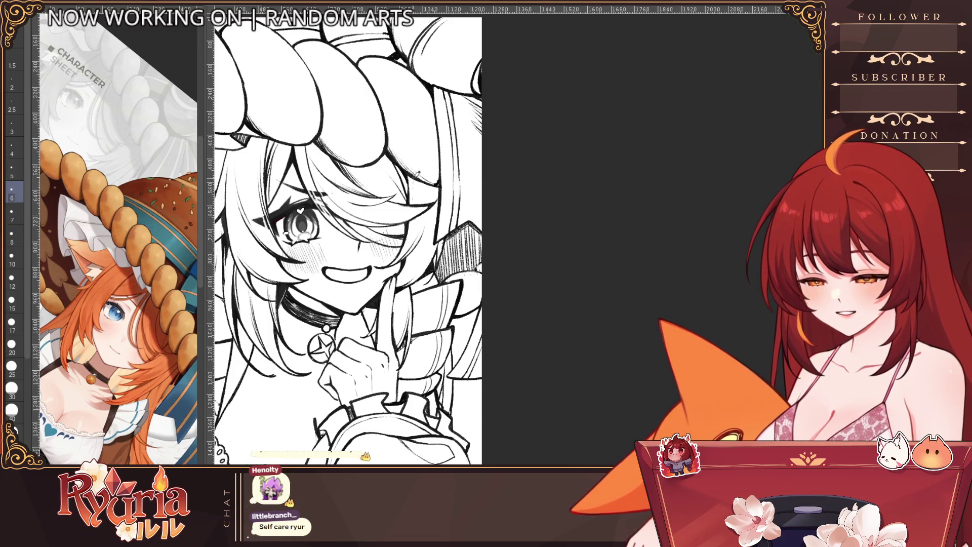
{"action": "scroll", "coordinate": [419, 176], "scroll_direction": "down", "scroll_amount": 2}
{"action": "scroll", "coordinate": [364, 234], "scroll_direction": "up", "scroll_amount": 2}
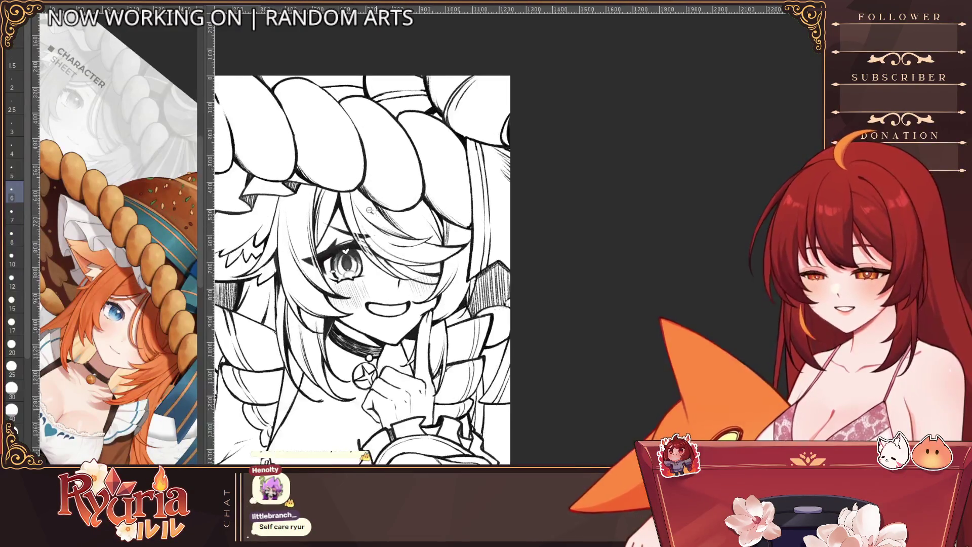
{"action": "scroll", "coordinate": [365, 234], "scroll_direction": "up", "scroll_amount": 1}
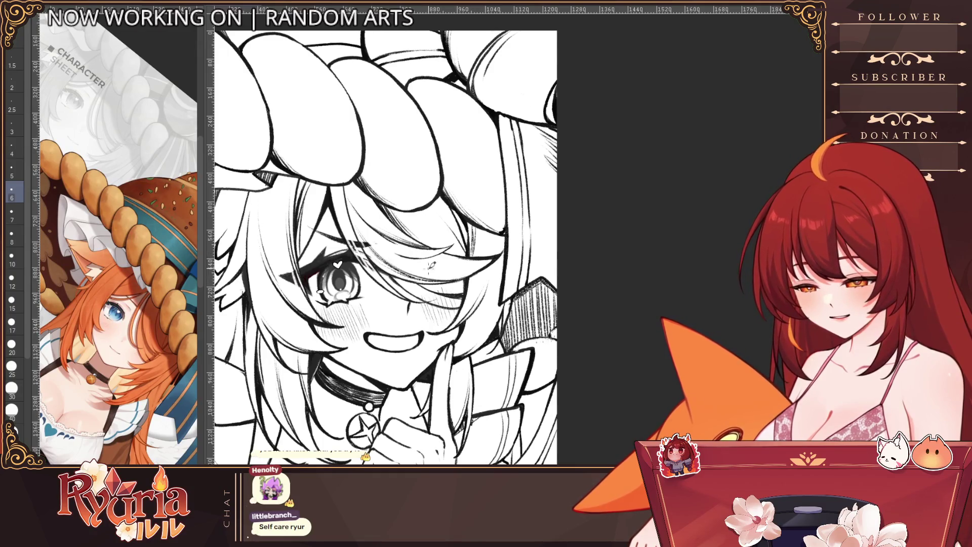
{"action": "scroll", "coordinate": [334, 223], "scroll_direction": "down", "scroll_amount": 2}
{"action": "scroll", "coordinate": [340, 220], "scroll_direction": "up", "scroll_amount": 1}
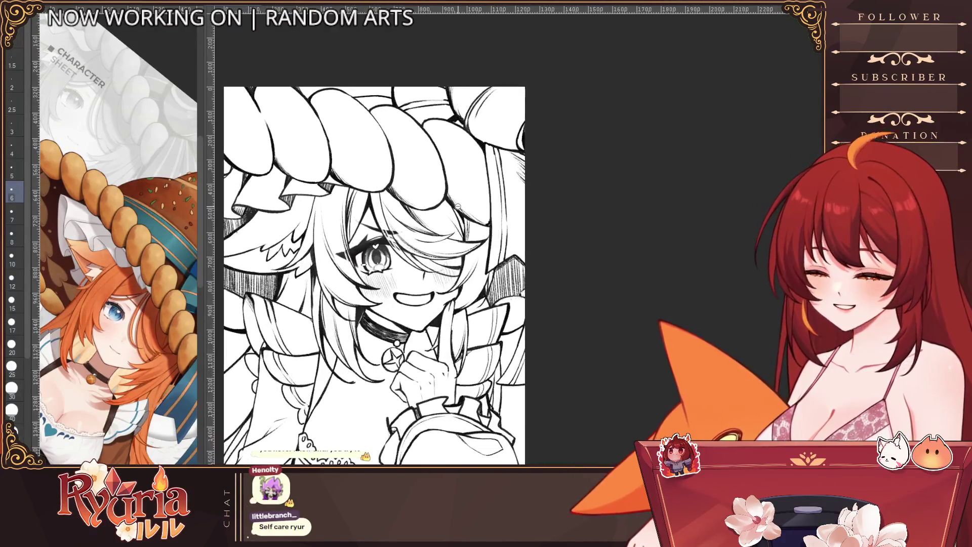
{"action": "scroll", "coordinate": [340, 219], "scroll_direction": "up", "scroll_amount": 1}
{"action": "scroll", "coordinate": [350, 249], "scroll_direction": "up", "scroll_amount": 1}
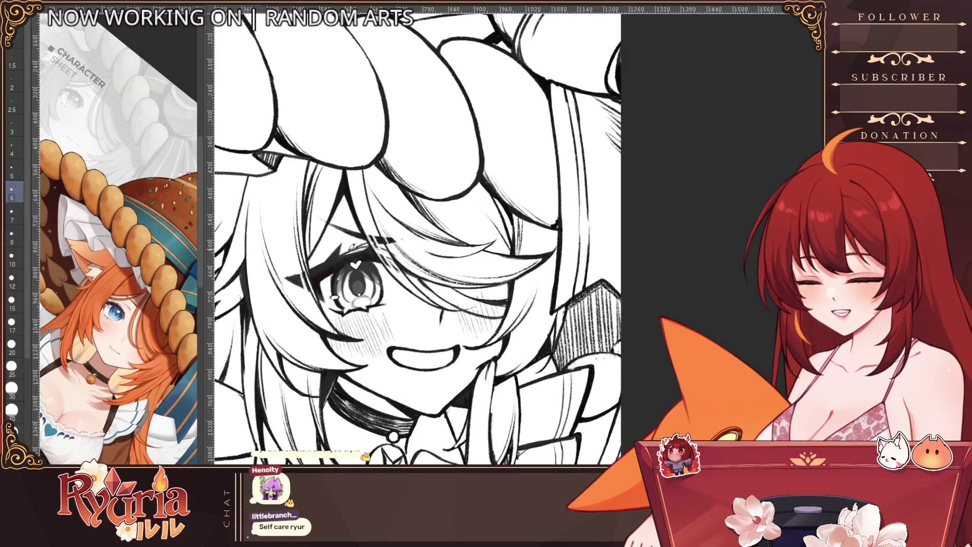
{"action": "key", "text": "bracketright"}
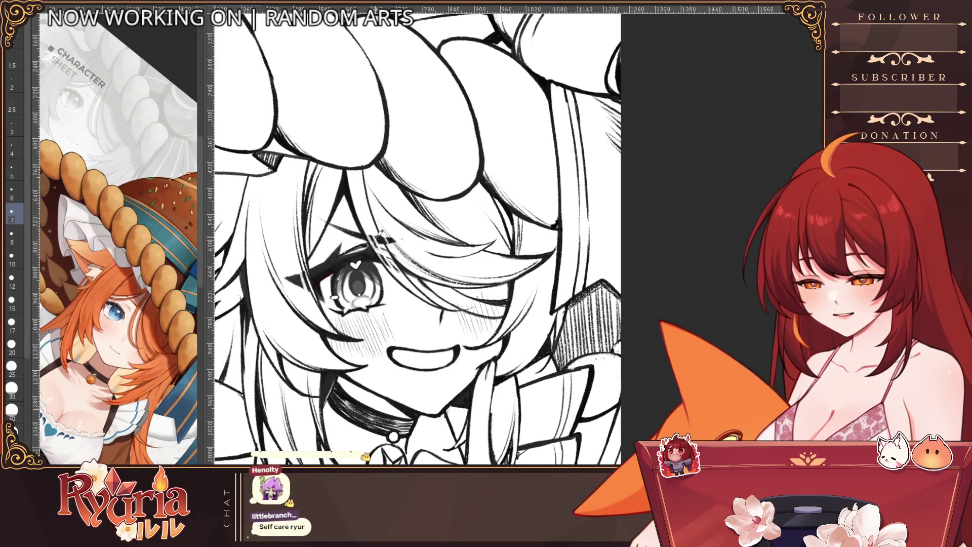
{"action": "scroll", "coordinate": [354, 263], "scroll_direction": "down", "scroll_amount": 2}
{"action": "scroll", "coordinate": [355, 263], "scroll_direction": "up", "scroll_amount": 1}
{"action": "scroll", "coordinate": [354, 263], "scroll_direction": "up", "scroll_amount": 1}
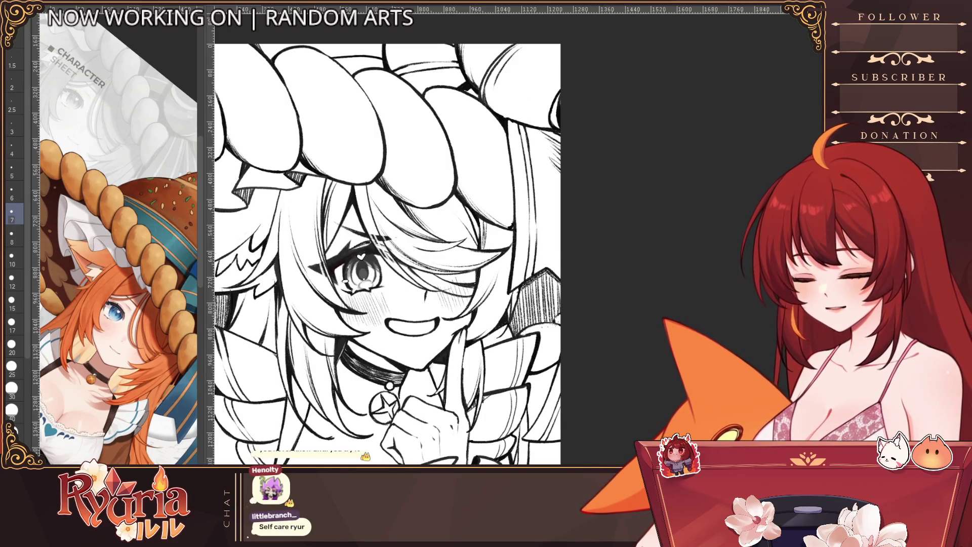
{"action": "scroll", "coordinate": [332, 217], "scroll_direction": "up", "scroll_amount": 1}
{"action": "key", "text": "bracketright"}
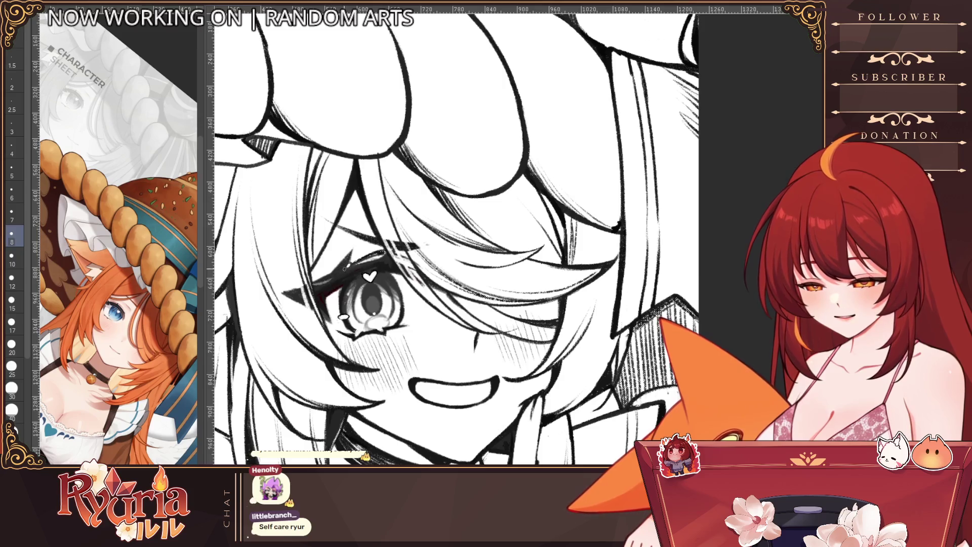
{"action": "key", "text": "bracketleft"}
{"action": "key", "text": "bracketleft"}
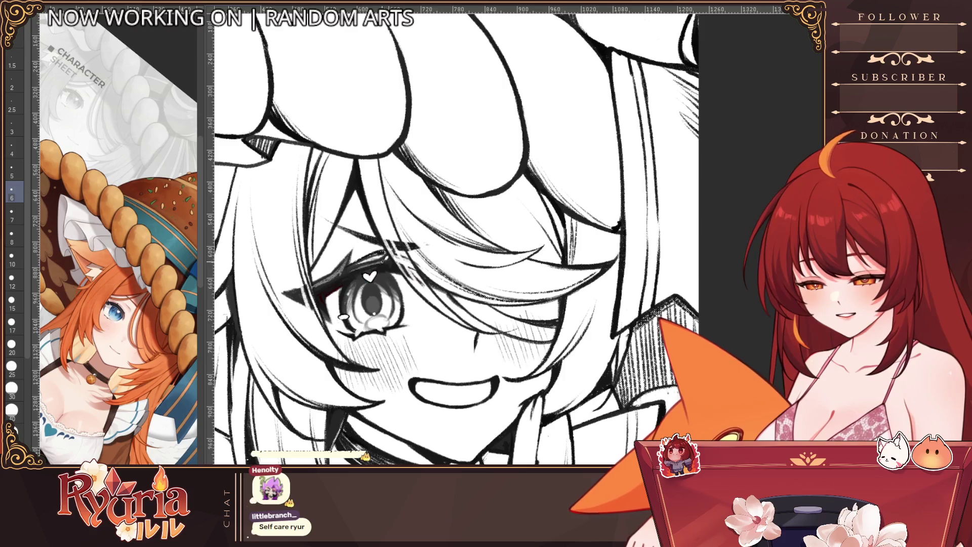
{"action": "scroll", "coordinate": [399, 255], "scroll_direction": "down", "scroll_amount": 2}
{"action": "scroll", "coordinate": [398, 254], "scroll_direction": "down", "scroll_amount": 1}
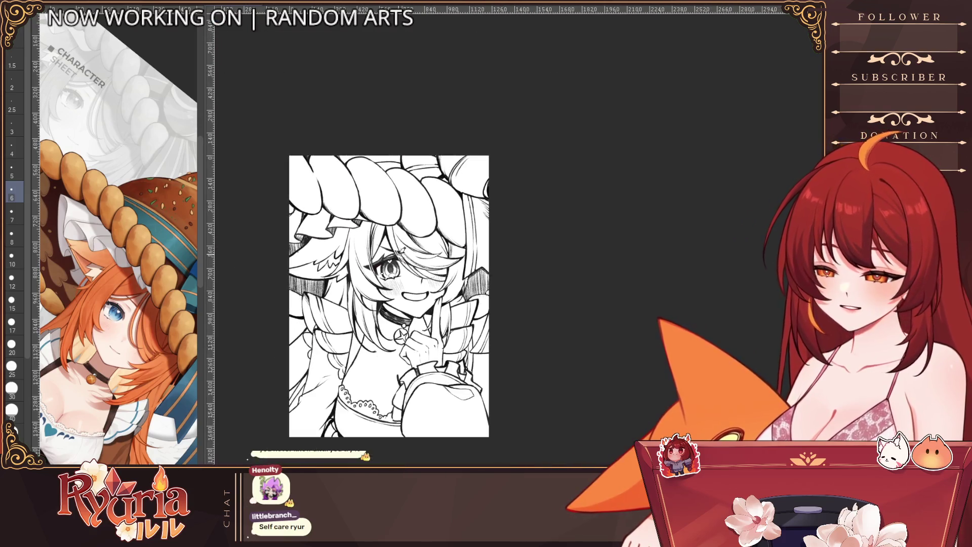
{"action": "scroll", "coordinate": [452, 272], "scroll_direction": "up", "scroll_amount": 1}
{"action": "scroll", "coordinate": [452, 272], "scroll_direction": "up", "scroll_amount": 1}
{"action": "scroll", "coordinate": [453, 272], "scroll_direction": "up", "scroll_amount": 1}
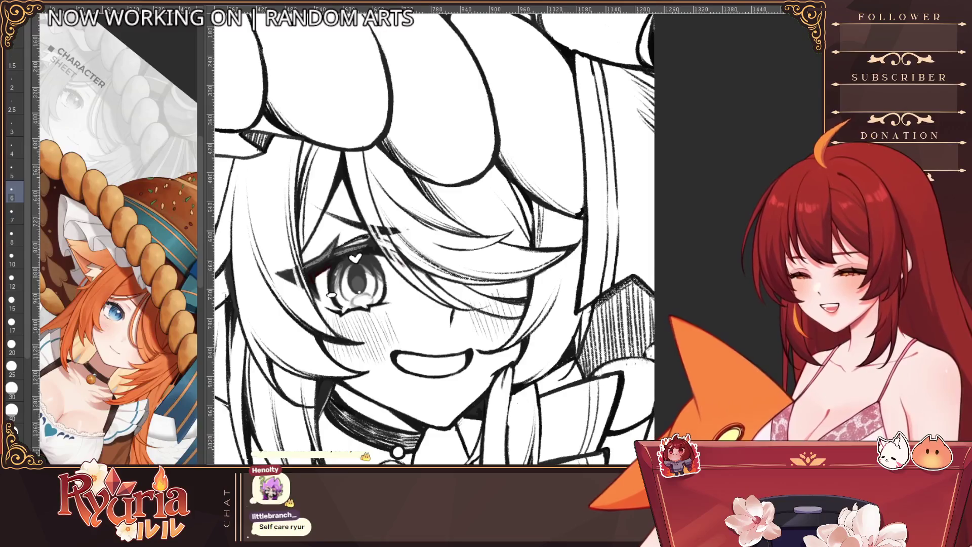
{"action": "key", "text": "bracketright"}
{"action": "key", "text": "bracketright"}
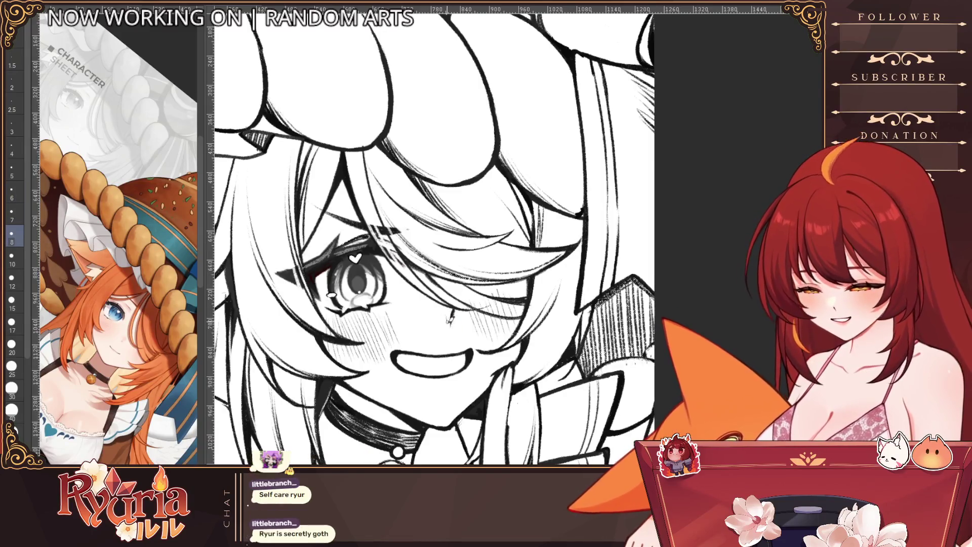
{"action": "key", "text": "bracketright"}
{"action": "key", "text": "bracketright"}
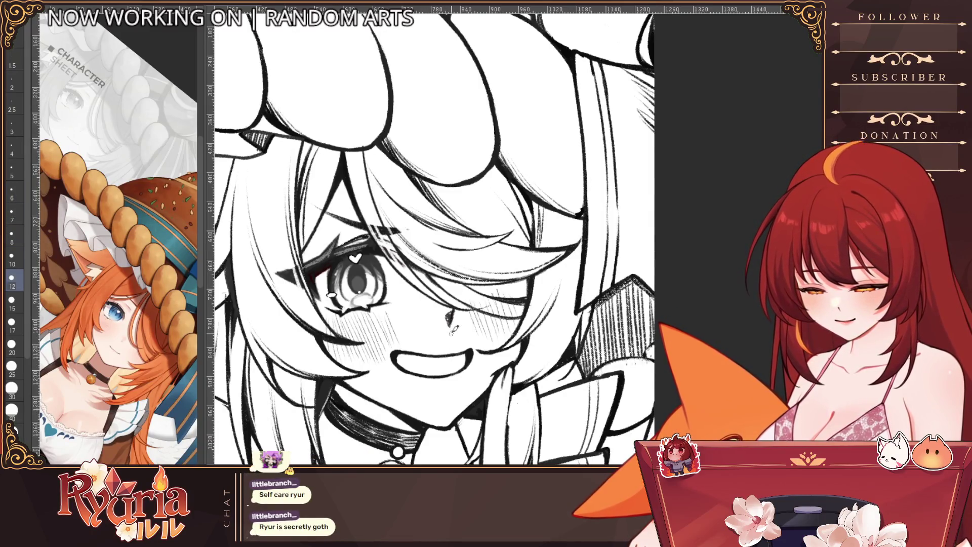
{"action": "scroll", "coordinate": [453, 347], "scroll_direction": "down", "scroll_amount": 2}
{"action": "scroll", "coordinate": [545, 391], "scroll_direction": "up", "scroll_amount": 1}
{"action": "scroll", "coordinate": [548, 401], "scroll_direction": "up", "scroll_amount": 1}
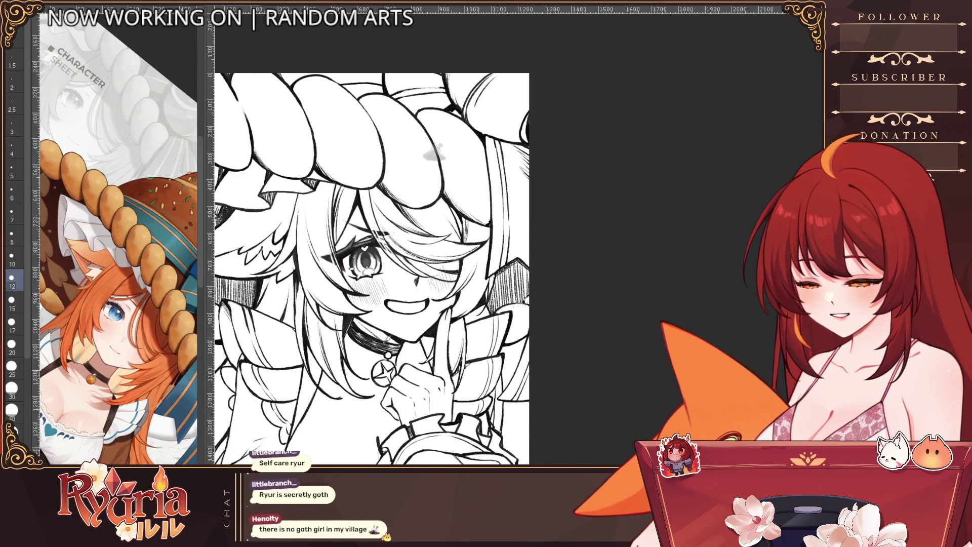
{"action": "scroll", "coordinate": [380, 261], "scroll_direction": "down", "scroll_amount": 2}
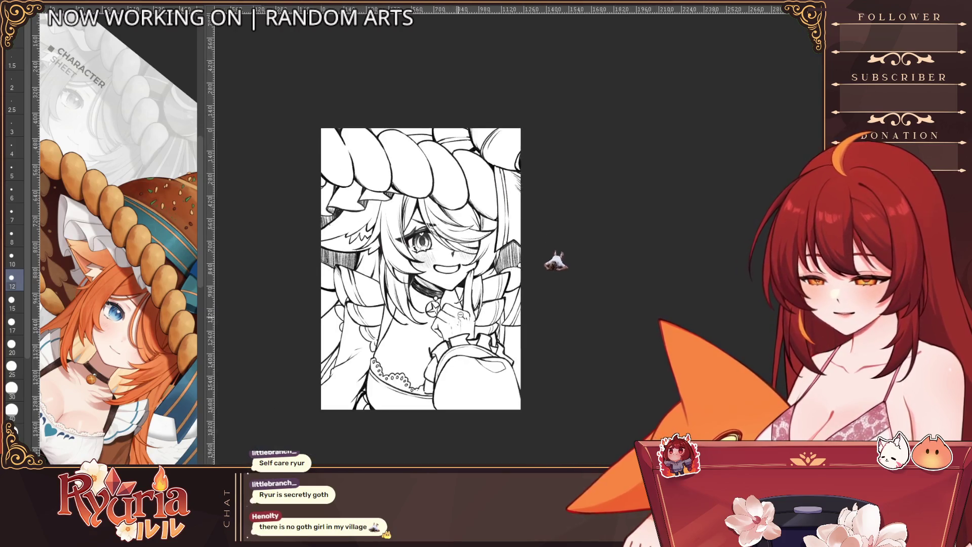
{"action": "scroll", "coordinate": [380, 261], "scroll_direction": "up", "scroll_amount": 1}
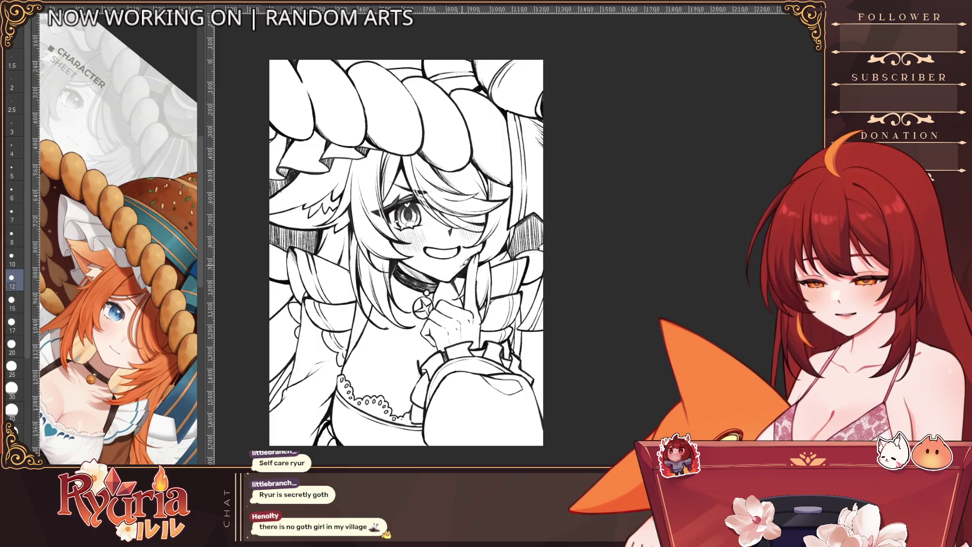
{"action": "scroll", "coordinate": [567, 341], "scroll_direction": "down", "scroll_amount": 2}
{"action": "scroll", "coordinate": [398, 163], "scroll_direction": "up", "scroll_amount": 3}
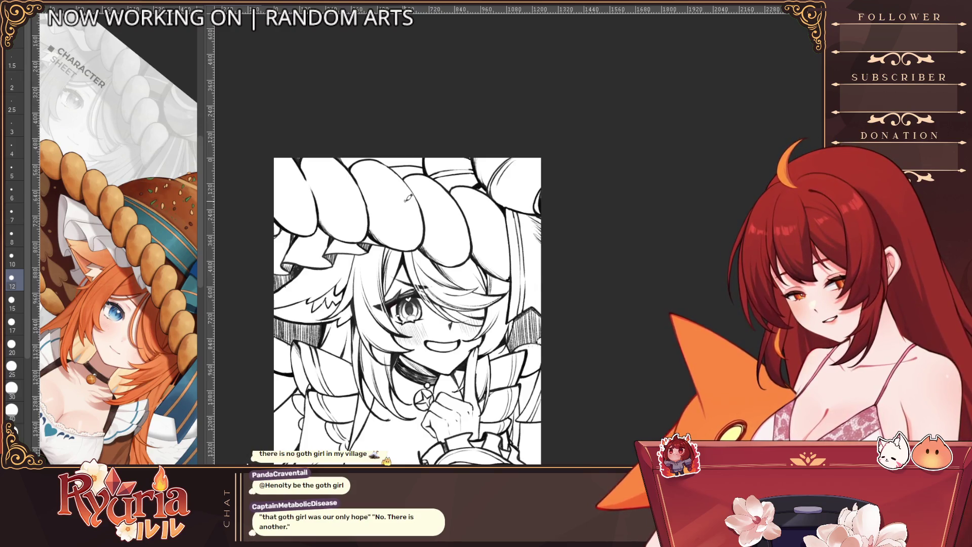
{"action": "key", "text": "bracketleft"}
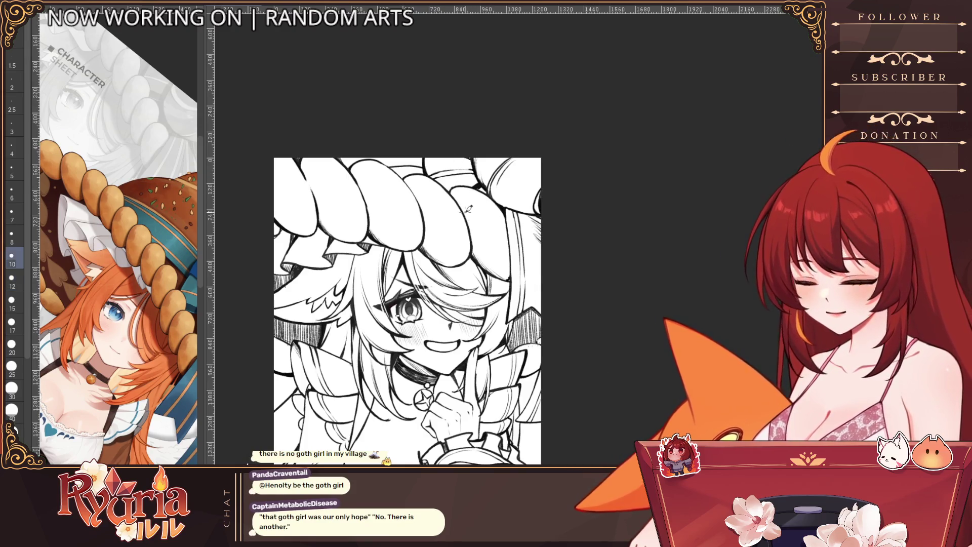
{"action": "key", "text": "bracketleft"}
{"action": "key", "text": "bracketleft"}
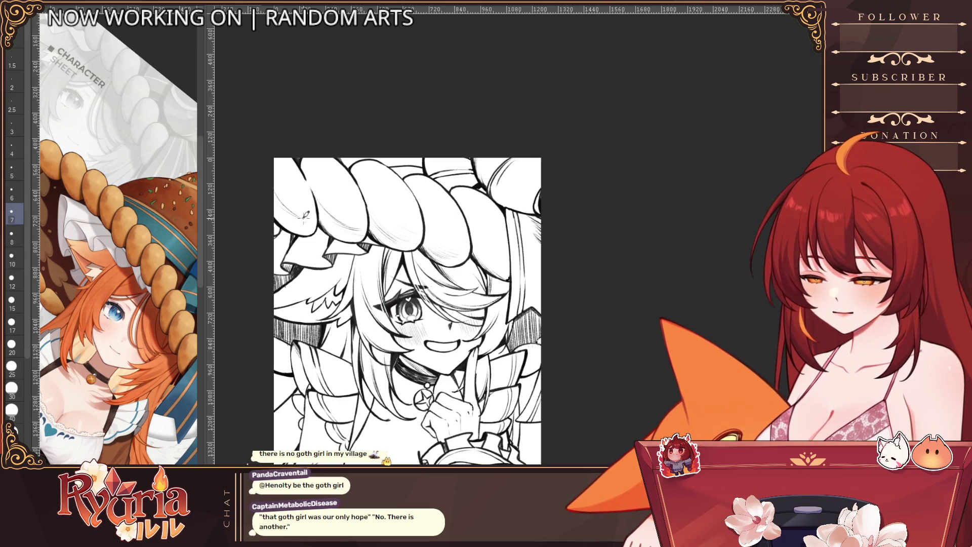
{"action": "scroll", "coordinate": [323, 227], "scroll_direction": "down", "scroll_amount": 2}
Inspect the drawing while trying brush sizes 10, 7 and 8, settling on size 12.
{"action": "scroll", "coordinate": [486, 384], "scroll_direction": "up", "scroll_amount": 3}
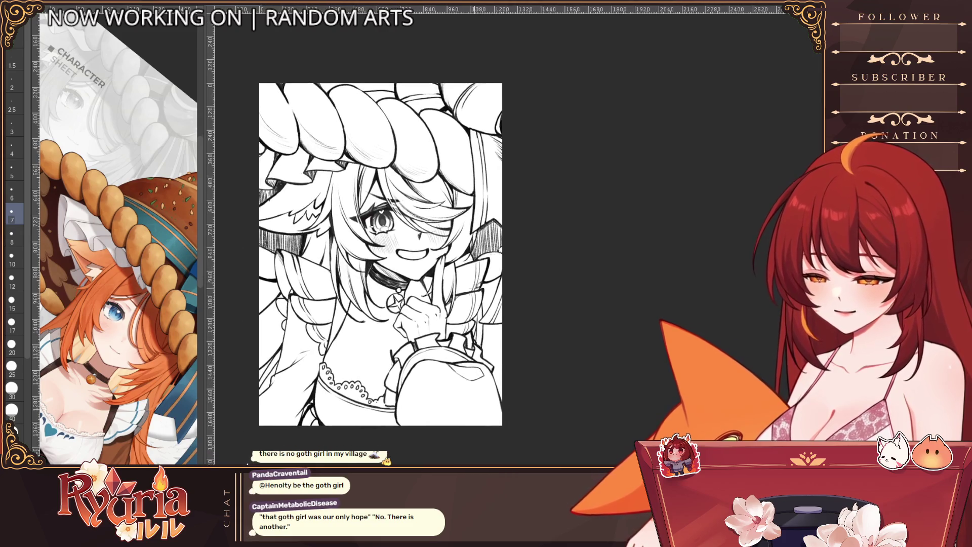
{"action": "scroll", "coordinate": [486, 384], "scroll_direction": "up", "scroll_amount": 2}
{"action": "key", "text": "bracketright"}
{"action": "key", "text": "bracketright"}
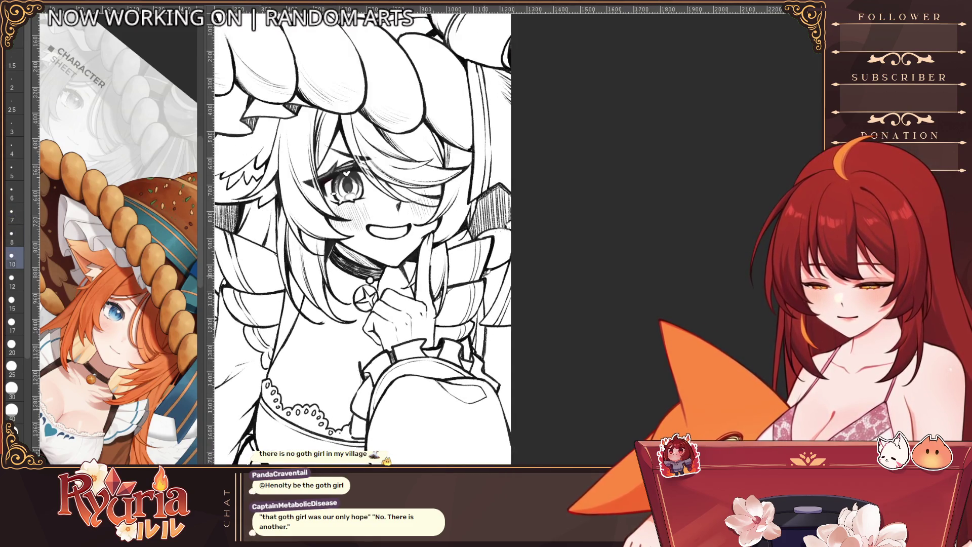
{"action": "scroll", "coordinate": [506, 283], "scroll_direction": "down", "scroll_amount": 2}
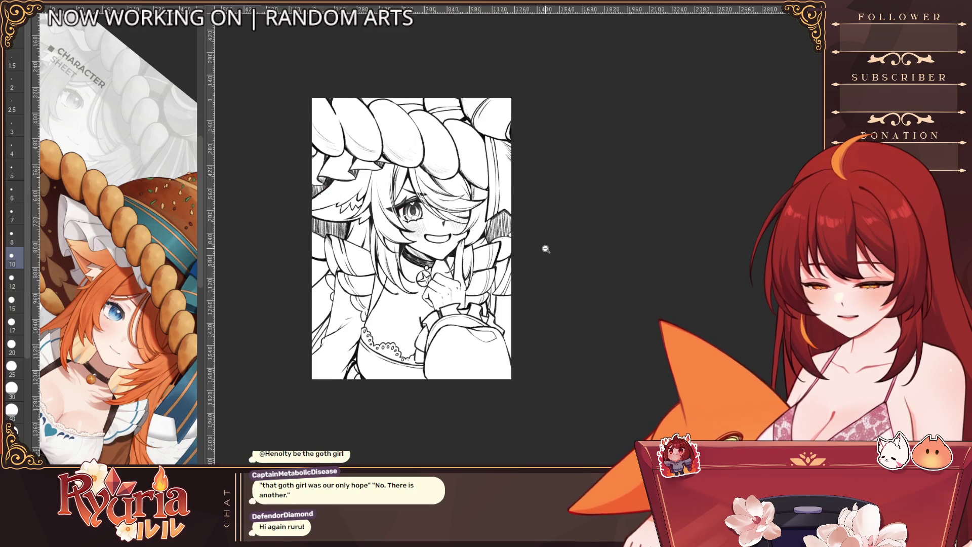
{"action": "scroll", "coordinate": [543, 304], "scroll_direction": "up", "scroll_amount": 2}
{"action": "scroll", "coordinate": [427, 324], "scroll_direction": "up", "scroll_amount": 1}
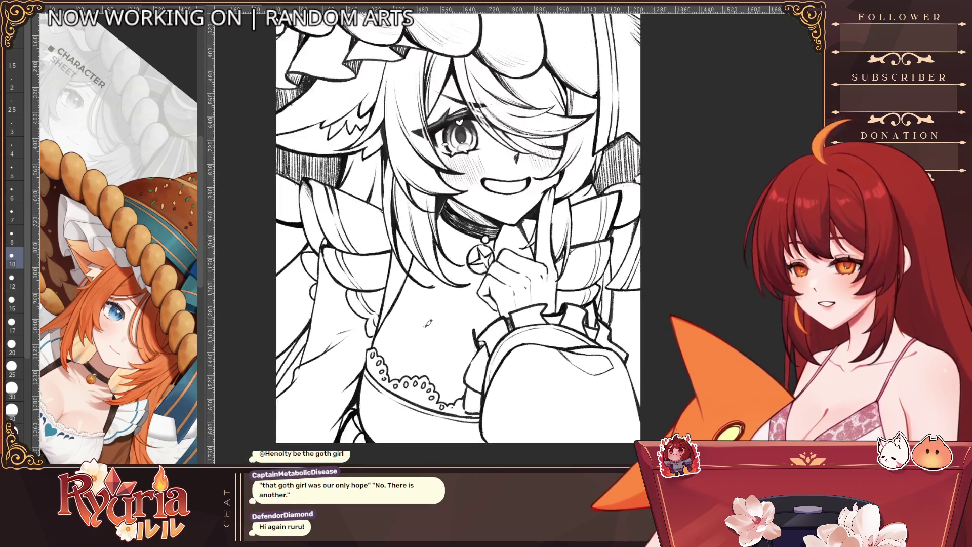
{"action": "scroll", "coordinate": [427, 324], "scroll_direction": "up", "scroll_amount": 1}
{"action": "key", "text": "bracketleft"}
{"action": "key", "text": "bracketleft"}
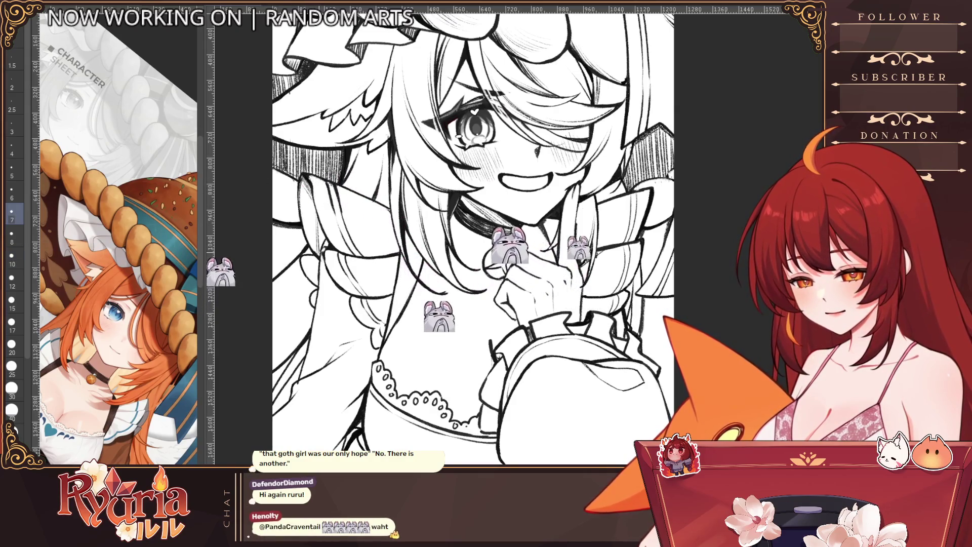
{"action": "scroll", "coordinate": [481, 233], "scroll_direction": "down", "scroll_amount": 2}
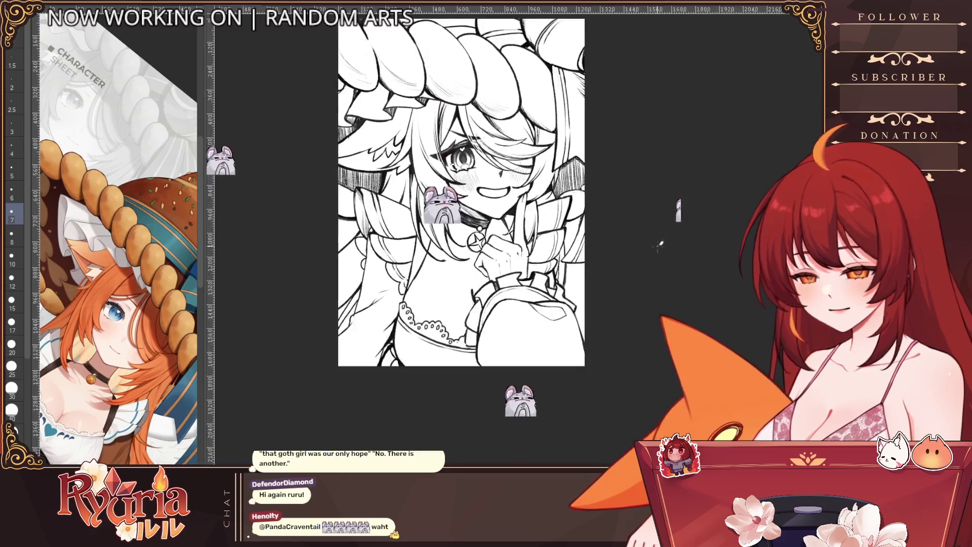
{"action": "scroll", "coordinate": [482, 233], "scroll_direction": "up", "scroll_amount": 1}
{"action": "key", "text": "bracketright"}
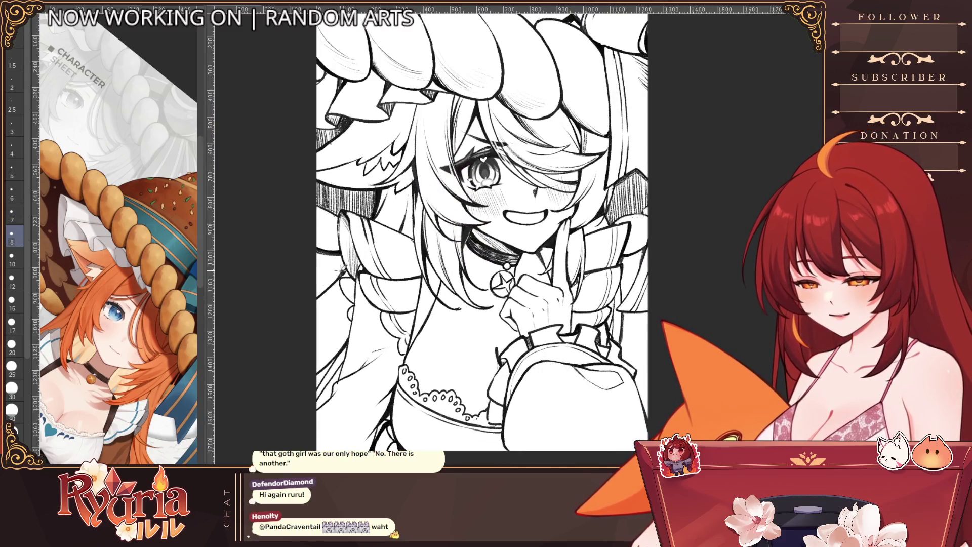
{"action": "key", "text": "bracketright"}
{"action": "key", "text": "bracketright"}
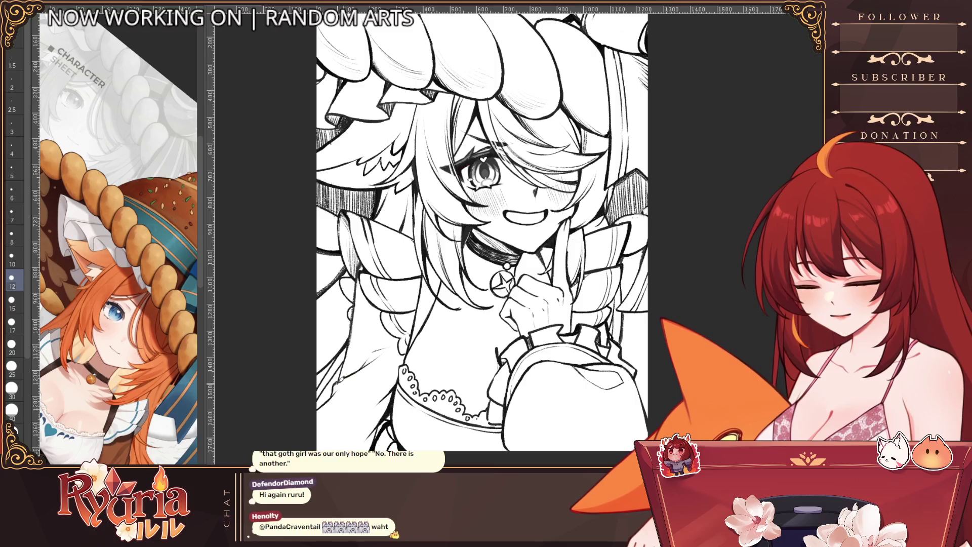
{"action": "scroll", "coordinate": [352, 373], "scroll_direction": "down", "scroll_amount": 2}
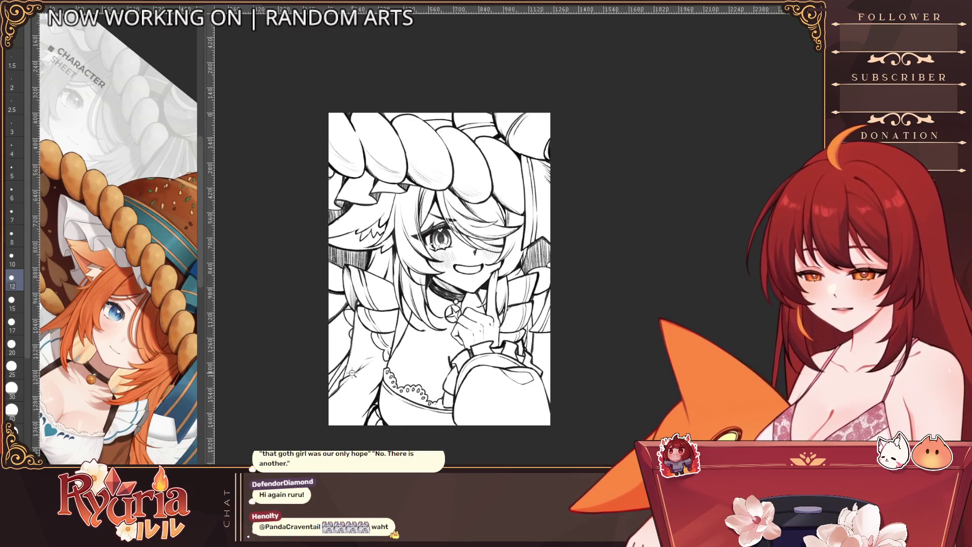
{"action": "scroll", "coordinate": [375, 359], "scroll_direction": "up", "scroll_amount": 2}
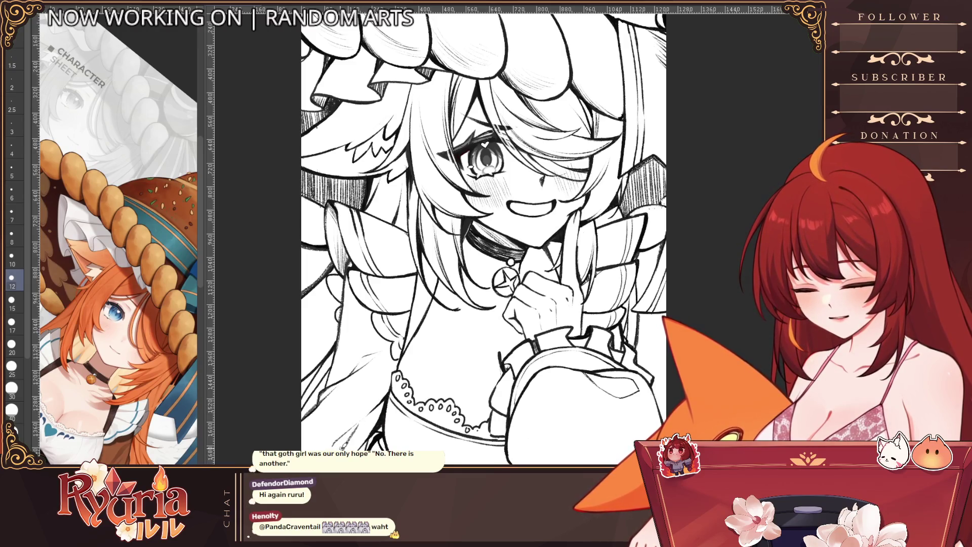
Cycle the brush through sizes 15, 10 and 12, ending at size 8.
{"action": "scroll", "coordinate": [382, 293], "scroll_direction": "up", "scroll_amount": 1}
{"action": "key", "text": "bracketright"}
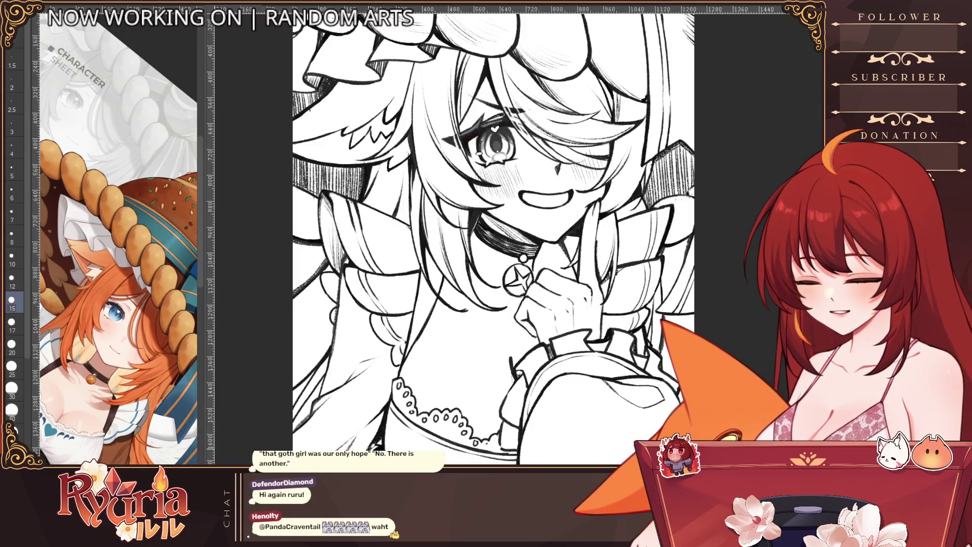
{"action": "key", "text": "bracketleft"}
{"action": "key", "text": "bracketleft"}
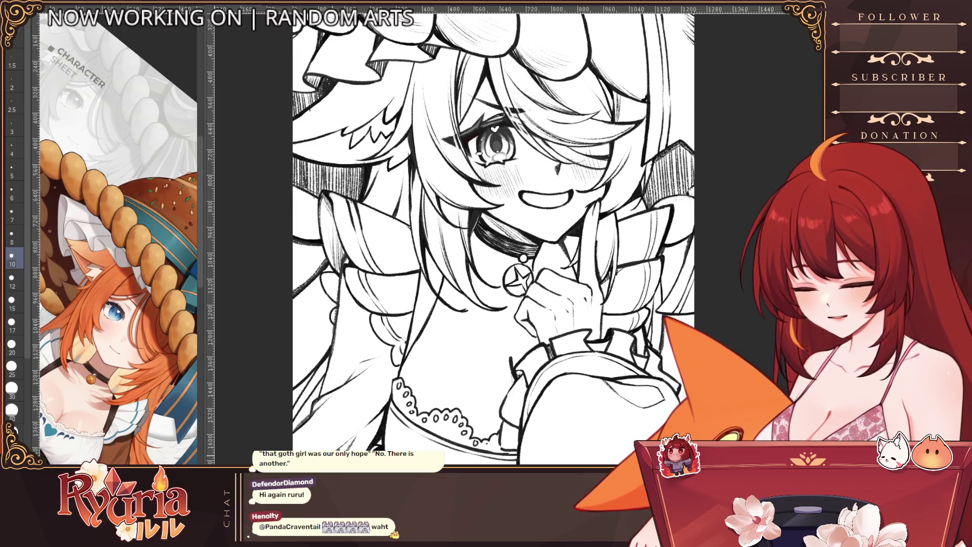
{"action": "scroll", "coordinate": [416, 304], "scroll_direction": "down", "scroll_amount": 2}
{"action": "scroll", "coordinate": [415, 304], "scroll_direction": "up", "scroll_amount": 1}
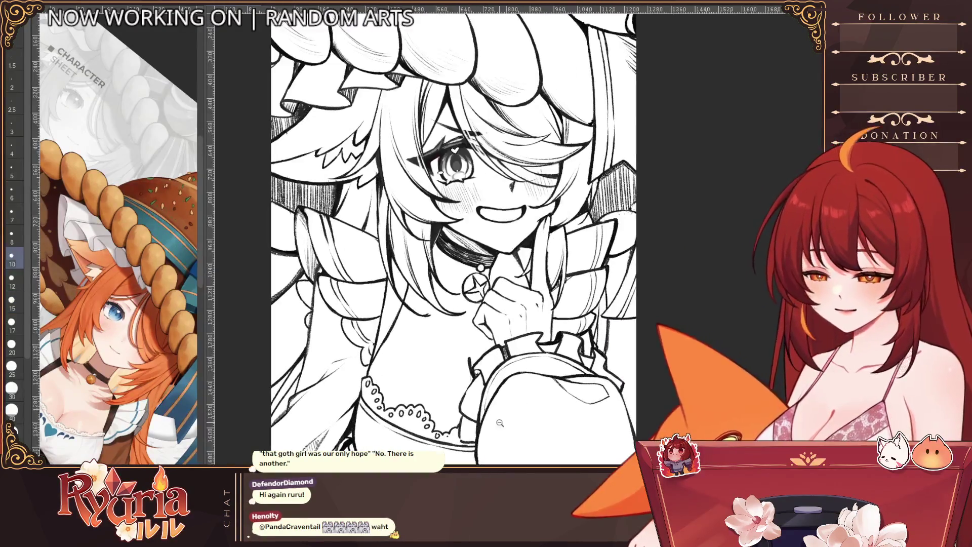
{"action": "key", "text": "bracketright"}
{"action": "key", "text": "bracketleft"}
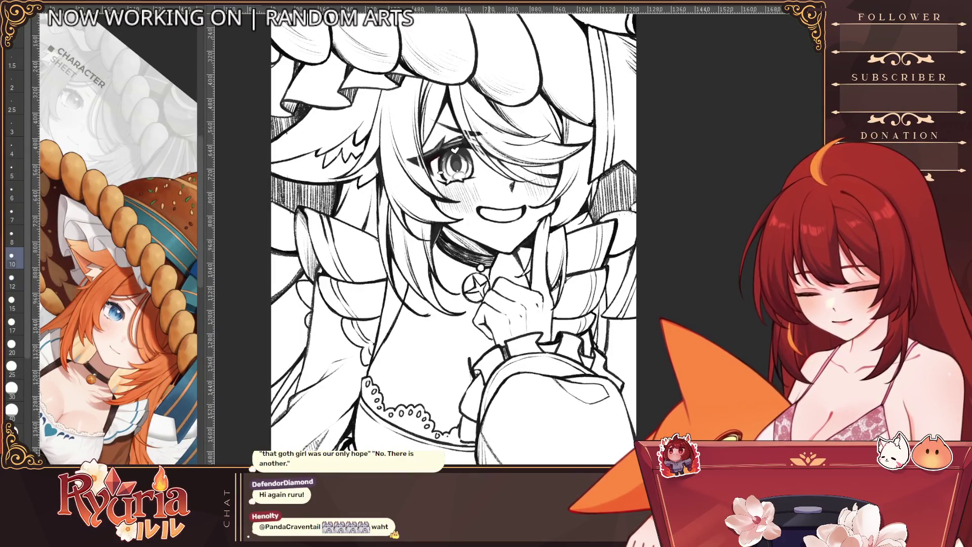
{"action": "key", "text": "bracketright"}
{"action": "key", "text": "bracketright"}
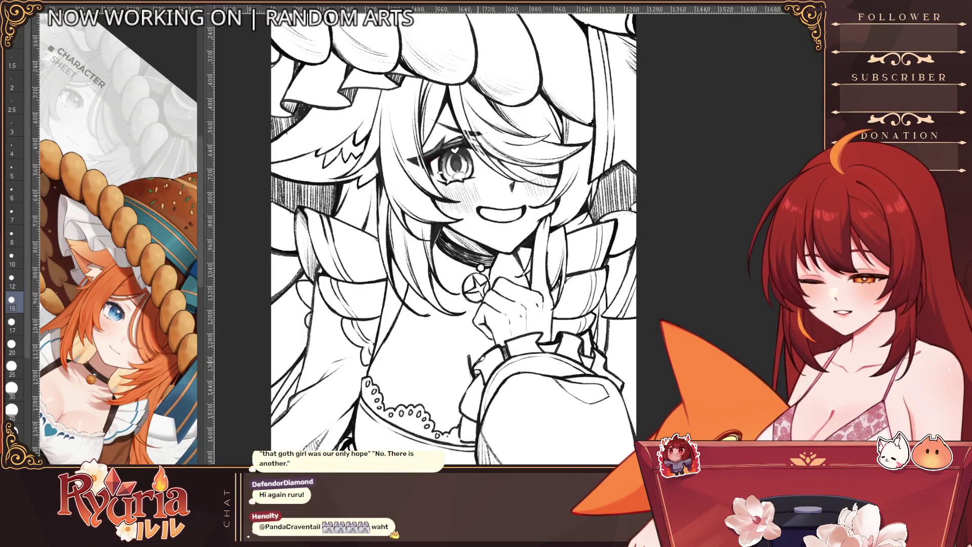
{"action": "key", "text": "bracketleft"}
{"action": "key", "text": "bracketleft"}
{"action": "key", "text": "bracketleft"}
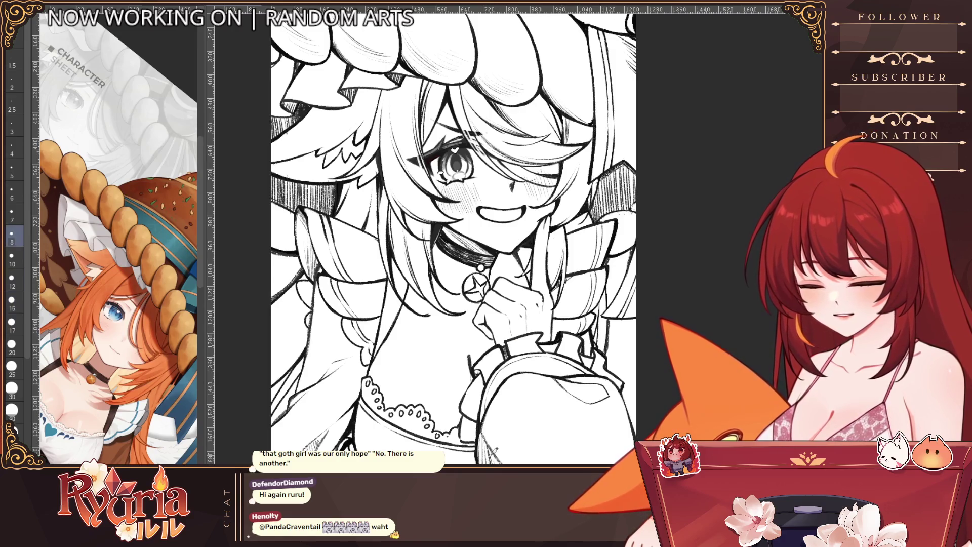
Add short ink strokes on the sleeve, then drop the brush to size 7.
{"action": "left_click_drag", "start_coordinate": [567, 394], "coordinate": [582, 395]}
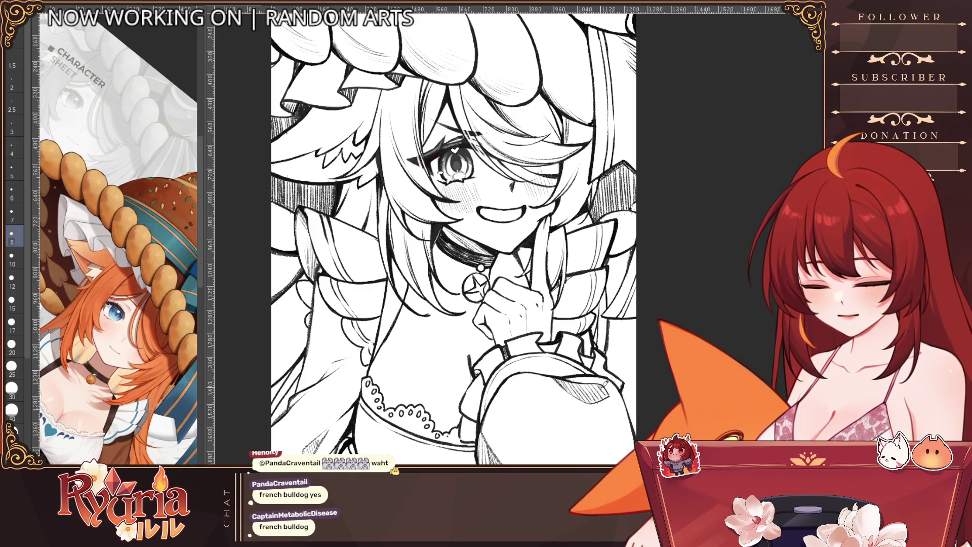
{"action": "key", "text": "bracketright"}
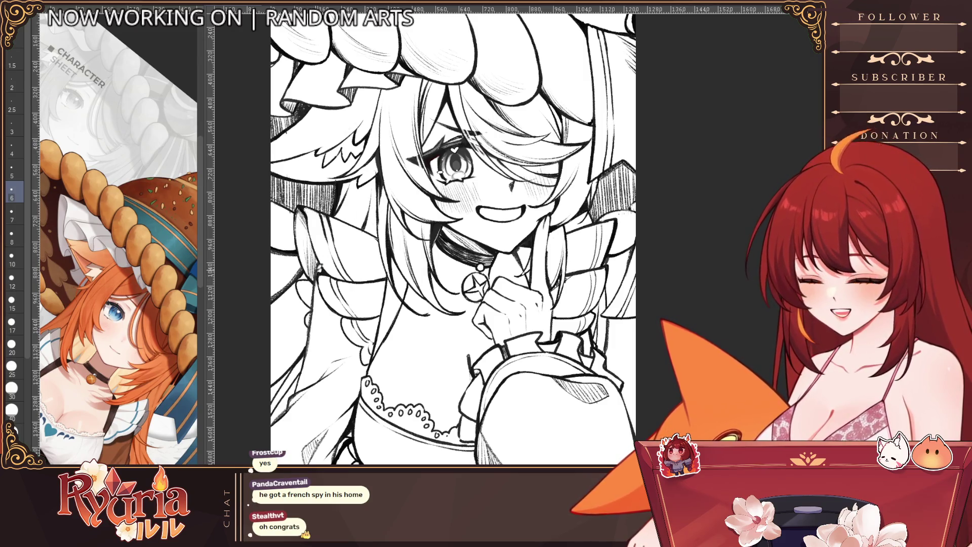
{"action": "key", "text": "bracketright"}
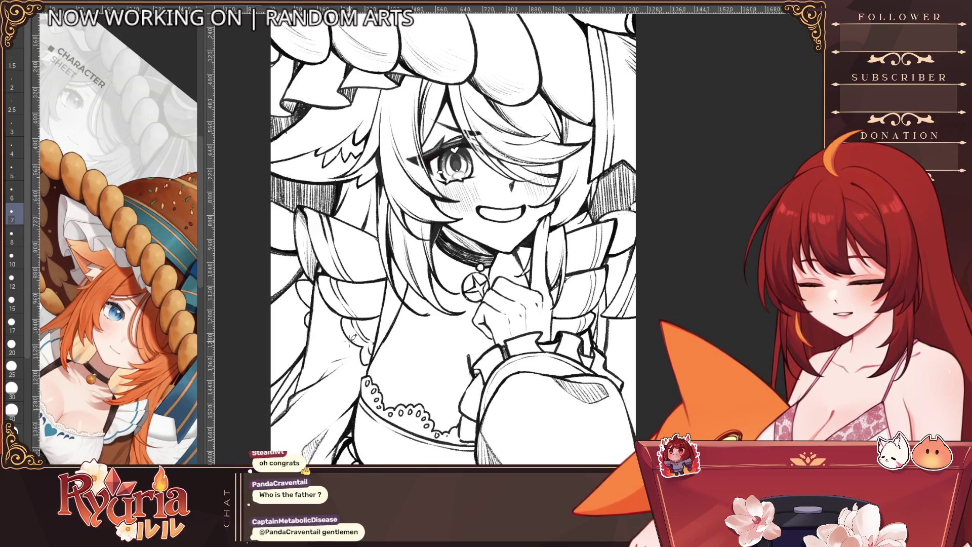
{"action": "scroll", "coordinate": [320, 296], "scroll_direction": "down", "scroll_amount": 5}
{"action": "scroll", "coordinate": [500, 301], "scroll_direction": "up", "scroll_amount": 6}
{"action": "scroll", "coordinate": [500, 301], "scroll_direction": "up", "scroll_amount": 2}
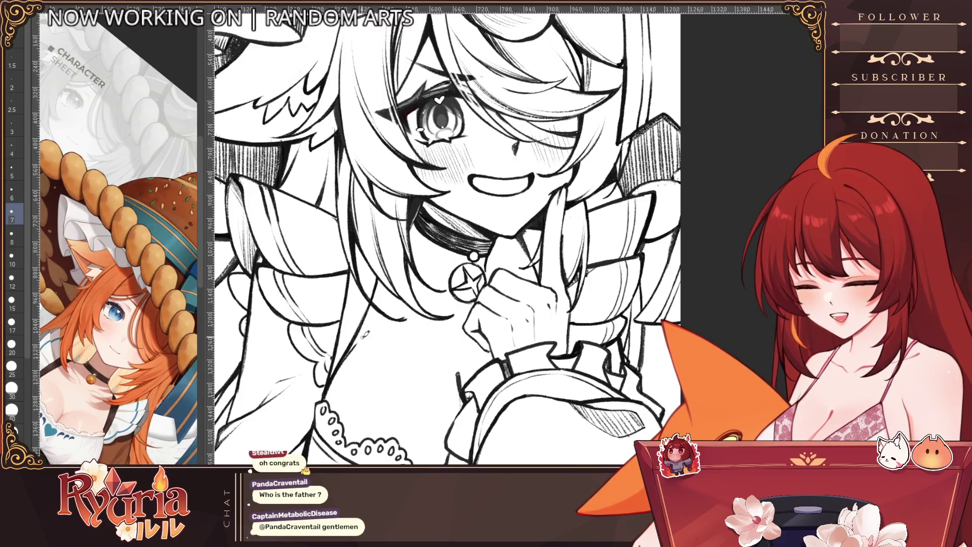
{"action": "scroll", "coordinate": [345, 359], "scroll_direction": "down", "scroll_amount": 3}
{"action": "scroll", "coordinate": [416, 371], "scroll_direction": "up", "scroll_amount": 2}
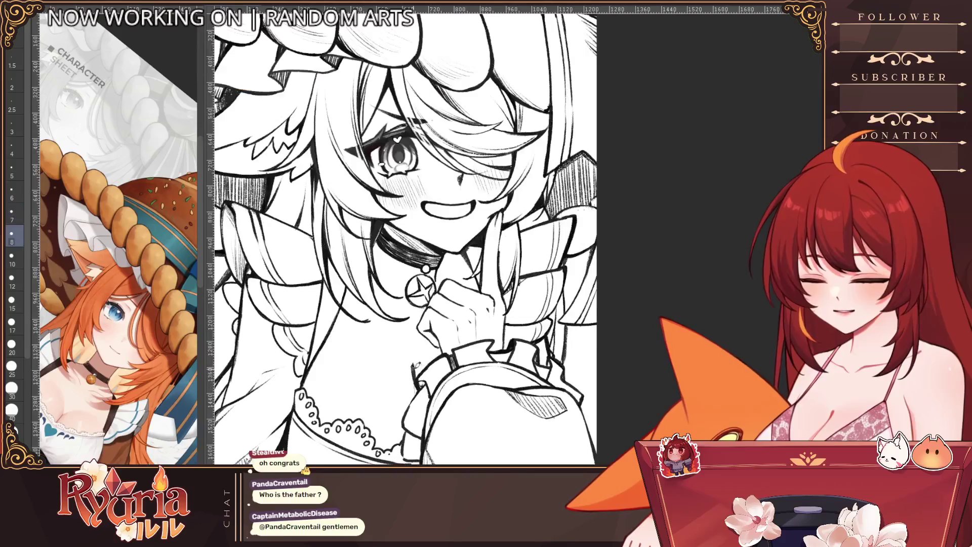
{"action": "key", "text": "bracketright"}
{"action": "key", "text": "bracketright"}
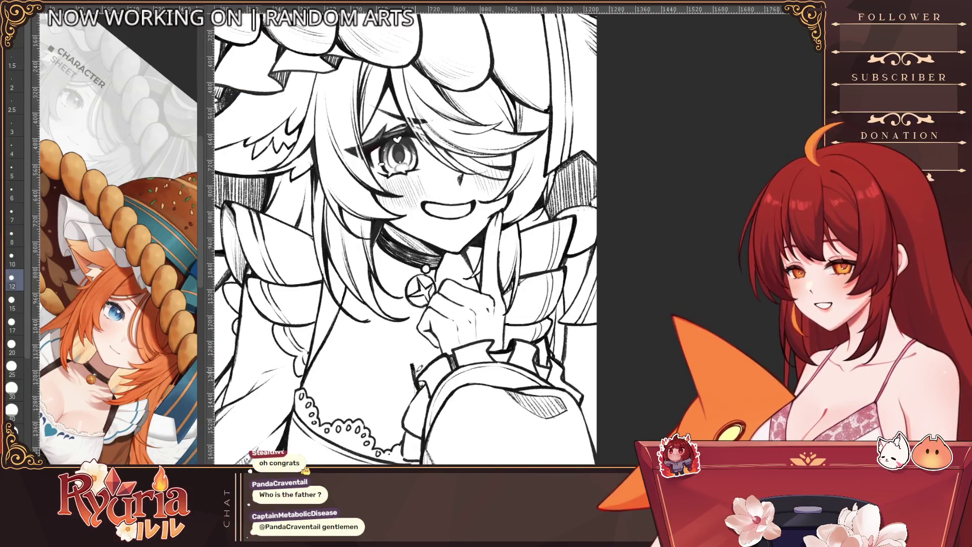
{"action": "key", "text": "bracketleft"}
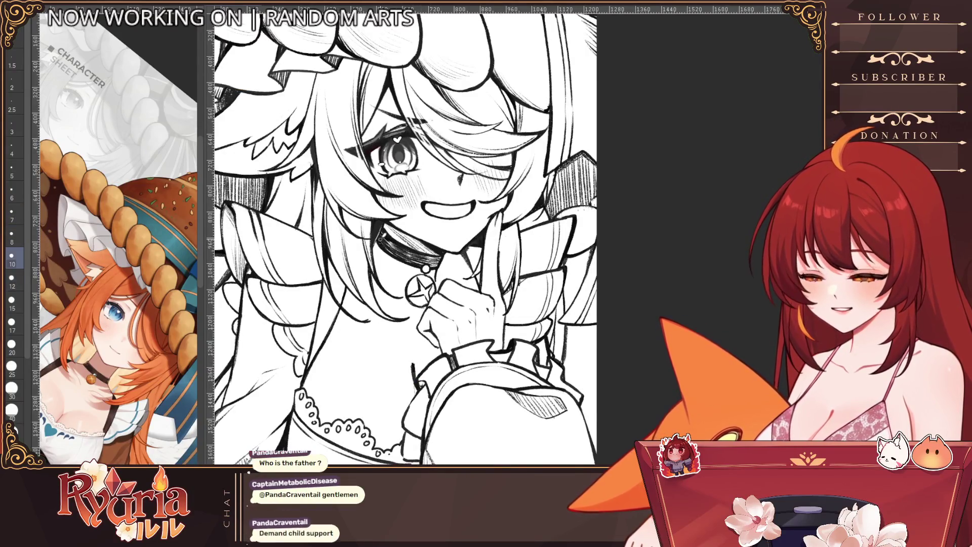
{"action": "key", "text": "bracketleft"}
{"action": "key", "text": "bracketleft"}
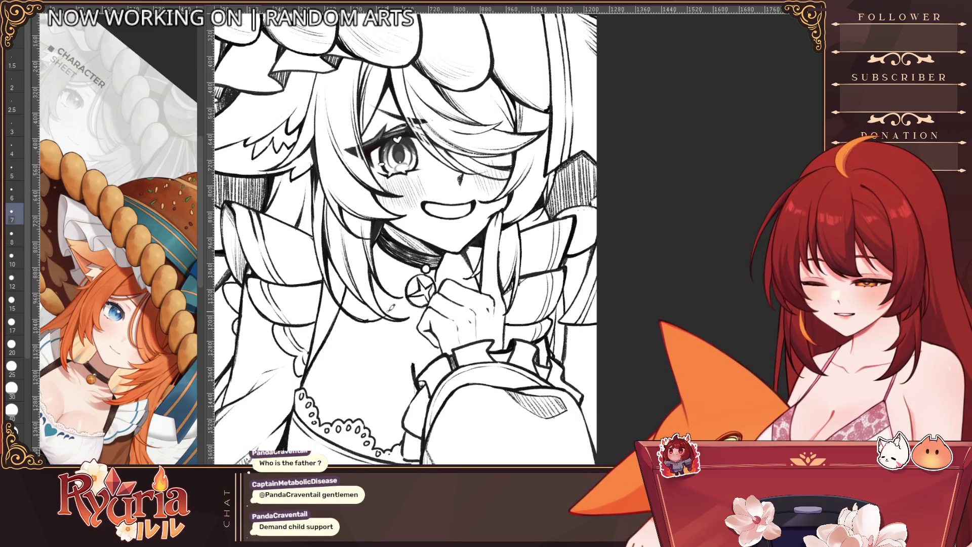
{"action": "scroll", "coordinate": [391, 311], "scroll_direction": "down", "scroll_amount": 3}
{"action": "scroll", "coordinate": [505, 223], "scroll_direction": "up", "scroll_amount": 3}
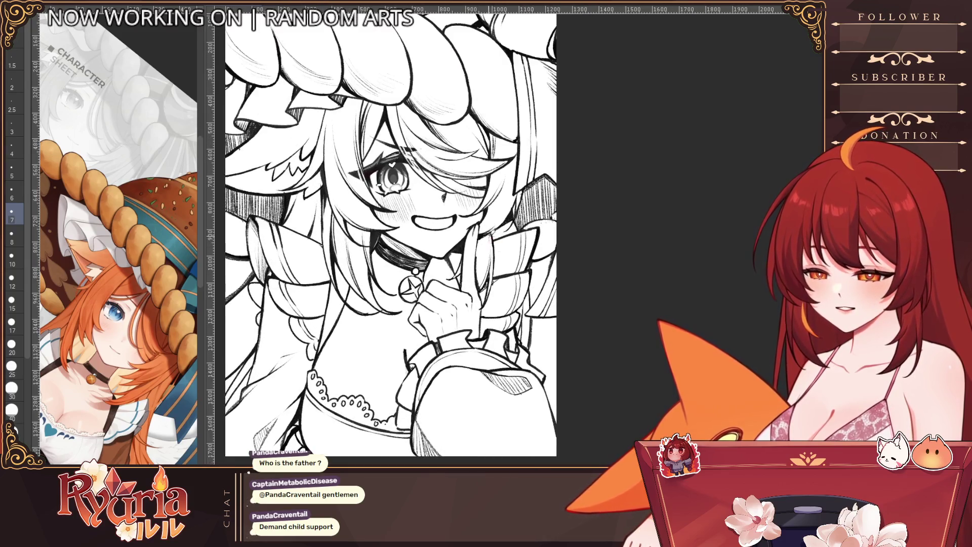
{"action": "scroll", "coordinate": [391, 233], "scroll_direction": "down", "scroll_amount": 3}
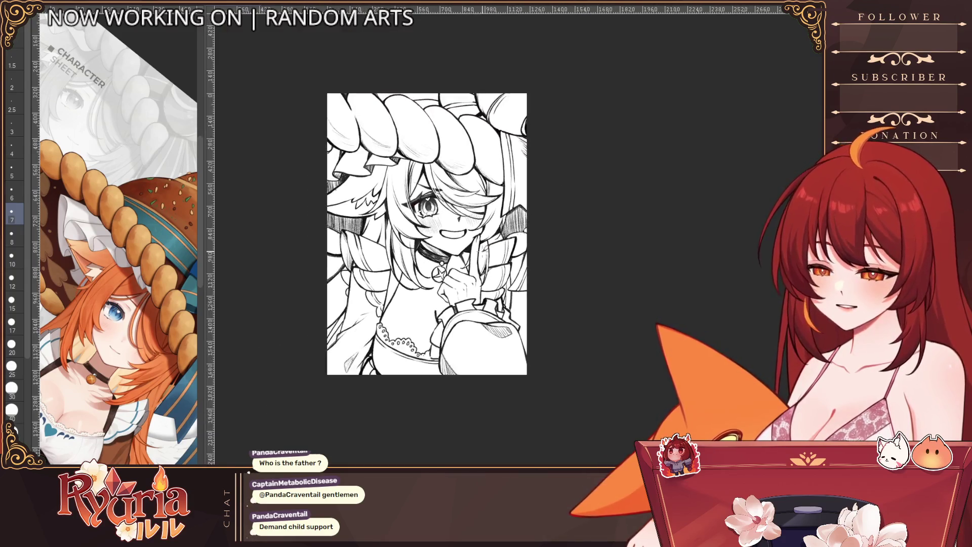
{"action": "scroll", "coordinate": [391, 233], "scroll_direction": "up", "scroll_amount": 5}
{"action": "key", "text": "bracketright"}
{"action": "key", "text": "bracketright"}
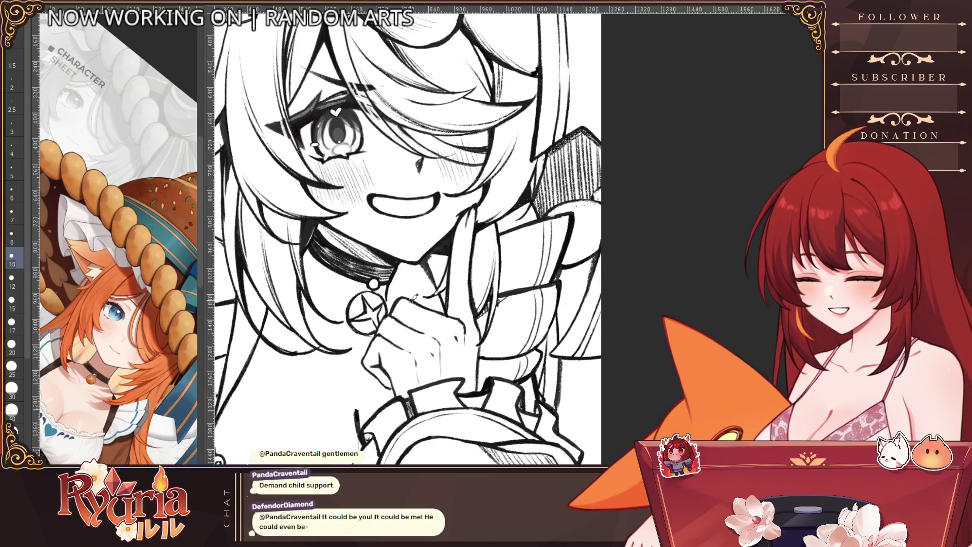
{"action": "key", "text": "bracketleft"}
{"action": "key", "text": "bracketleft"}
{"action": "key", "text": "bracketleft"}
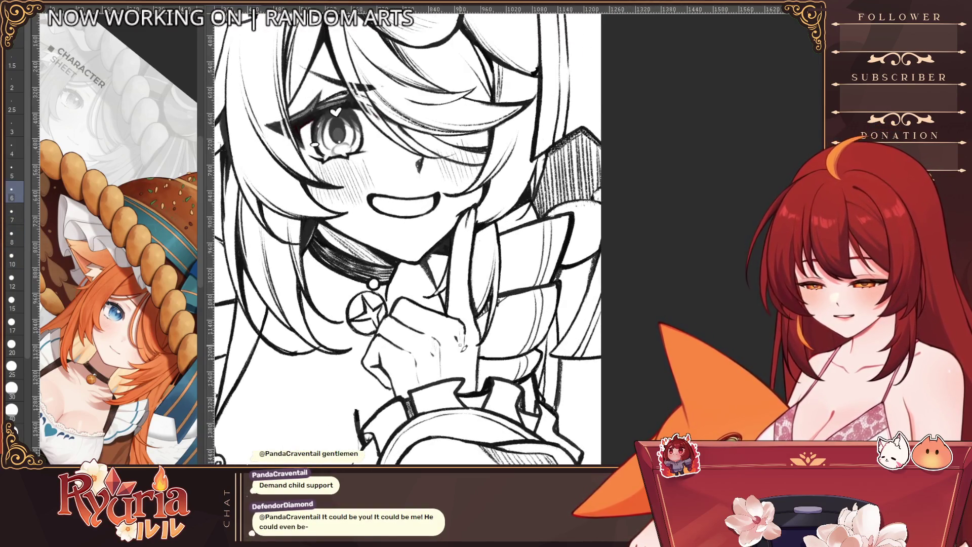
{"action": "key", "text": "bracketright"}
{"action": "key", "text": "bracketright"}
{"action": "key", "text": "bracketright"}
{"action": "key", "text": "bracketright"}
{"action": "key", "text": "bracketright"}
{"action": "key", "text": "bracketright"}
{"action": "key", "text": "bracketright"}
{"action": "key", "text": "bracketright"}
{"action": "key", "text": "bracketright"}
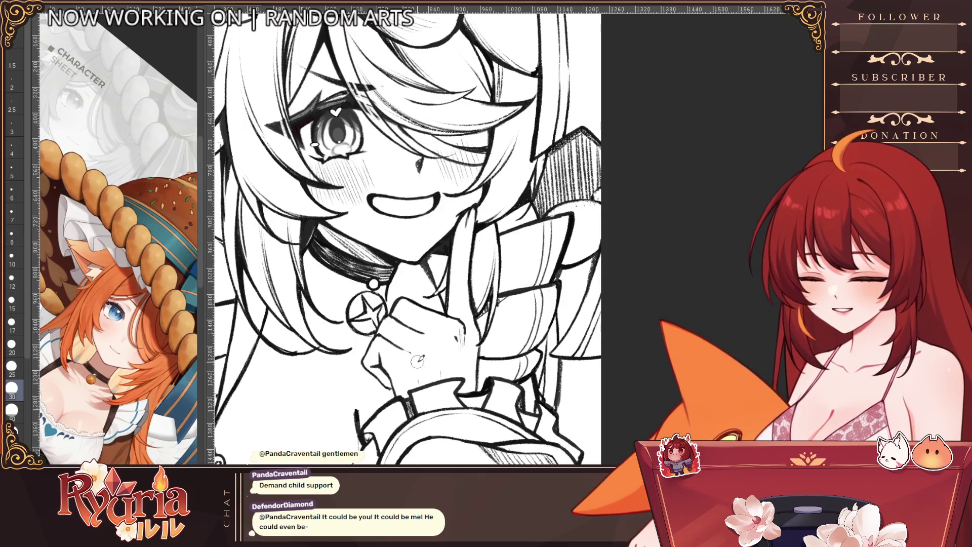
{"action": "key", "text": "bracketleft"}
{"action": "key", "text": "bracketleft"}
{"action": "key", "text": "bracketleft"}
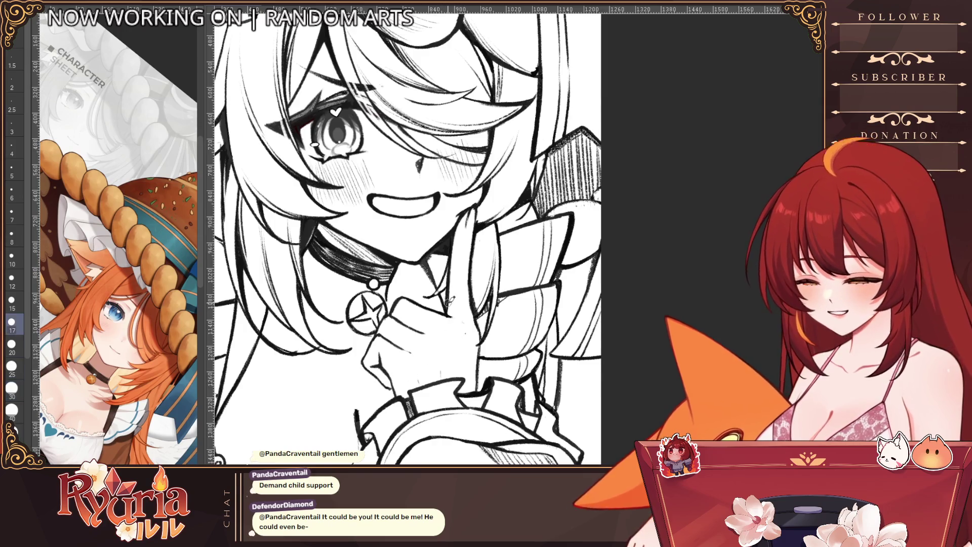
{"action": "key", "text": "bracketleft"}
{"action": "key", "text": "bracketleft"}
{"action": "key", "text": "bracketleft"}
{"action": "key", "text": "bracketleft"}
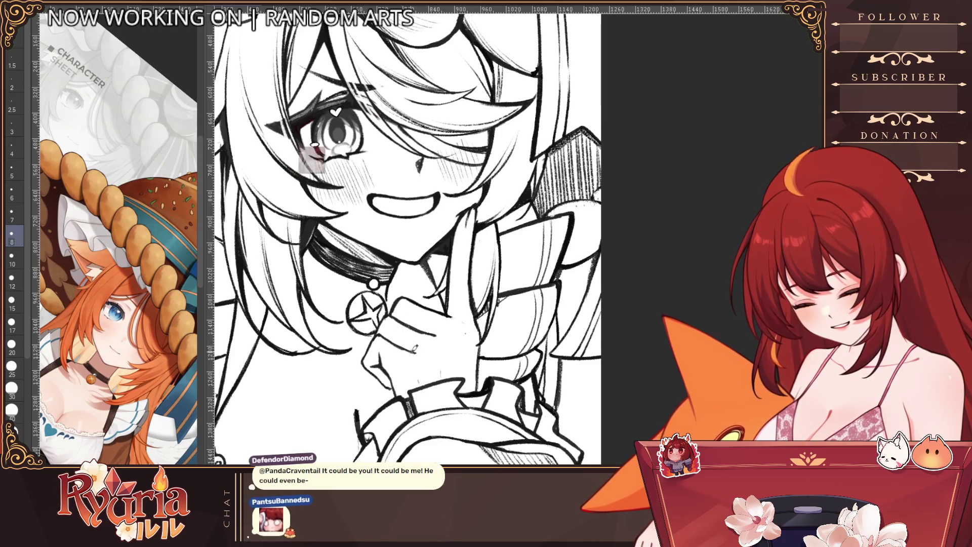
{"action": "key", "text": "bracketright"}
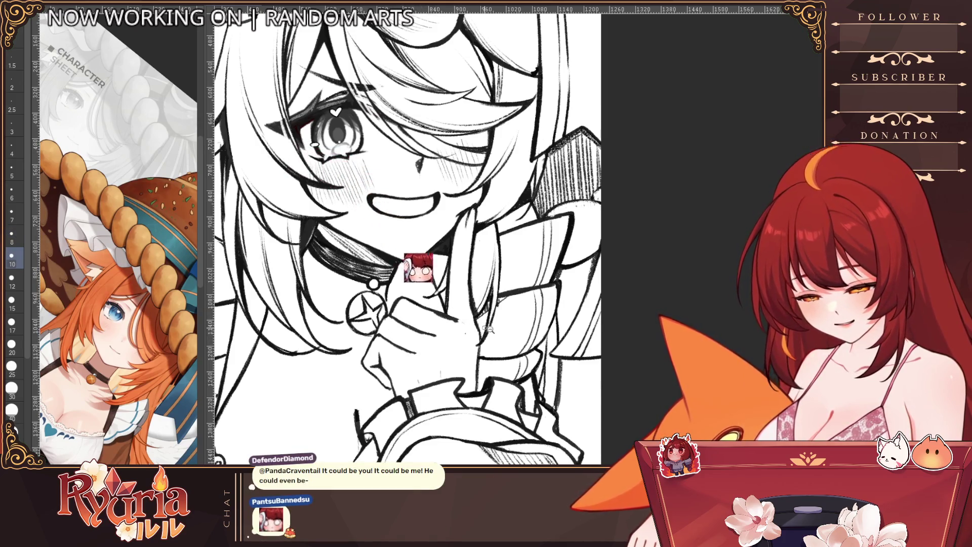
{"action": "scroll", "coordinate": [456, 314], "scroll_direction": "down", "scroll_amount": 3}
{"action": "scroll", "coordinate": [491, 329], "scroll_direction": "up", "scroll_amount": 2}
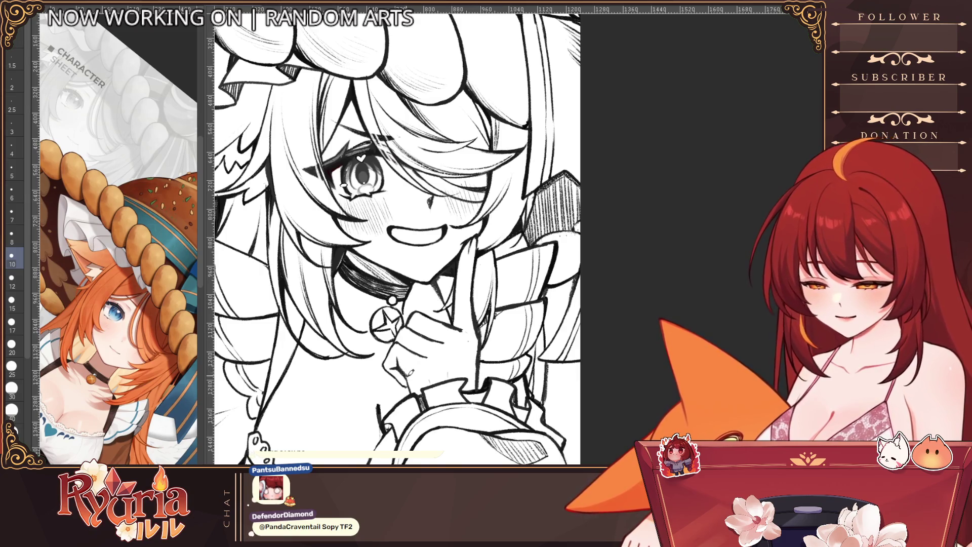
Zoom in and out around the lower left of the drawing to frame the lettering area.
{"action": "scroll", "coordinate": [554, 292], "scroll_direction": "down", "scroll_amount": 3}
{"action": "scroll", "coordinate": [575, 302], "scroll_direction": "down", "scroll_amount": 1}
{"action": "scroll", "coordinate": [614, 363], "scroll_direction": "up", "scroll_amount": 1}
{"action": "scroll", "coordinate": [614, 388], "scroll_direction": "up", "scroll_amount": 1}
{"action": "scroll", "coordinate": [543, 304], "scroll_direction": "up", "scroll_amount": 1}
{"action": "scroll", "coordinate": [540, 325], "scroll_direction": "up", "scroll_amount": 2}
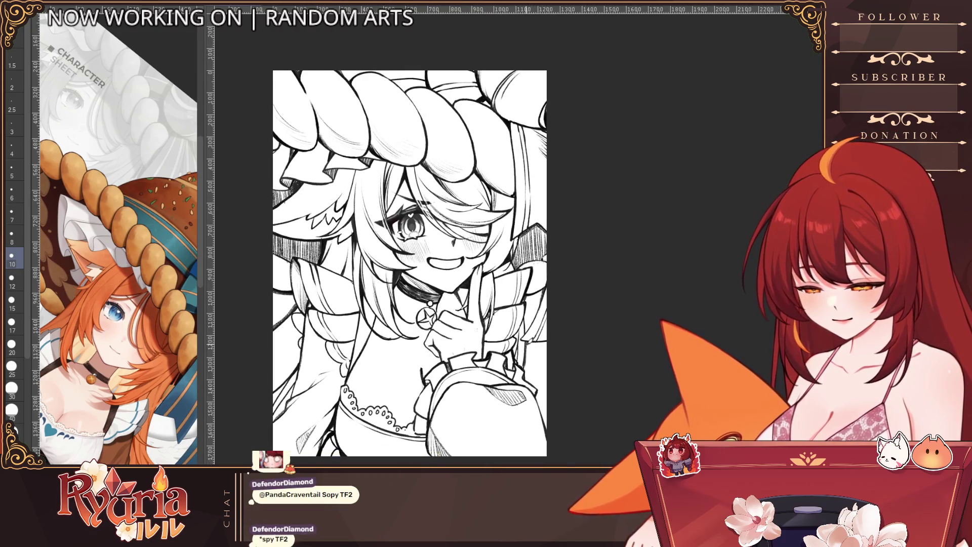
{"action": "scroll", "coordinate": [545, 276], "scroll_direction": "down", "scroll_amount": 1}
{"action": "scroll", "coordinate": [545, 283], "scroll_direction": "up", "scroll_amount": 2}
{"action": "scroll", "coordinate": [543, 309], "scroll_direction": "up", "scroll_amount": 1}
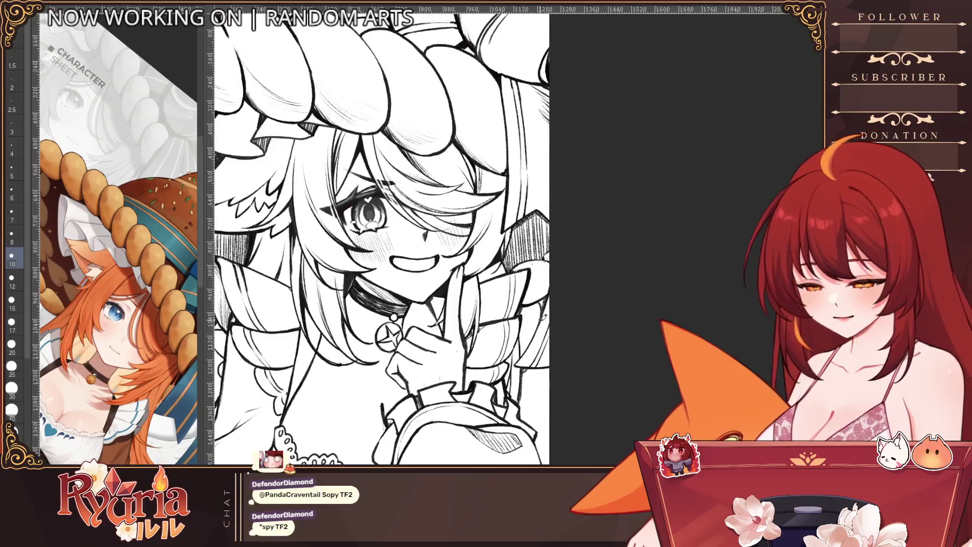
{"action": "scroll", "coordinate": [552, 292], "scroll_direction": "down", "scroll_amount": 1}
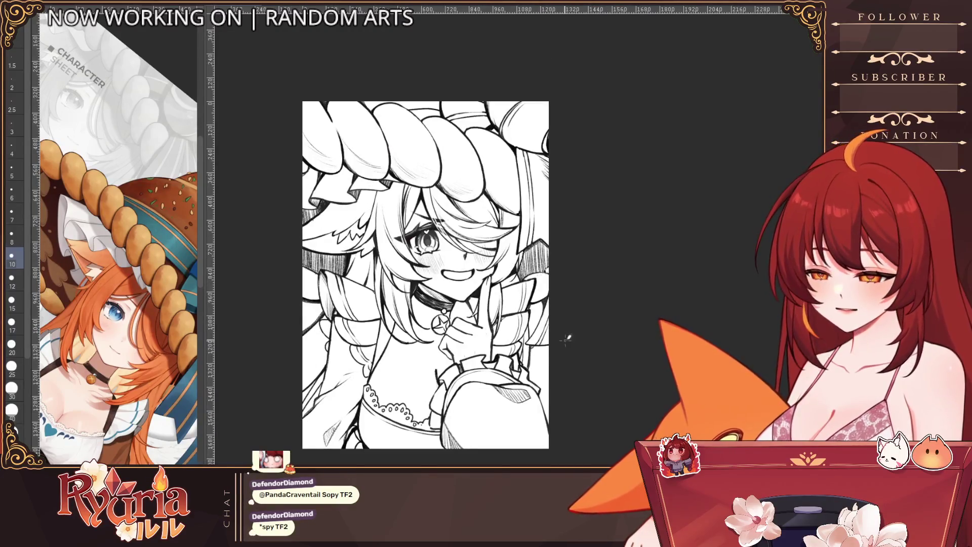
{"action": "scroll", "coordinate": [322, 324], "scroll_direction": "up", "scroll_amount": 1}
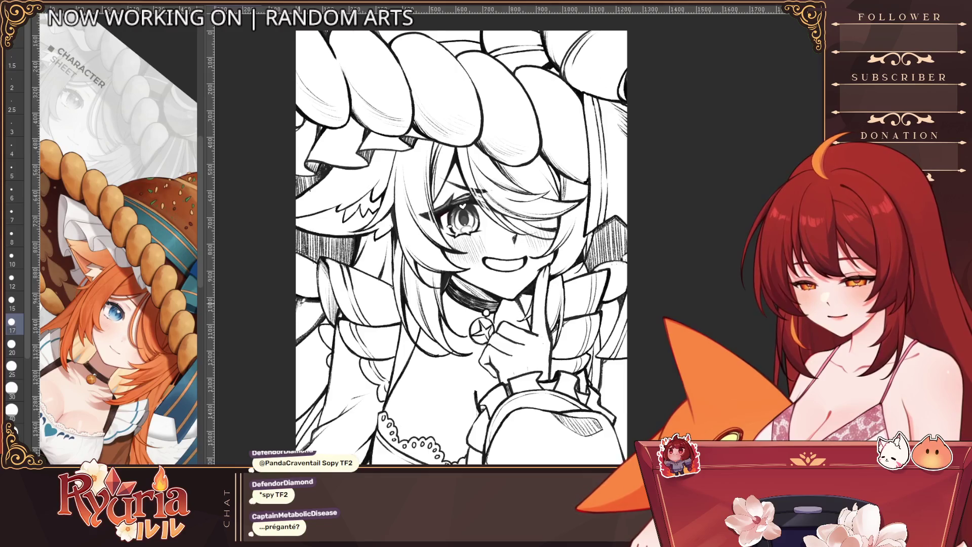
{"action": "scroll", "coordinate": [296, 324], "scroll_direction": "down", "scroll_amount": 1}
{"action": "scroll", "coordinate": [289, 343], "scroll_direction": "down", "scroll_amount": 1}
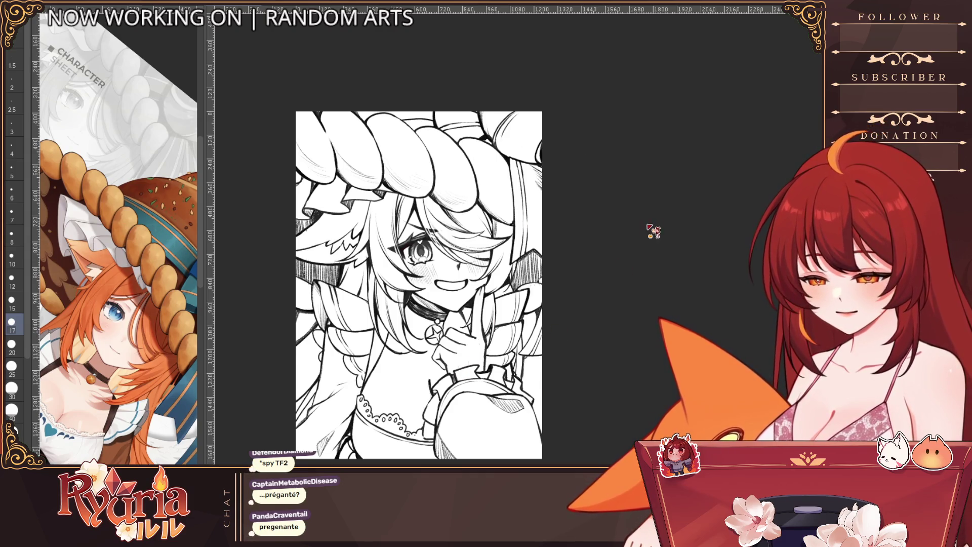
Zoom closer and add a crossbar turning the T into an F, thinning the brush.
{"action": "key", "text": "ctrl+plus"}
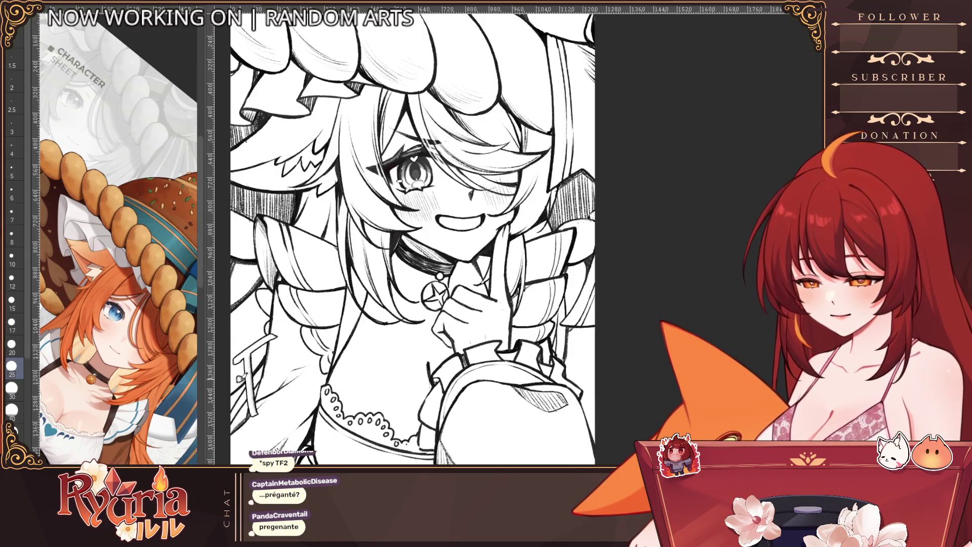
{"action": "left_click_drag", "start_coordinate": [242, 374], "coordinate": [278, 359]}
{"action": "key", "text": "bracketleft"}
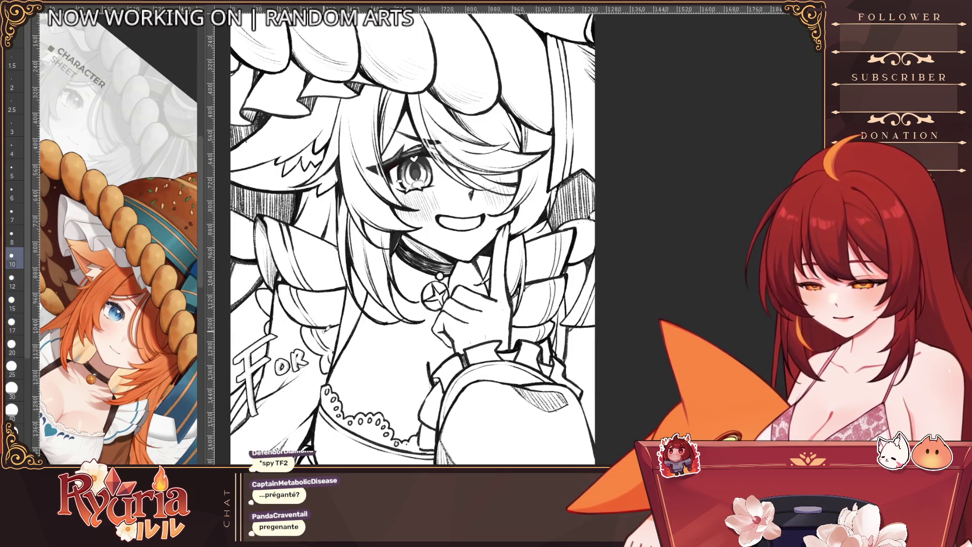
Undo the misdrawn R and redraw it with a slightly larger brush to complete 'For'.
{"action": "key", "text": "ctrl+z"}
{"action": "key", "text": "ctrl+z"}
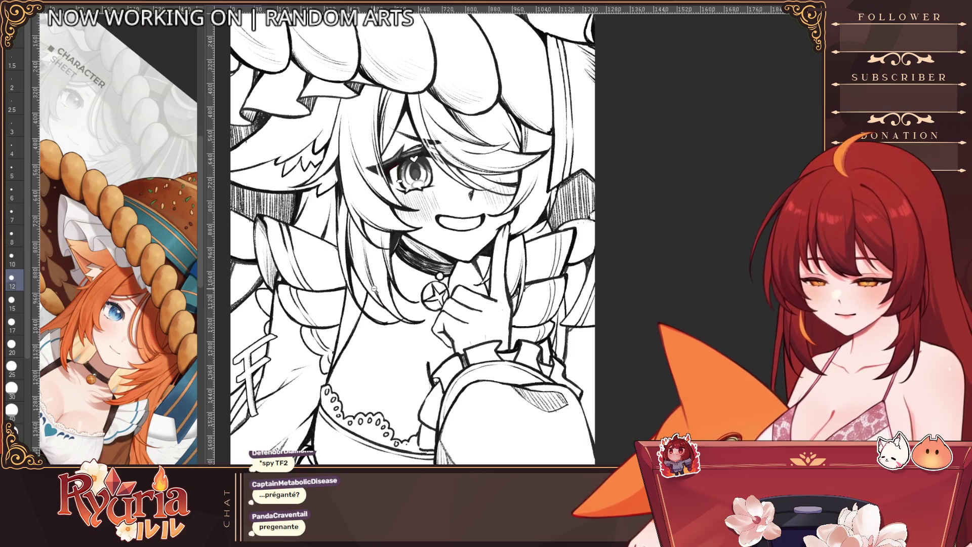
{"action": "key", "text": "ctrl+minus"}
{"action": "key", "text": "bracketright"}
{"action": "key", "text": "bracketright"}
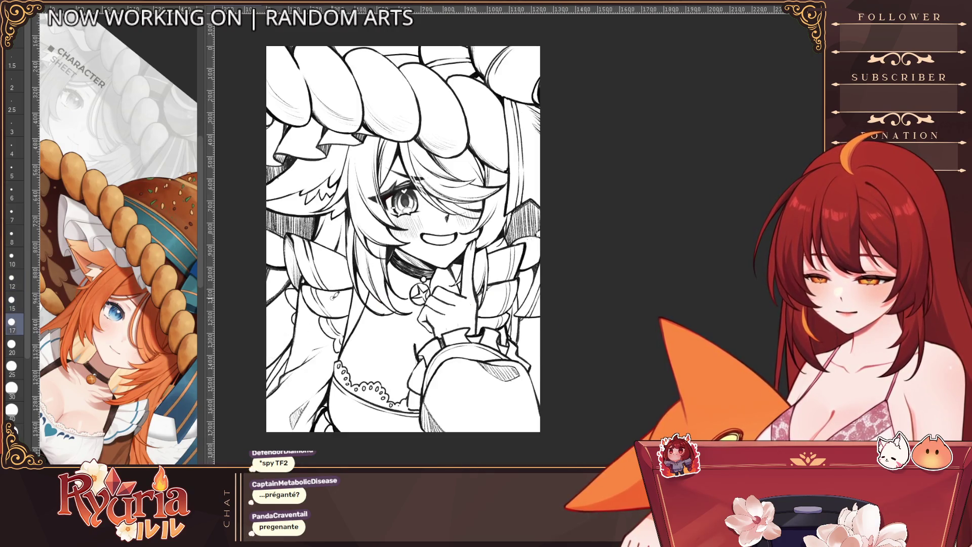
{"action": "scroll", "coordinate": [581, 322], "scroll_direction": "up", "scroll_amount": 3}
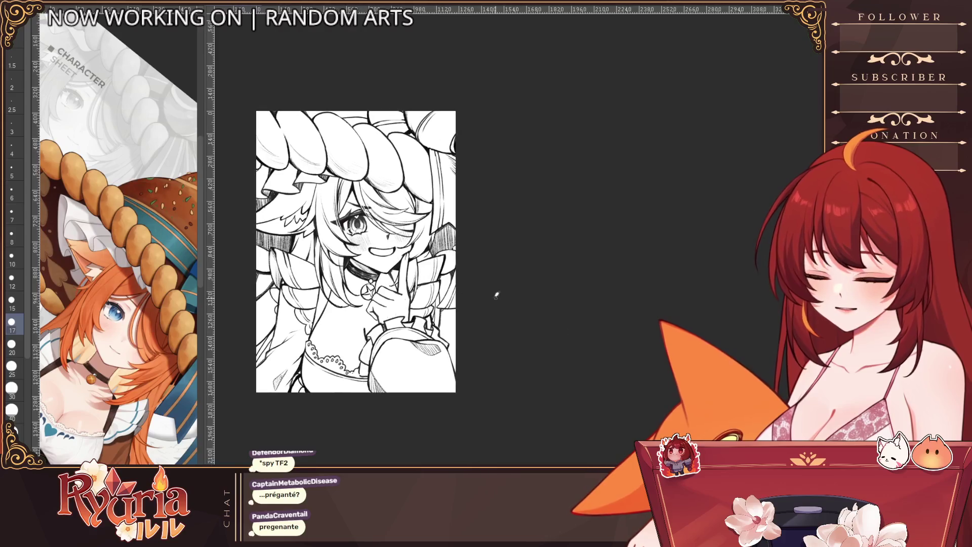
{"action": "mouse_move", "coordinate": [235, 309]}
{"action": "left_mouse_down"}
{"action": "mouse_move", "coordinate": [259, 325]}
{"action": "mouse_move", "coordinate": [325, 318]}
{"action": "left_mouse_up"}
Pen the signature's looped first letter, redoing it once, and add a looping flourish.
{"action": "scroll", "coordinate": [295, 302], "scroll_direction": "up", "scroll_amount": 2}
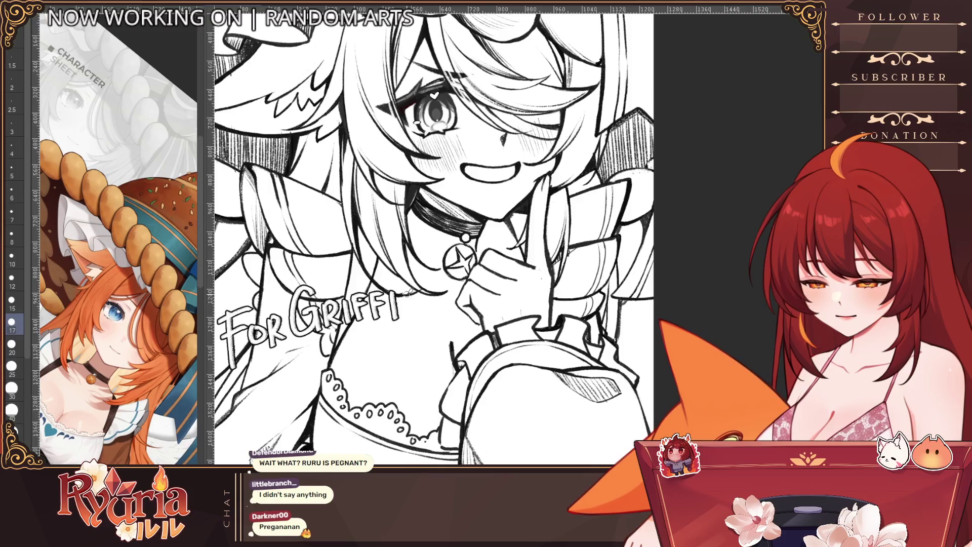
{"action": "scroll", "coordinate": [428, 286], "scroll_direction": "up", "scroll_amount": 1}
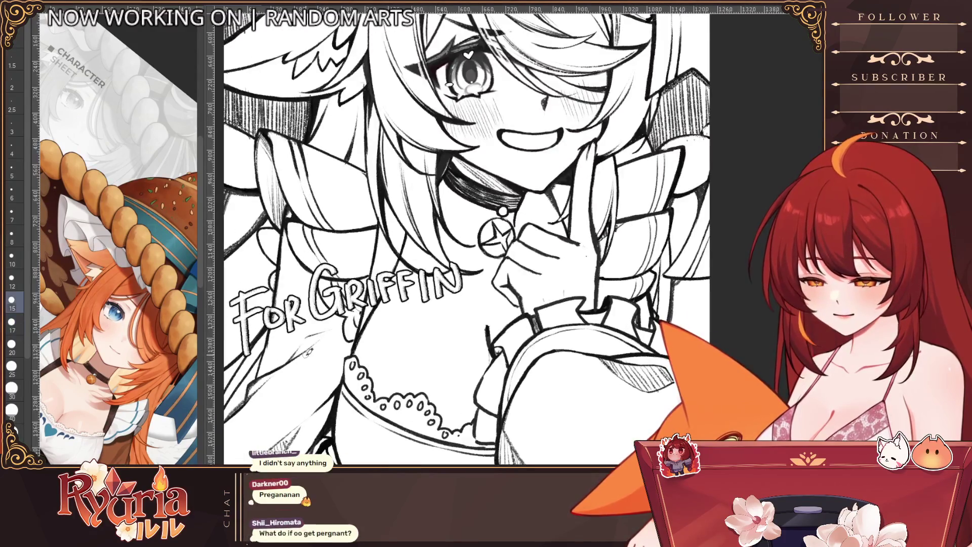
{"action": "left_click_drag", "start_coordinate": [297, 341], "coordinate": [292, 404]}
{"action": "left_click_drag", "start_coordinate": [286, 344], "coordinate": [288, 376]}
{"action": "key", "text": "ctrl+z"}
{"action": "left_click_drag", "start_coordinate": [298, 341], "coordinate": [292, 375]}
{"action": "mouse_move", "coordinate": [297, 363]}
{"action": "left_mouse_down"}
{"action": "mouse_move", "coordinate": [349, 390]}
{"action": "mouse_move", "coordinate": [375, 324]}
{"action": "mouse_move", "coordinate": [367, 329]}
{"action": "left_mouse_up"}
{"action": "left_click", "coordinate": [12, 258]}
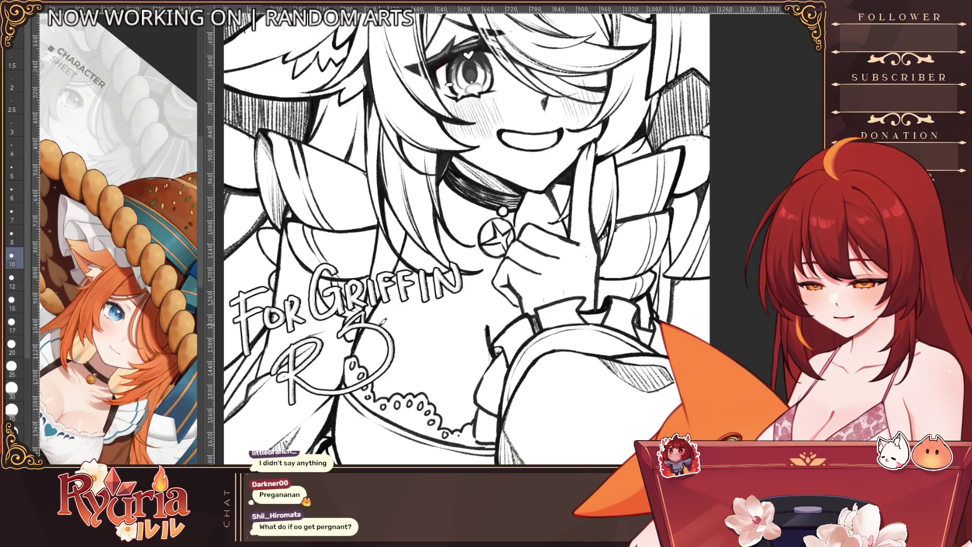
Write the remaining signature letters, fine-tuning the brush size for the details.
{"action": "scroll", "coordinate": [417, 258], "scroll_direction": "up", "scroll_amount": 1}
{"action": "left_click_drag", "start_coordinate": [317, 355], "coordinate": [334, 380]}
{"action": "left_click_drag", "start_coordinate": [342, 352], "coordinate": [323, 415]}
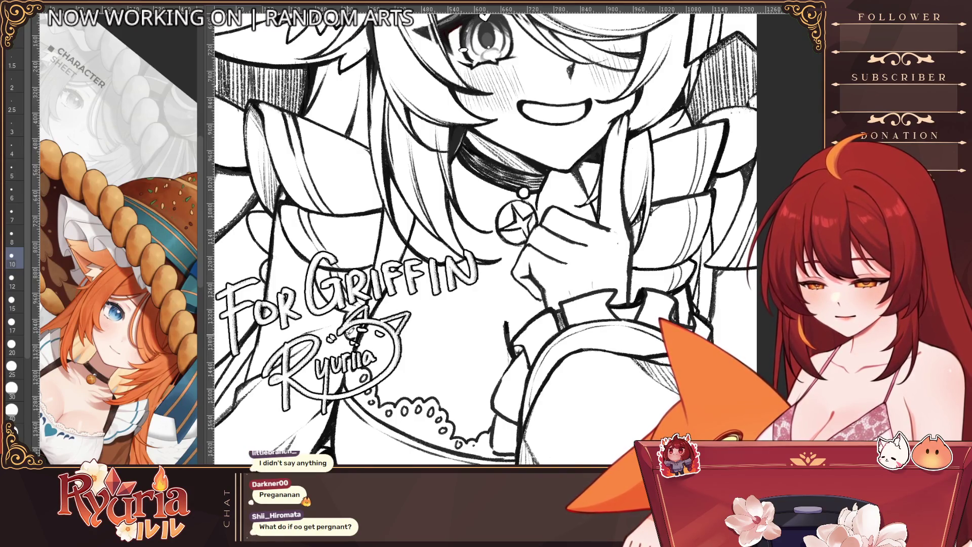
{"action": "key", "text": "bracketleft"}
{"action": "key", "text": "bracketleft"}
{"action": "key", "text": "bracketleft"}
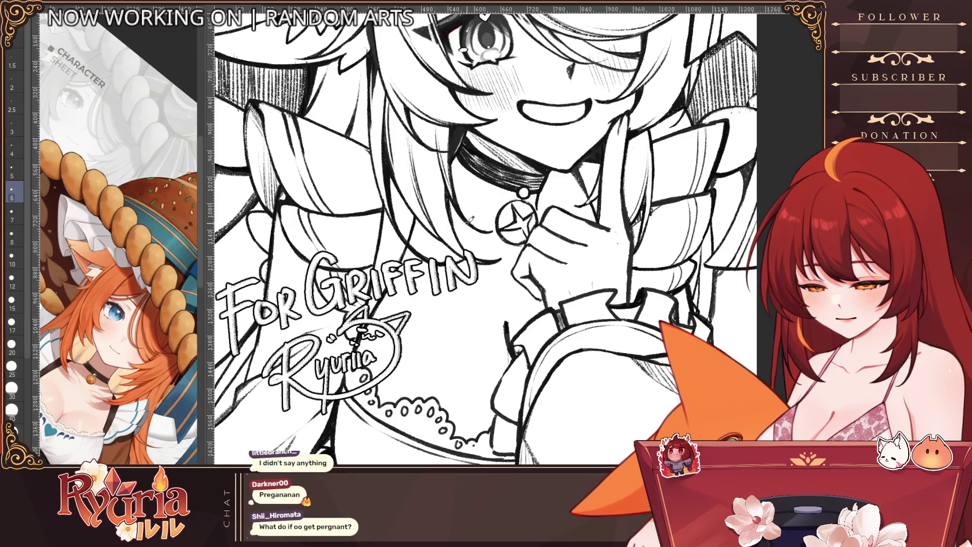
{"action": "key", "text": "bracketright"}
{"action": "key", "text": "bracketright"}
{"action": "key", "text": "bracketright"}
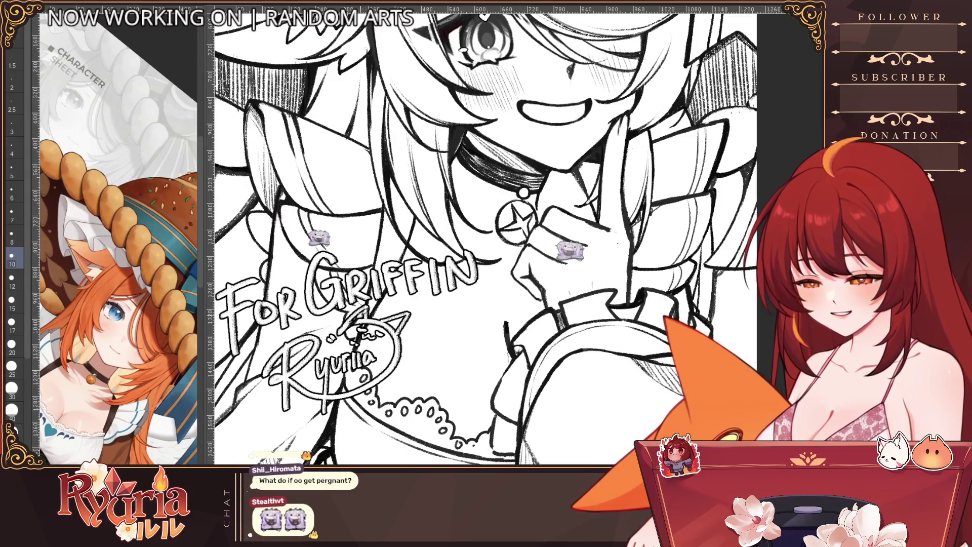
{"action": "key", "text": "bracketright"}
{"action": "key", "text": "bracketright"}
{"action": "key", "text": "bracketright"}
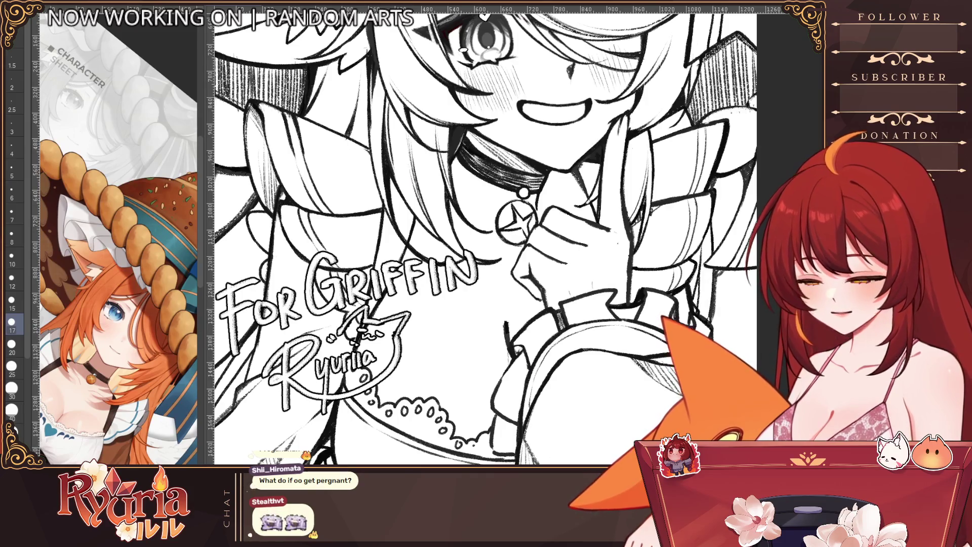
{"action": "key", "text": "bracketleft"}
{"action": "key", "text": "bracketleft"}
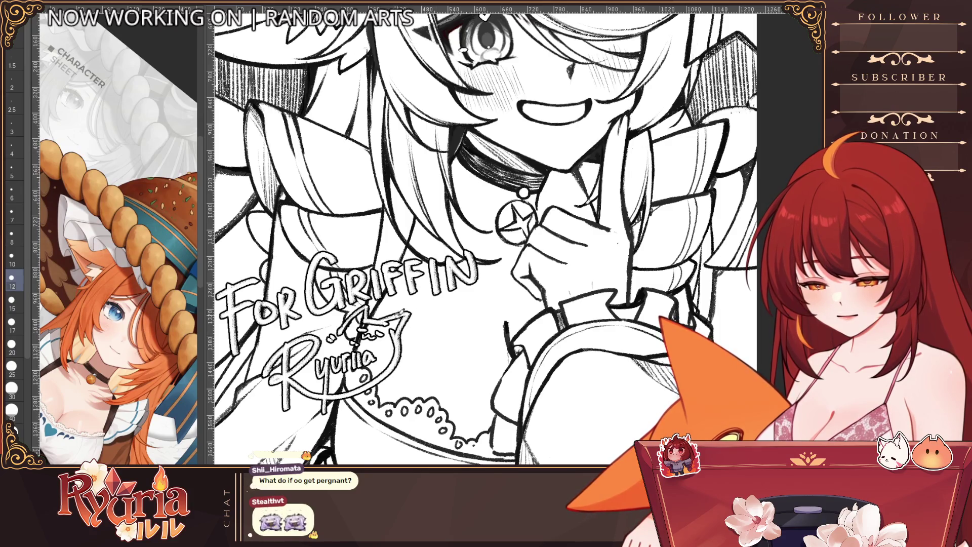
{"action": "scroll", "coordinate": [429, 286], "scroll_direction": "down", "scroll_amount": 2}
{"action": "scroll", "coordinate": [429, 287], "scroll_direction": "down", "scroll_amount": 2}
{"action": "scroll", "coordinate": [430, 286], "scroll_direction": "down", "scroll_amount": 1}
{"action": "scroll", "coordinate": [429, 286], "scroll_direction": "down", "scroll_amount": 1}
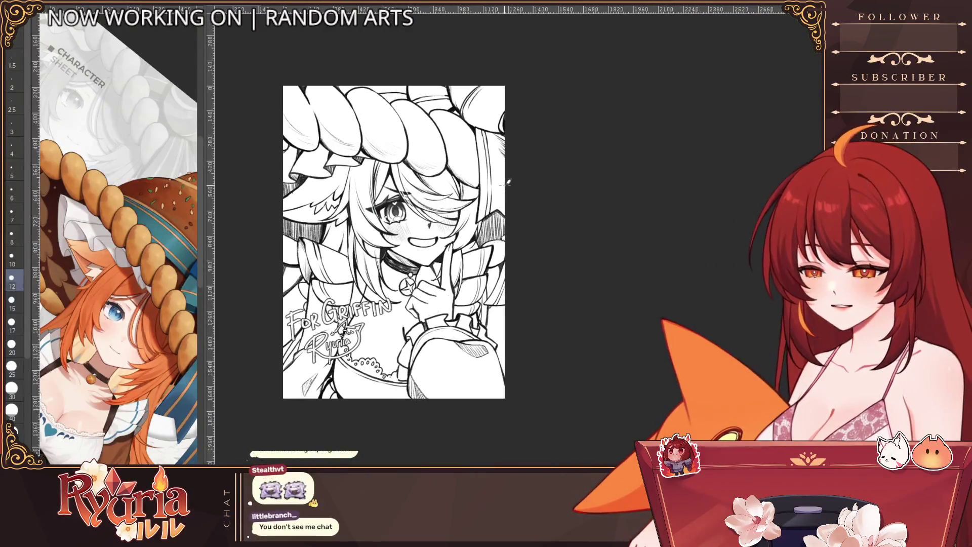
Rotate the lettering flatter, scale it down and move it to the page's lower left.
{"action": "scroll", "coordinate": [430, 287], "scroll_direction": "up", "scroll_amount": 1}
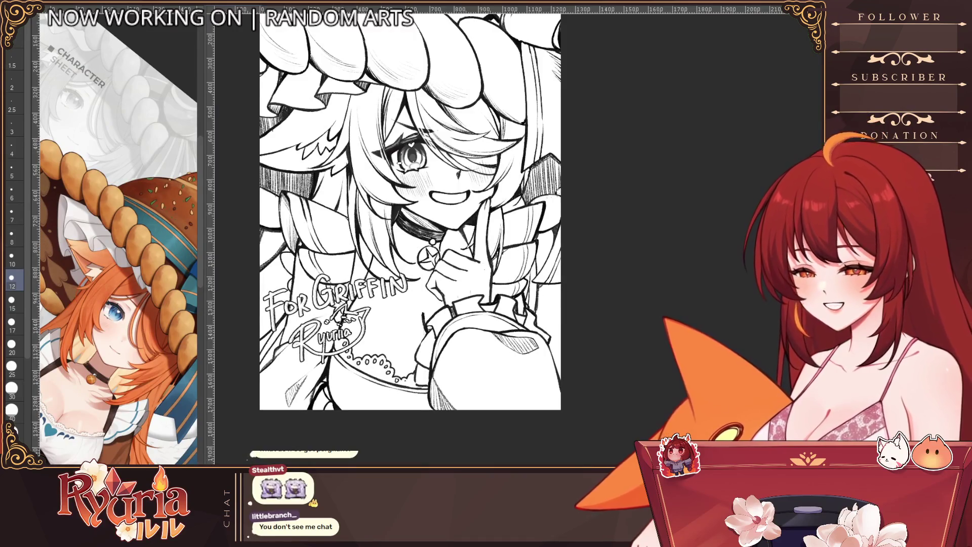
{"action": "key", "text": "ctrl+t"}
{"action": "key", "text": "Return"}
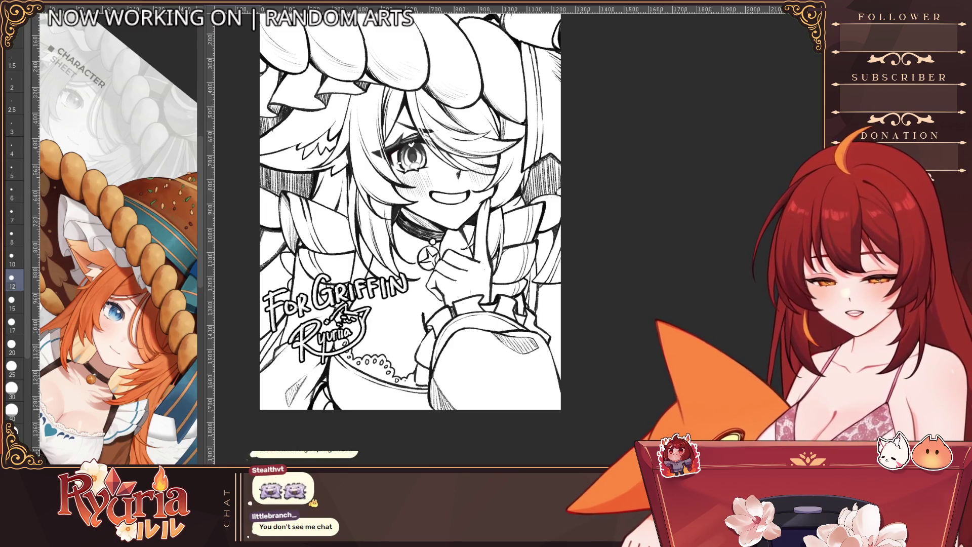
{"action": "key", "text": "ctrl+t"}
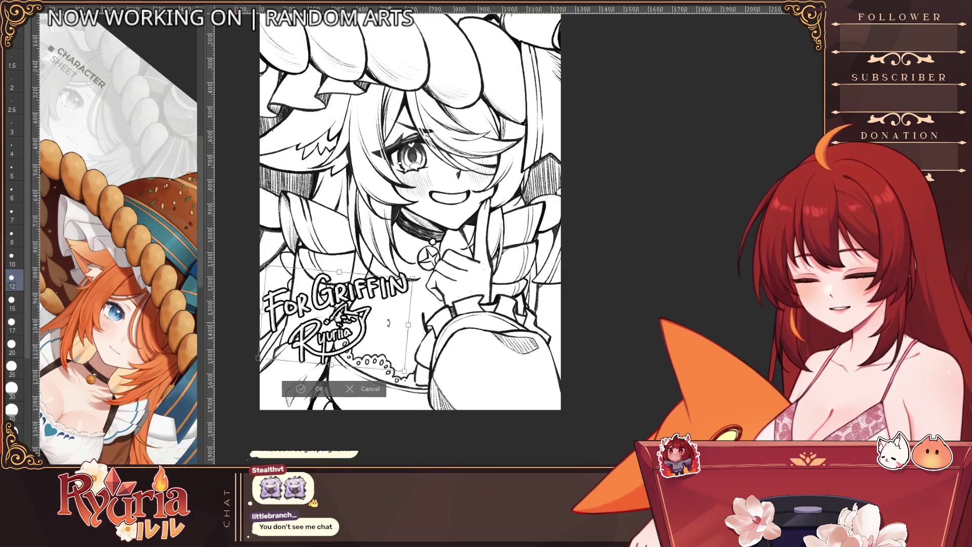
{"action": "left_click_drag", "start_coordinate": [411, 315], "coordinate": [407, 332]}
{"action": "left_click_drag", "start_coordinate": [416, 288], "coordinate": [383, 309]}
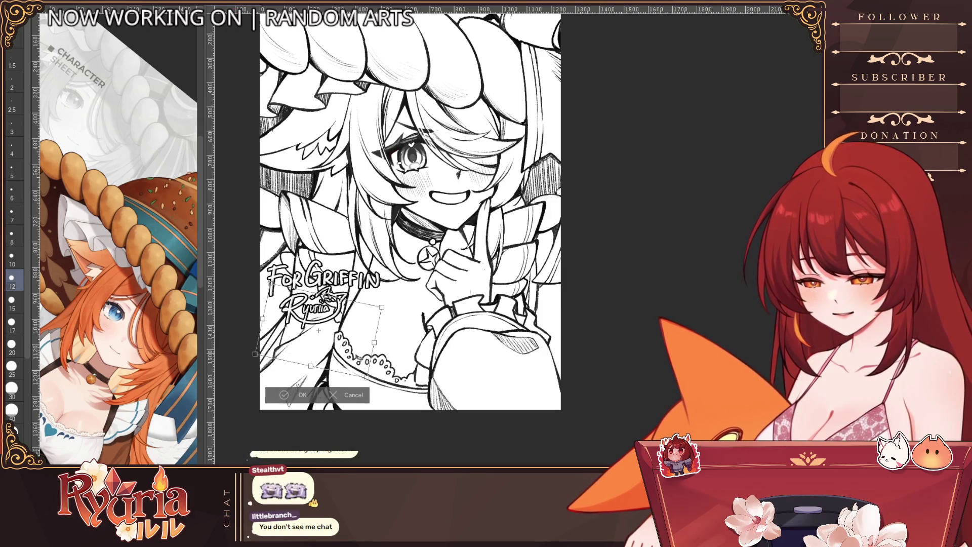
{"action": "left_click_drag", "start_coordinate": [360, 360], "coordinate": [350, 122]}
{"action": "scroll", "coordinate": [380, 244], "scroll_direction": "down", "scroll_amount": 2}
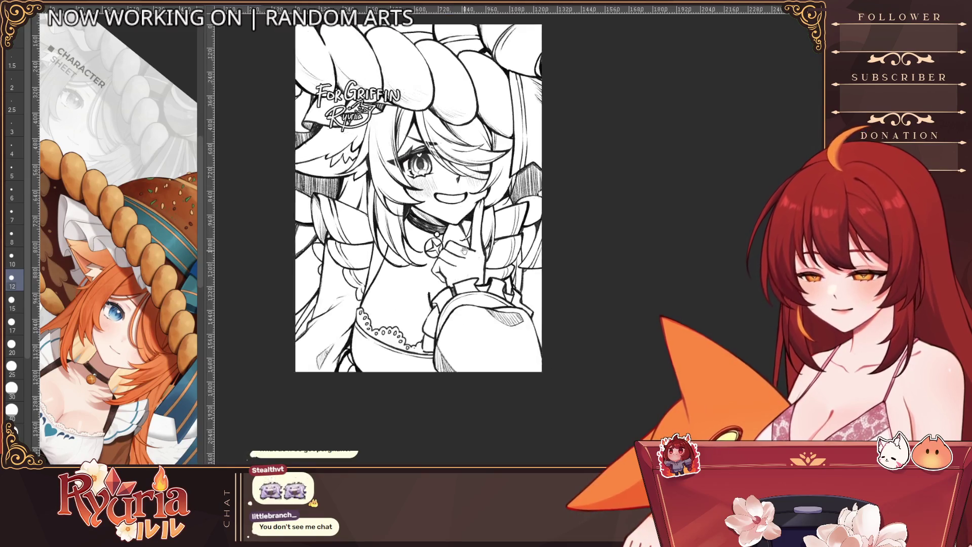
{"action": "mouse_move", "coordinate": [381, 243]}
{"action": "left_mouse_down"}
{"action": "mouse_move", "coordinate": [363, 456]}
{"action": "mouse_move", "coordinate": [366, 428]}
{"action": "mouse_move", "coordinate": [506, 458]}
{"action": "mouse_move", "coordinate": [349, 449]}
{"action": "mouse_move", "coordinate": [356, 459]}
{"action": "left_mouse_up"}
{"action": "key", "text": "Return"}
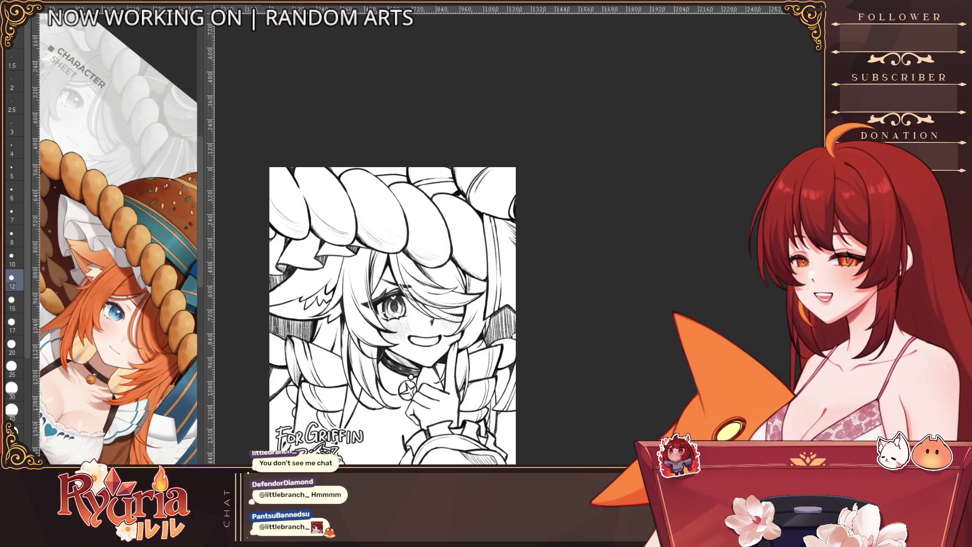
{"action": "scroll", "coordinate": [459, 400], "scroll_direction": "up", "scroll_amount": 5}
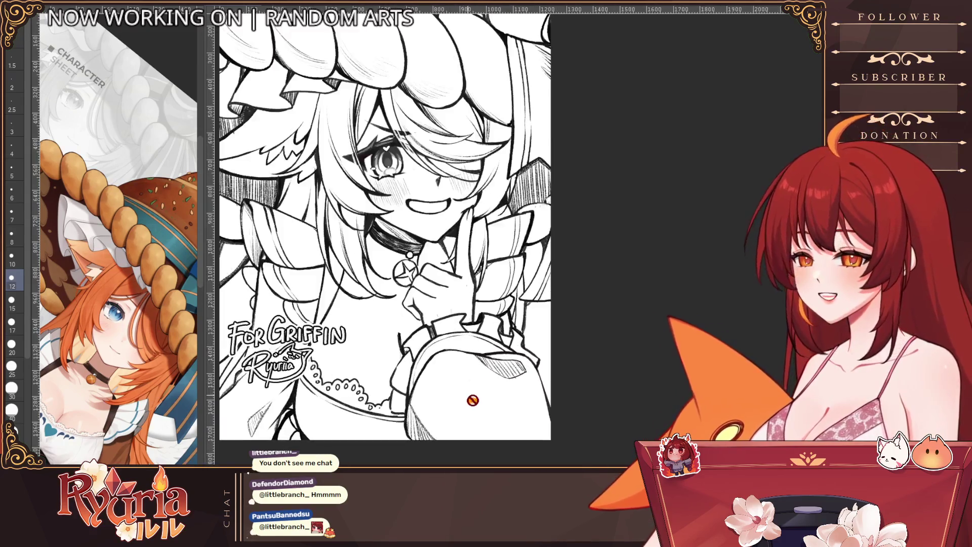
{"action": "left_click_drag", "start_coordinate": [459, 358], "coordinate": [475, 405]}
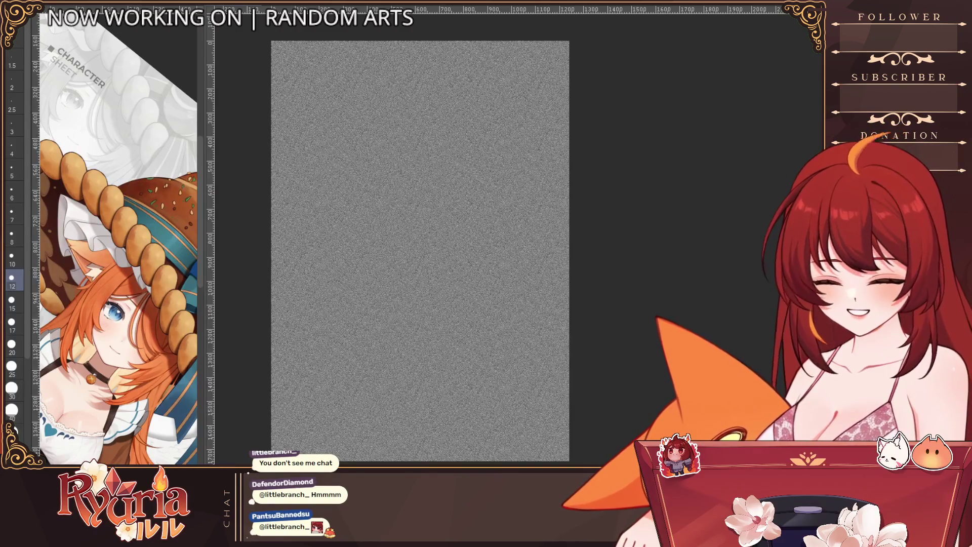
Undo the grey noise fill to bring back the signed line art.
{"action": "key", "text": "ctrl+z"}
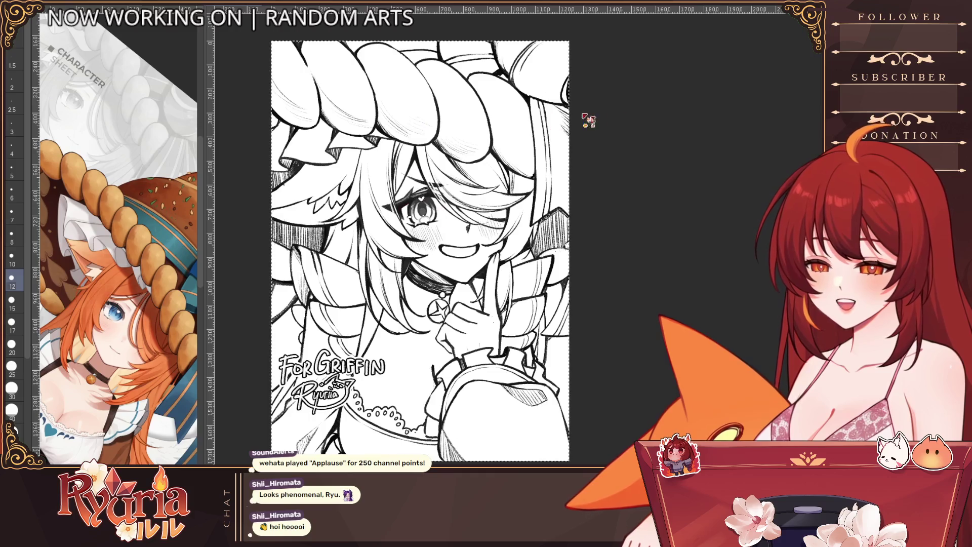
Switch to the other open canvas, a blank white document with an empty frame.
{"action": "key", "text": "ctrl+Tab"}
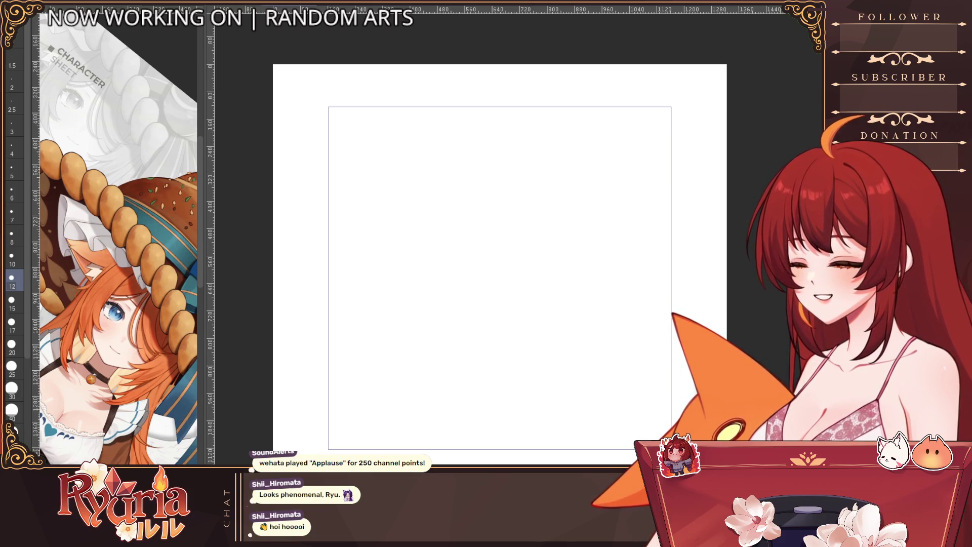
Test and undo a few pencil strokes while settling on a suitable pencil size.
{"action": "left_click_drag", "start_coordinate": [445, 256], "coordinate": [437, 303]}
{"action": "key", "text": "ctrl+z"}
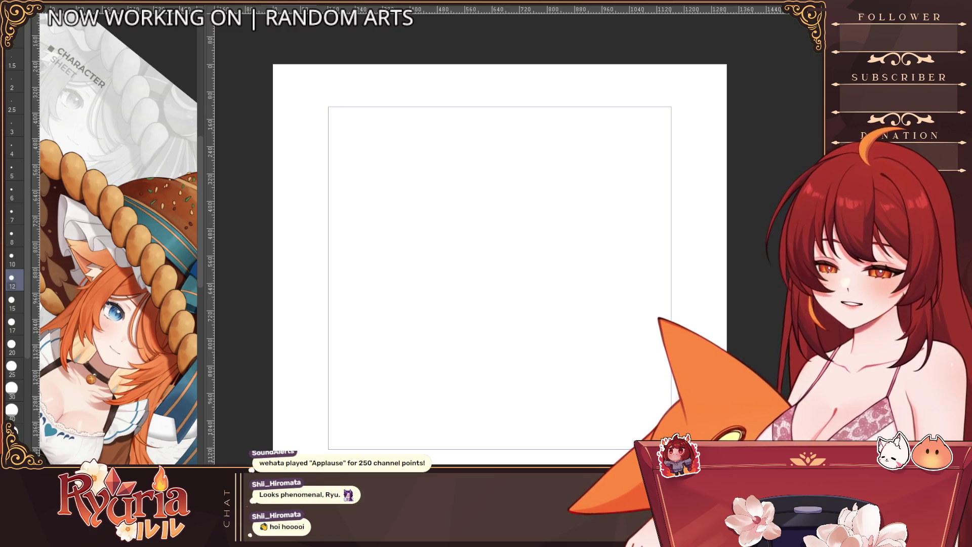
{"action": "left_click_drag", "start_coordinate": [398, 204], "coordinate": [392, 241]}
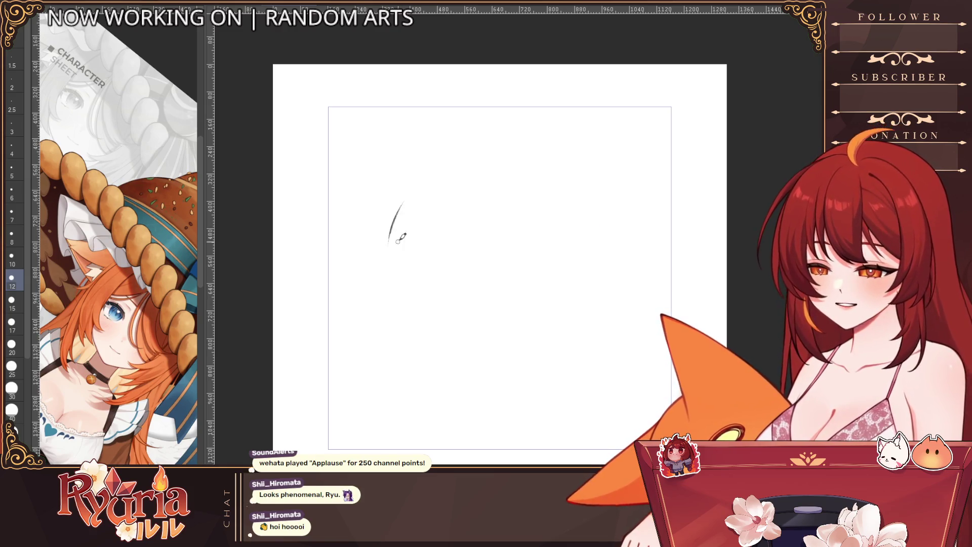
{"action": "key", "text": "ctrl+z"}
{"action": "left_click_drag", "start_coordinate": [332, 236], "coordinate": [355, 162]}
{"action": "key", "text": "ctrl+z"}
{"action": "left_click", "coordinate": [12, 213]}
{"action": "left_click", "coordinate": [12, 257]}
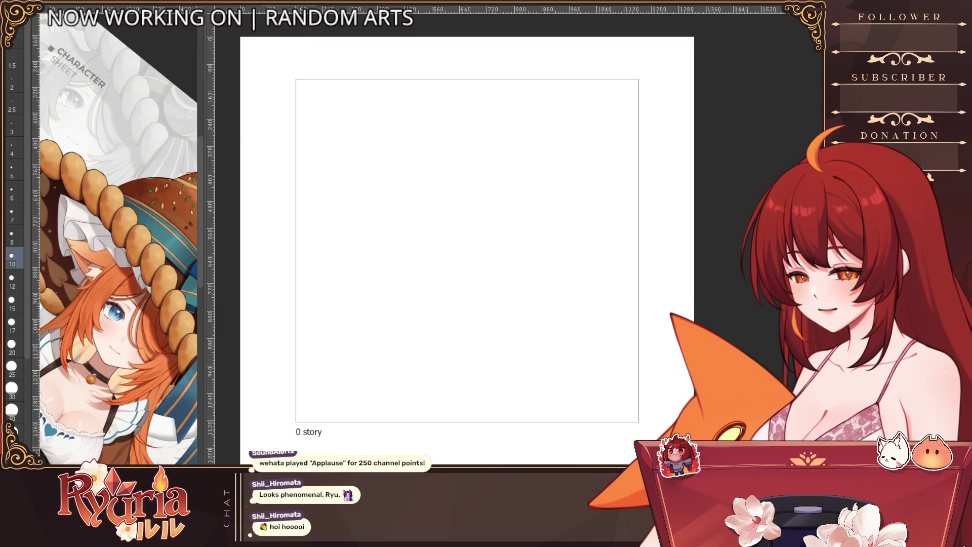
{"action": "left_click", "coordinate": [12, 213]}
{"action": "mouse_move", "coordinate": [328, 174]}
{"action": "left_mouse_down"}
{"action": "mouse_move", "coordinate": [412, 199]}
{"action": "mouse_move", "coordinate": [349, 242]}
{"action": "left_mouse_up"}
{"action": "key", "text": "ctrl+z"}
{"action": "key", "text": "bracketright"}
{"action": "key", "text": "bracketright"}
{"action": "key", "text": "bracketright"}
Sketch a large round circle for the dog's head.
{"action": "left_click_drag", "start_coordinate": [362, 186], "coordinate": [347, 253]}
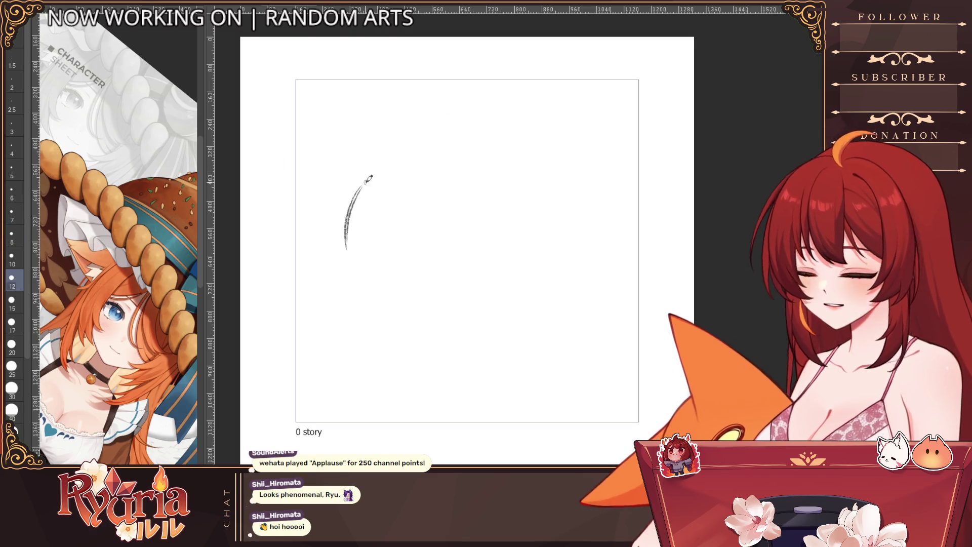
{"action": "left_click_drag", "start_coordinate": [393, 173], "coordinate": [345, 213]}
{"action": "mouse_move", "coordinate": [432, 188]}
{"action": "left_mouse_down"}
{"action": "mouse_move", "coordinate": [362, 276]}
{"action": "mouse_move", "coordinate": [345, 243]}
{"action": "left_mouse_up"}
{"action": "left_click_drag", "start_coordinate": [350, 203], "coordinate": [461, 238]}
{"action": "left_click_drag", "start_coordinate": [431, 172], "coordinate": [456, 273]}
{"action": "left_click_drag", "start_coordinate": [385, 167], "coordinate": [463, 213]}
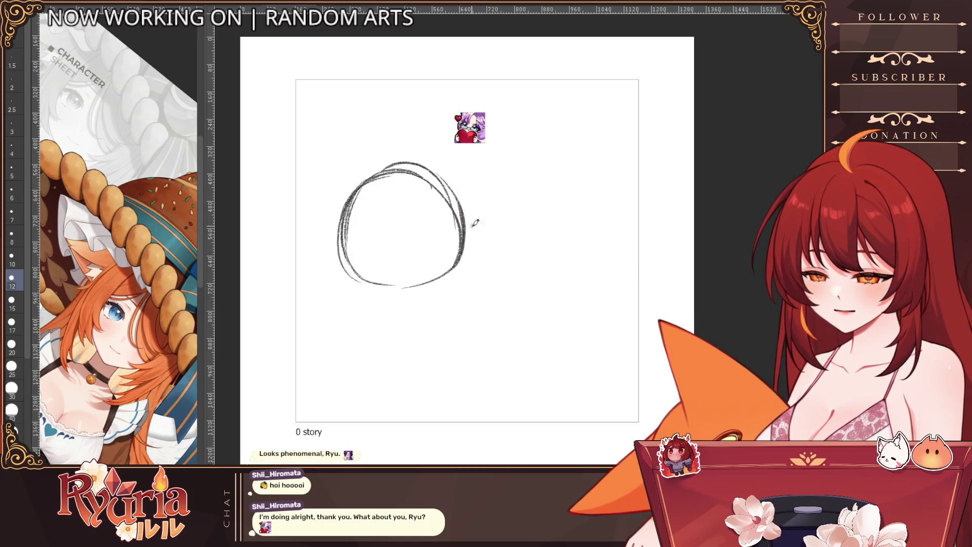
Sketch an oval body below the head, redoing the first attempt.
{"action": "left_click_drag", "start_coordinate": [448, 248], "coordinate": [503, 276]}
{"action": "mouse_move", "coordinate": [461, 248]}
{"action": "left_mouse_down"}
{"action": "mouse_move", "coordinate": [426, 261]}
{"action": "mouse_move", "coordinate": [413, 289]}
{"action": "left_mouse_up"}
{"action": "key", "text": "ctrl+z"}
{"action": "key", "text": "ctrl+z"}
{"action": "left_click_drag", "start_coordinate": [499, 288], "coordinate": [458, 299]}
{"action": "left_click_drag", "start_coordinate": [461, 245], "coordinate": [511, 283]}
{"action": "key", "text": "ctrl+z"}
{"action": "key", "text": "ctrl+z"}
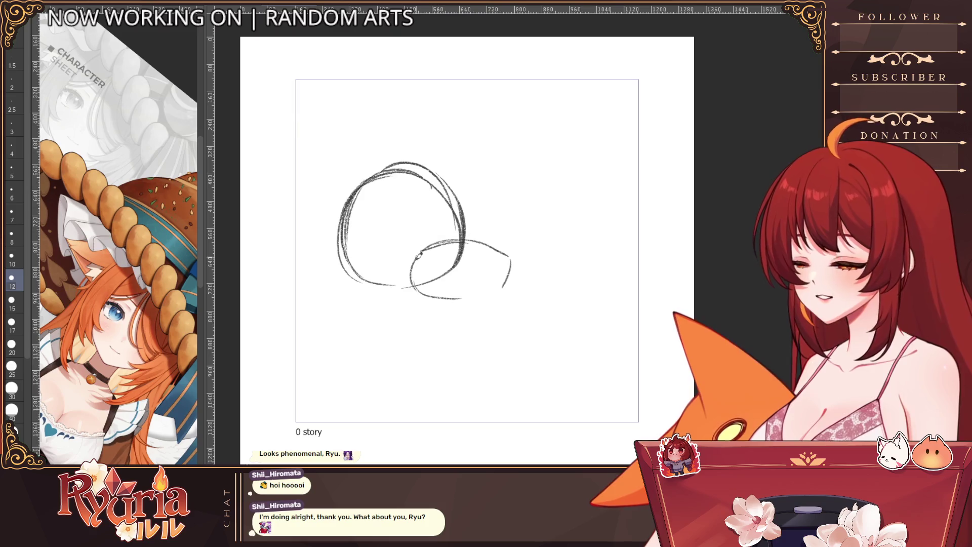
{"action": "key", "text": "ctrl+z"}
{"action": "key", "text": "ctrl+z"}
{"action": "left_click_drag", "start_coordinate": [448, 256], "coordinate": [445, 315]}
{"action": "left_click_drag", "start_coordinate": [431, 253], "coordinate": [427, 312]}
{"action": "left_click_drag", "start_coordinate": [384, 273], "coordinate": [378, 315]}
{"action": "mouse_move", "coordinate": [440, 254]}
{"action": "left_mouse_down"}
{"action": "mouse_move", "coordinate": [488, 280]}
{"action": "mouse_move", "coordinate": [451, 318]}
{"action": "mouse_move", "coordinate": [494, 287]}
{"action": "left_mouse_up"}
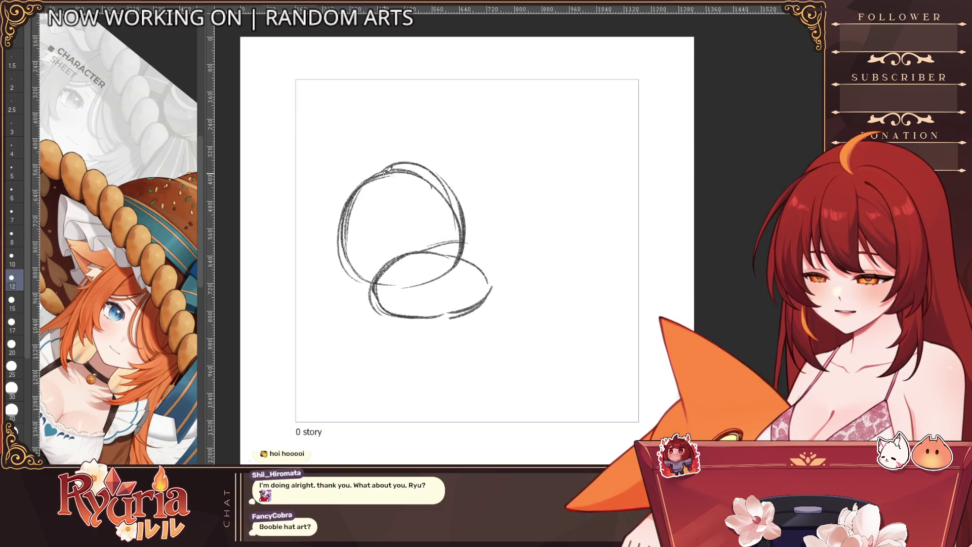
Retrace the head's sides, shape the back end with a stubby tail, and add a centre guide line.
{"action": "left_click_drag", "start_coordinate": [390, 170], "coordinate": [382, 281]}
{"action": "mouse_move", "coordinate": [462, 223]}
{"action": "left_mouse_down"}
{"action": "mouse_move", "coordinate": [439, 280]}
{"action": "mouse_move", "coordinate": [487, 276]}
{"action": "mouse_move", "coordinate": [453, 319]}
{"action": "left_mouse_up"}
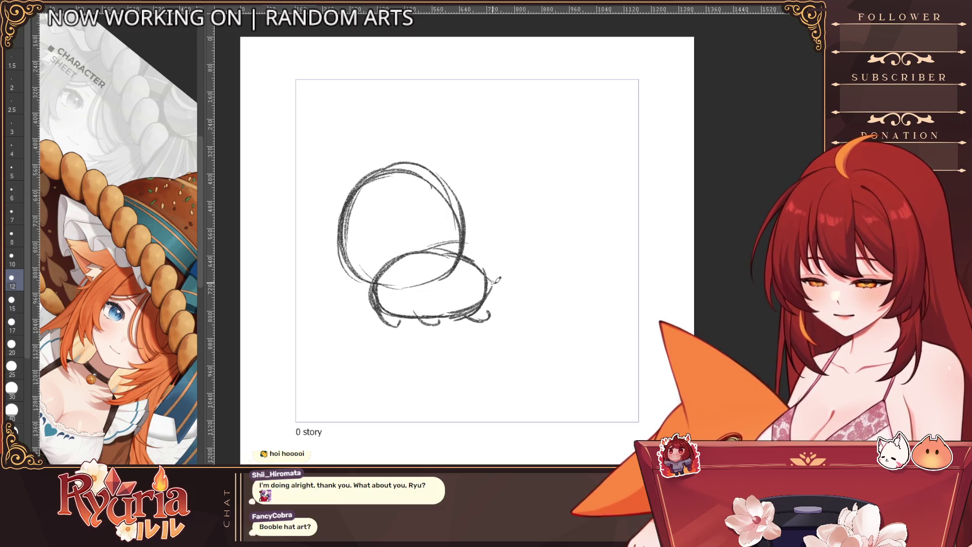
{"action": "left_click_drag", "start_coordinate": [480, 261], "coordinate": [490, 294]}
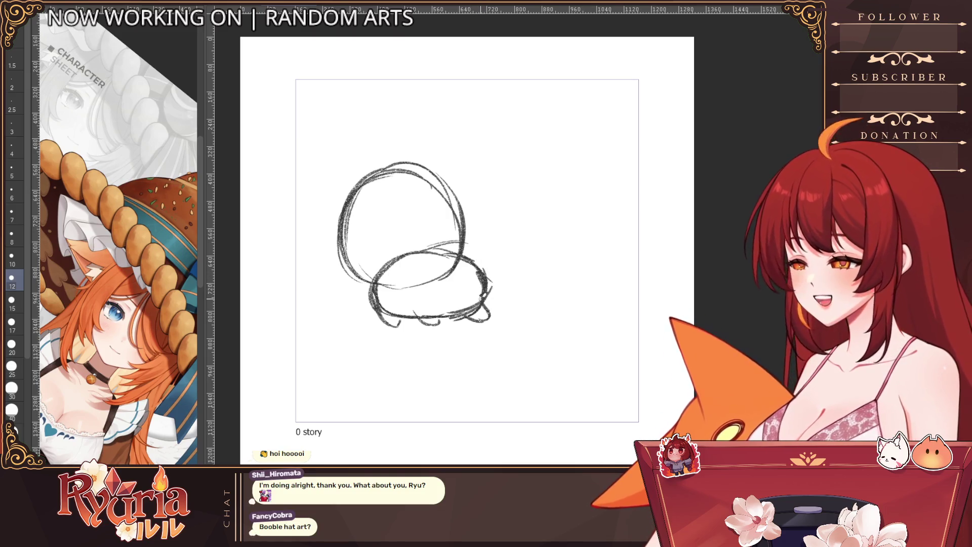
{"action": "left_click_drag", "start_coordinate": [473, 262], "coordinate": [494, 250]}
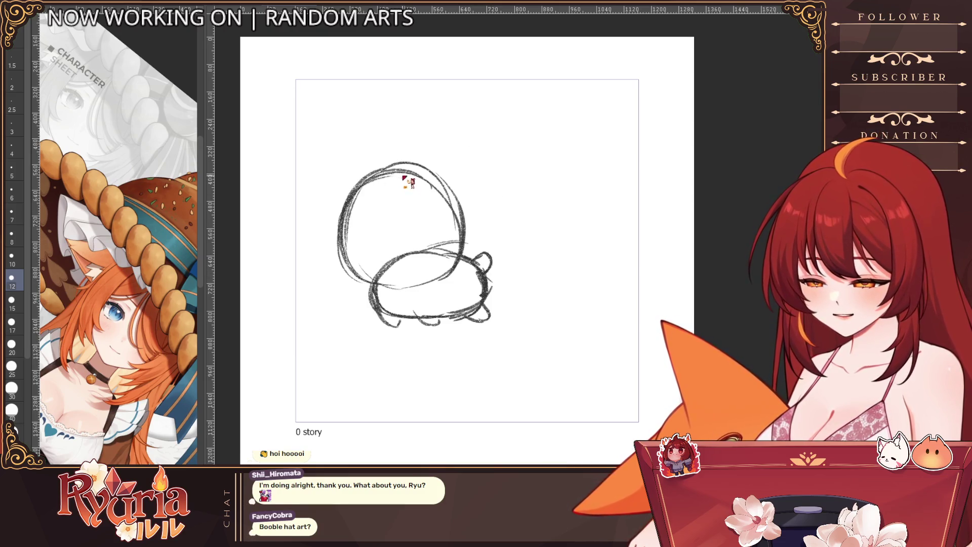
{"action": "left_click_drag", "start_coordinate": [404, 179], "coordinate": [391, 303]}
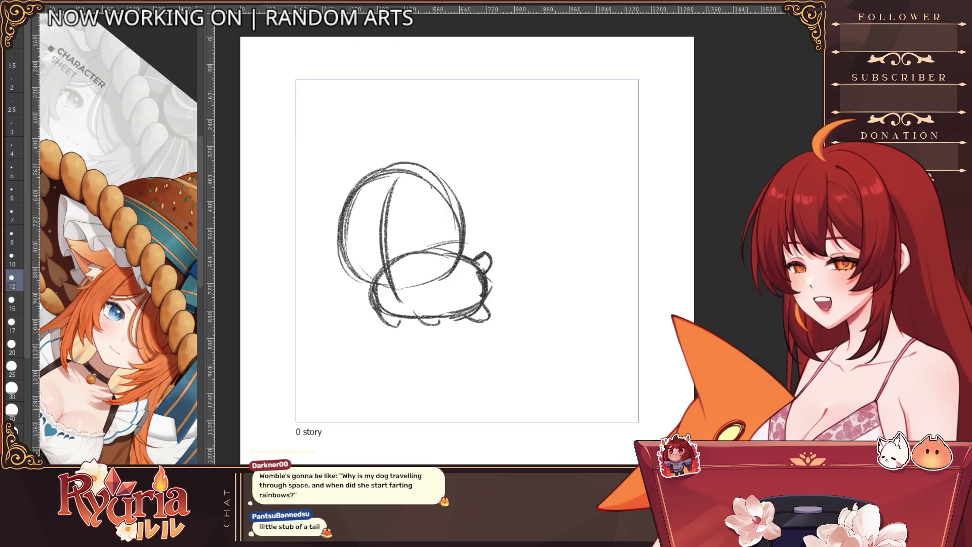
Draw the two ears, the left above the head and the right hanging down.
{"action": "left_click_drag", "start_coordinate": [516, 223], "coordinate": [502, 248]}
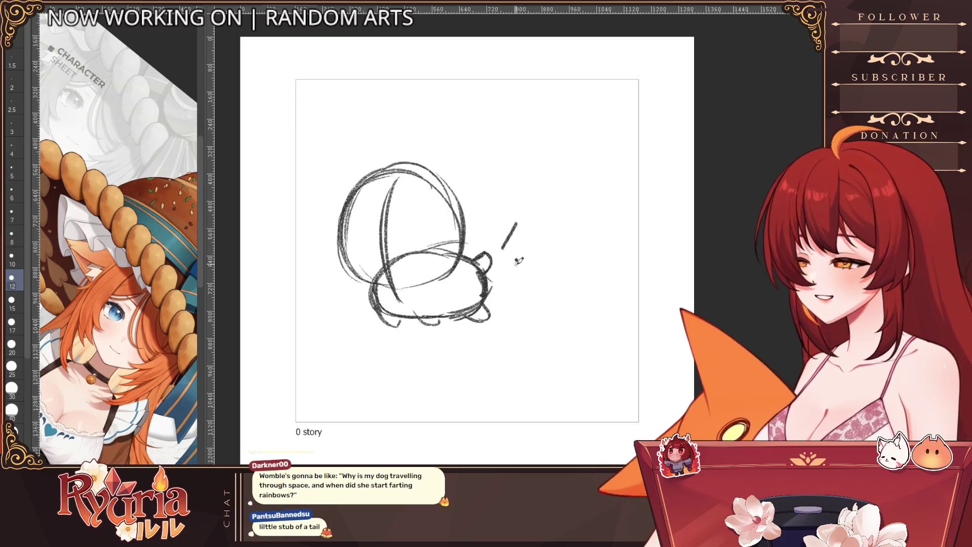
{"action": "key", "text": "ctrl+z"}
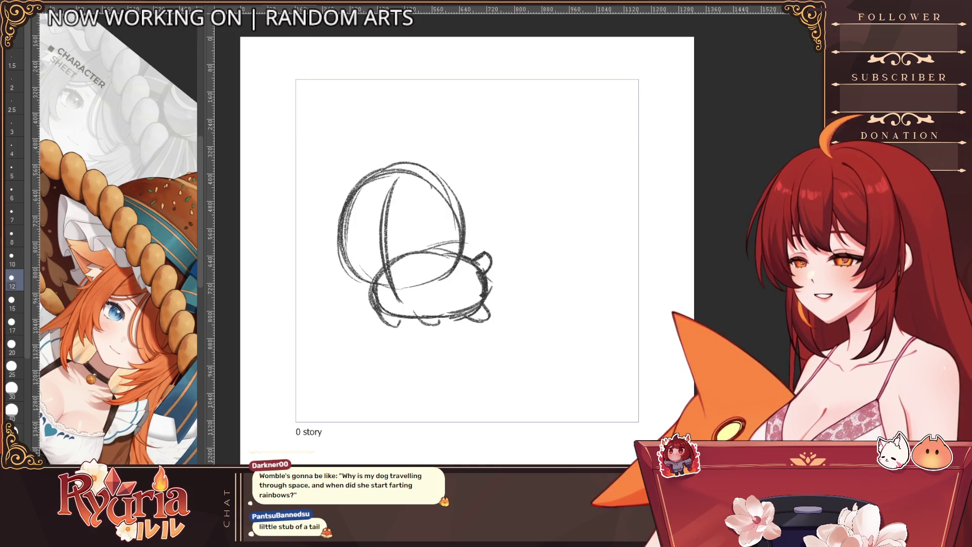
{"action": "left_click_drag", "start_coordinate": [434, 357], "coordinate": [427, 383]}
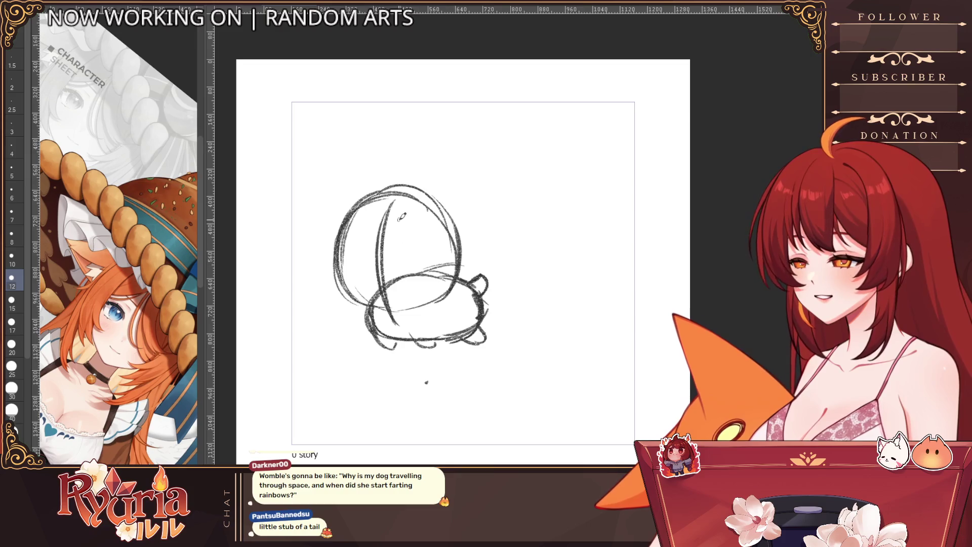
{"action": "left_click_drag", "start_coordinate": [365, 194], "coordinate": [328, 190]}
{"action": "left_click_drag", "start_coordinate": [332, 256], "coordinate": [340, 161]}
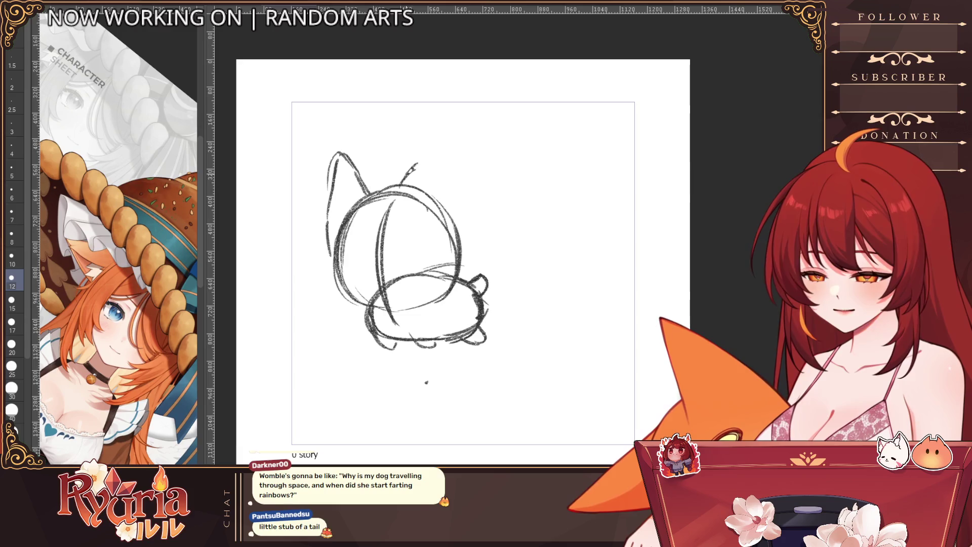
{"action": "mouse_move", "coordinate": [400, 186]}
{"action": "left_mouse_down"}
{"action": "mouse_move", "coordinate": [430, 167]}
{"action": "mouse_move", "coordinate": [462, 203]}
{"action": "mouse_move", "coordinate": [459, 243]}
{"action": "left_mouse_up"}
{"action": "left_click_drag", "start_coordinate": [458, 193], "coordinate": [471, 241]}
{"action": "left_click_drag", "start_coordinate": [355, 208], "coordinate": [330, 253]}
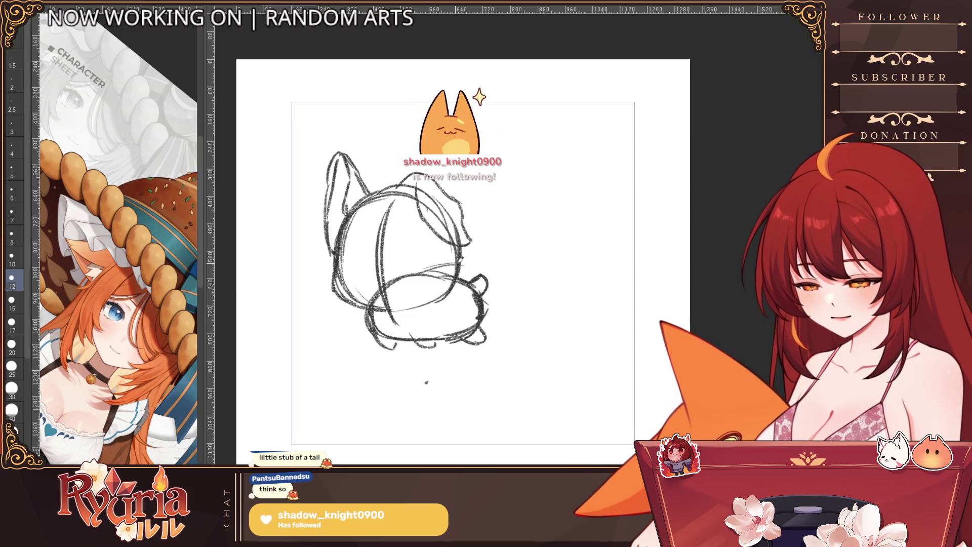
Sketch the cheeks and closed eyes, trying darker strokes with a thicker pencil and undoing them.
{"action": "mouse_move", "coordinate": [355, 276]}
{"action": "left_mouse_down"}
{"action": "mouse_move", "coordinate": [387, 256]}
{"action": "mouse_move", "coordinate": [425, 302]}
{"action": "left_mouse_up"}
{"action": "left_click_drag", "start_coordinate": [407, 256], "coordinate": [423, 285]}
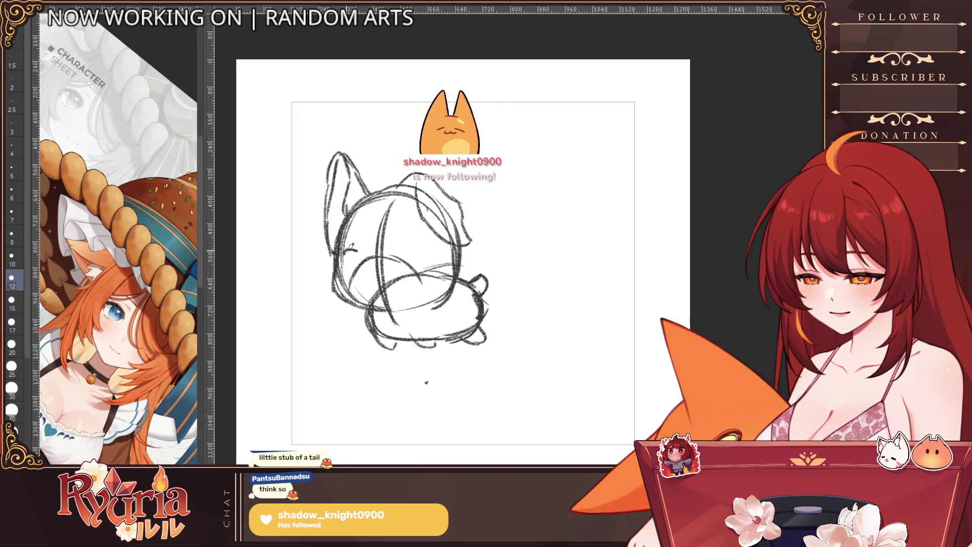
{"action": "left_click_drag", "start_coordinate": [346, 247], "coordinate": [410, 248]}
{"action": "left_click", "coordinate": [11, 303]}
{"action": "left_click_drag", "start_coordinate": [354, 276], "coordinate": [379, 255]}
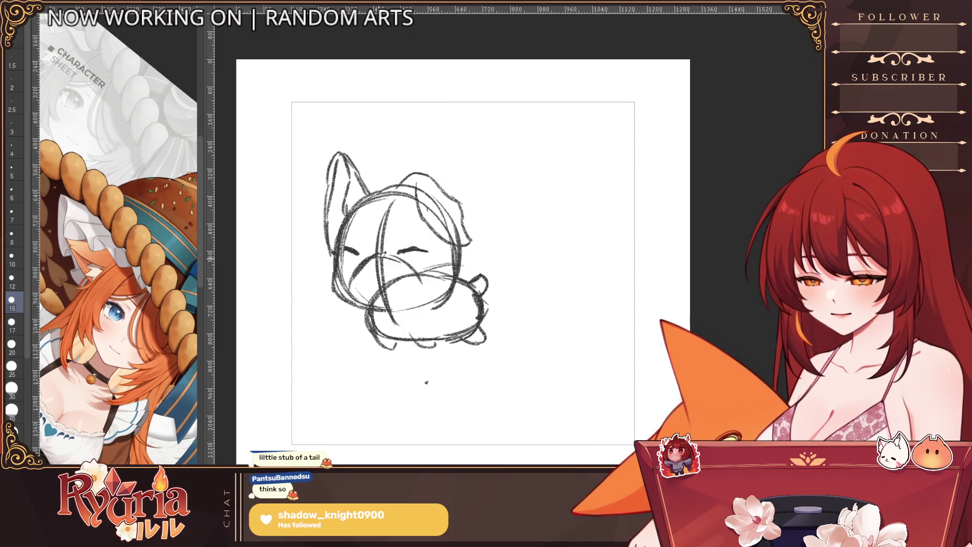
{"action": "mouse_move", "coordinate": [353, 268]}
{"action": "left_mouse_down"}
{"action": "mouse_move", "coordinate": [343, 297]}
{"action": "mouse_move", "coordinate": [364, 298]}
{"action": "left_mouse_up"}
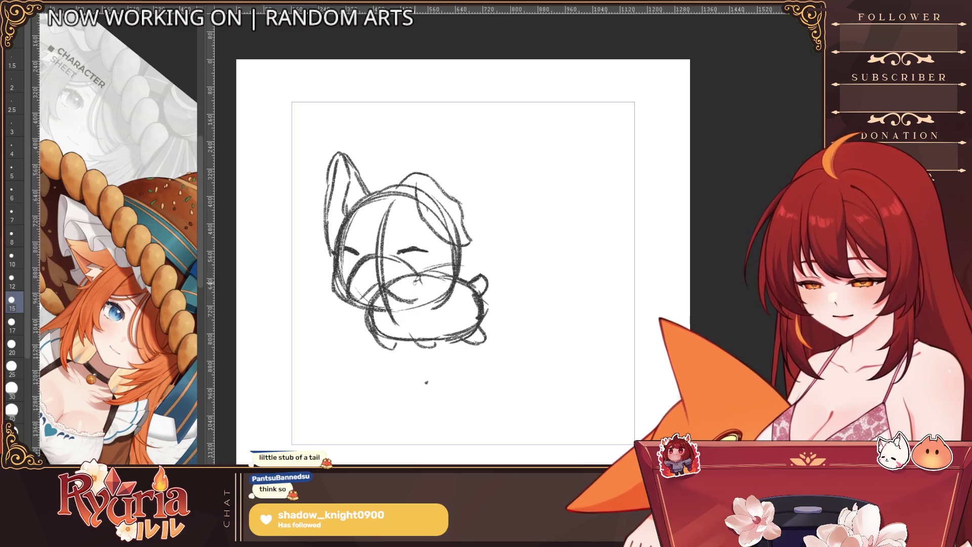
{"action": "left_click_drag", "start_coordinate": [415, 280], "coordinate": [400, 259]}
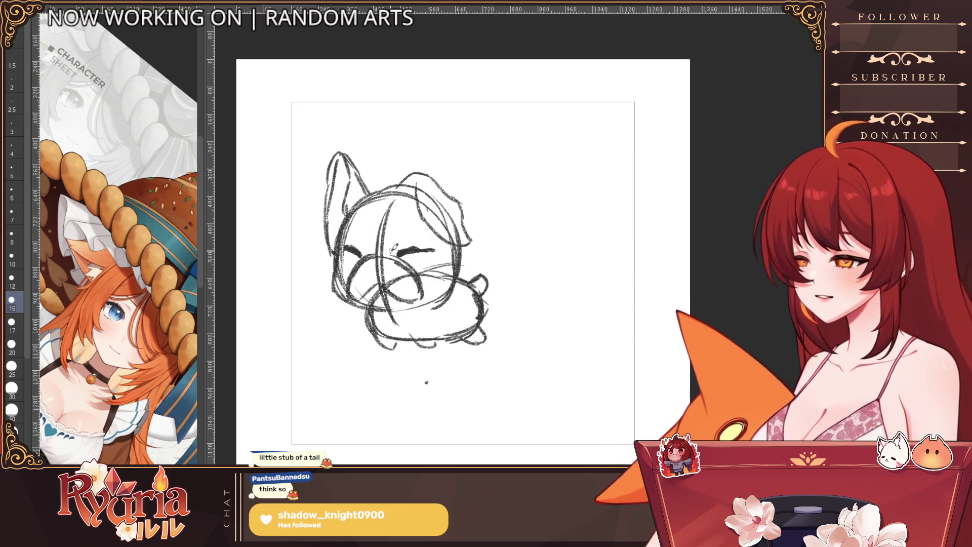
{"action": "key", "text": "bracketleft"}
{"action": "key", "text": "ctrl+z"}
{"action": "key", "text": "ctrl+z"}
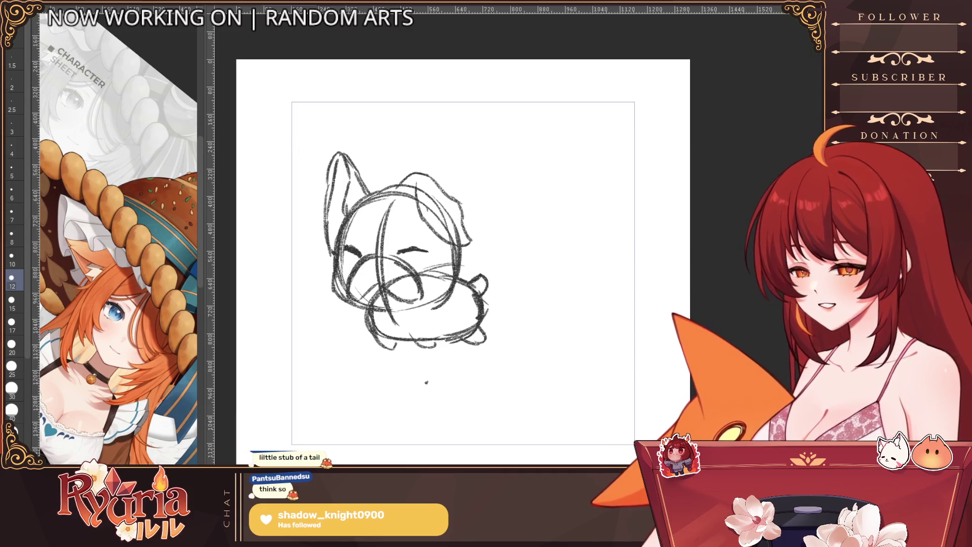
Erase the rough cheek and muzzle strokes and redraw the muzzle.
{"action": "key", "text": "e"}
{"action": "mouse_move", "coordinate": [397, 284]}
{"action": "left_mouse_down"}
{"action": "mouse_move", "coordinate": [377, 272]}
{"action": "mouse_move", "coordinate": [450, 252]}
{"action": "left_mouse_up"}
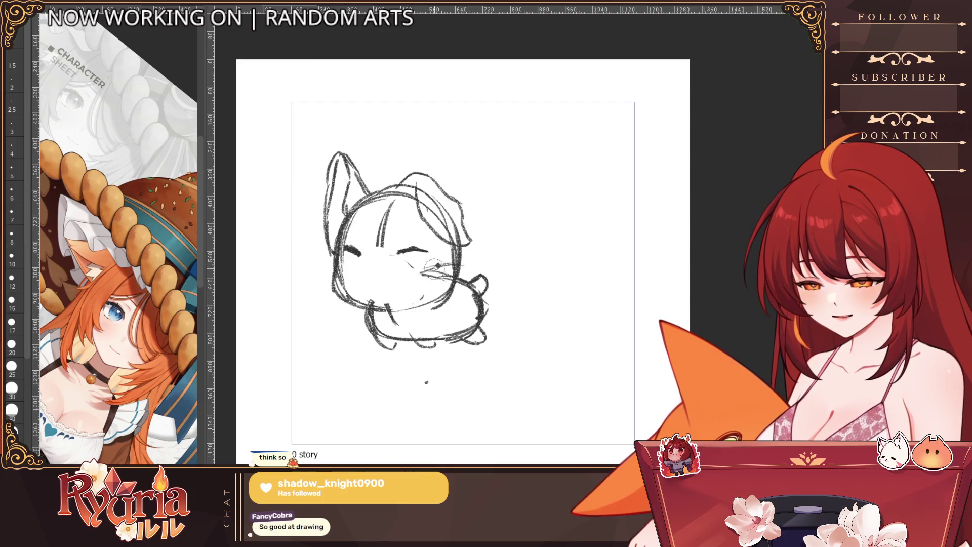
{"action": "key", "text": "p"}
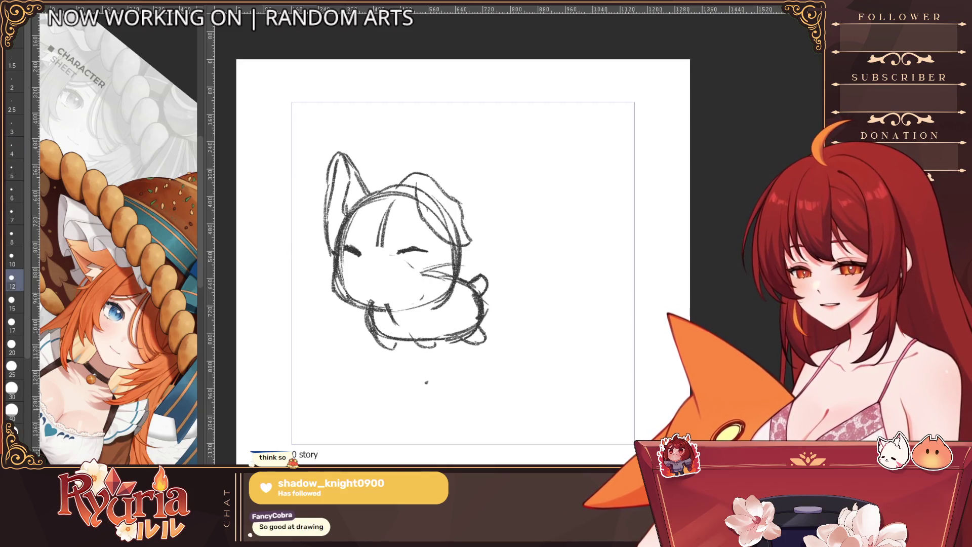
{"action": "left_click_drag", "start_coordinate": [377, 253], "coordinate": [361, 285]}
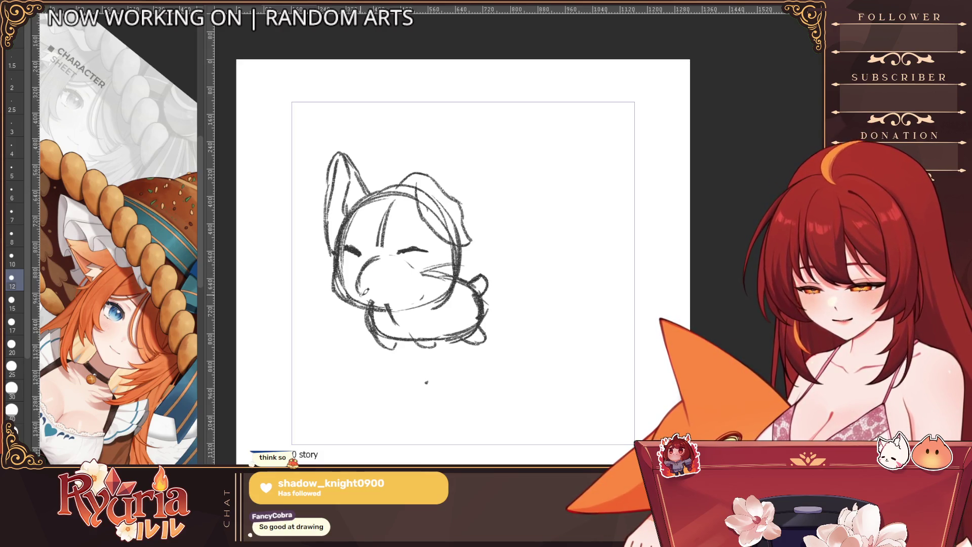
Rotate the right ear slightly with Transform.
{"action": "key", "text": "ctrl+t"}
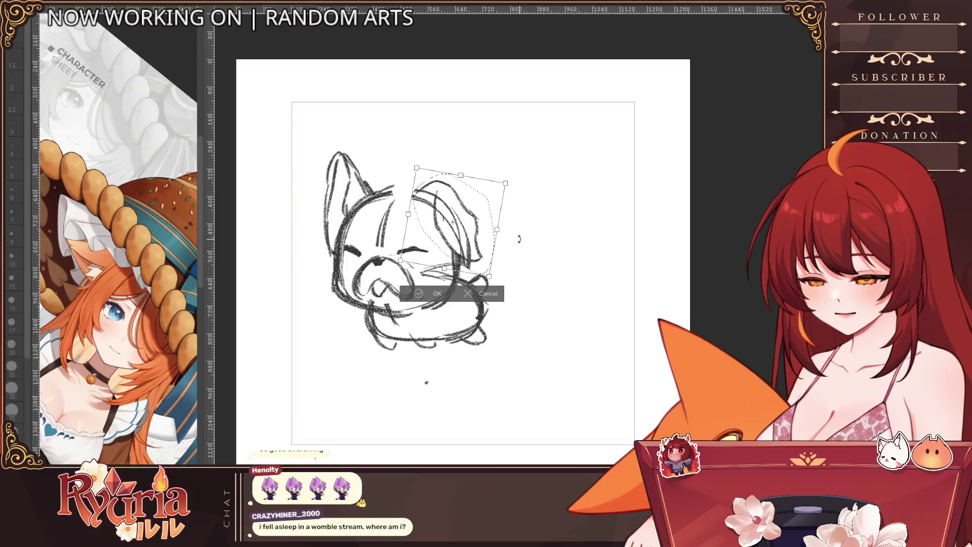
{"action": "left_click_drag", "start_coordinate": [484, 273], "coordinate": [482, 272]}
{"action": "left_click", "coordinate": [424, 297]}
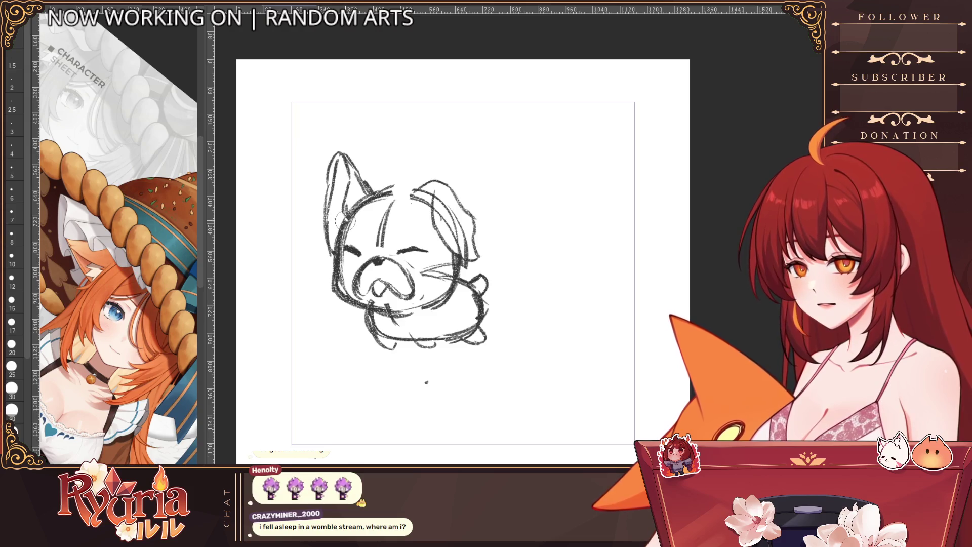
Redraw the closed eyes at size 12 and reinforce the head line, right ear and nose.
{"action": "left_click_drag", "start_coordinate": [346, 249], "coordinate": [428, 250]}
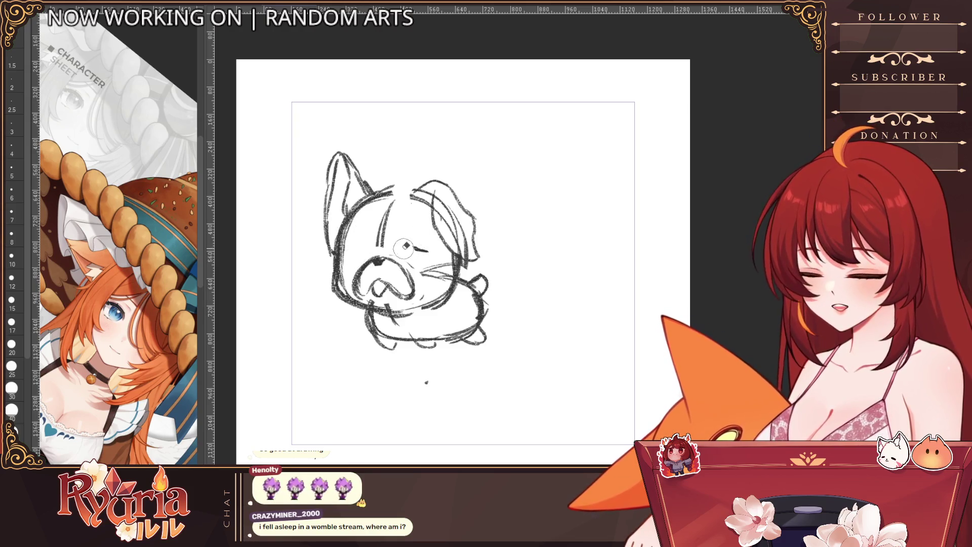
{"action": "left_click", "coordinate": [11, 278]}
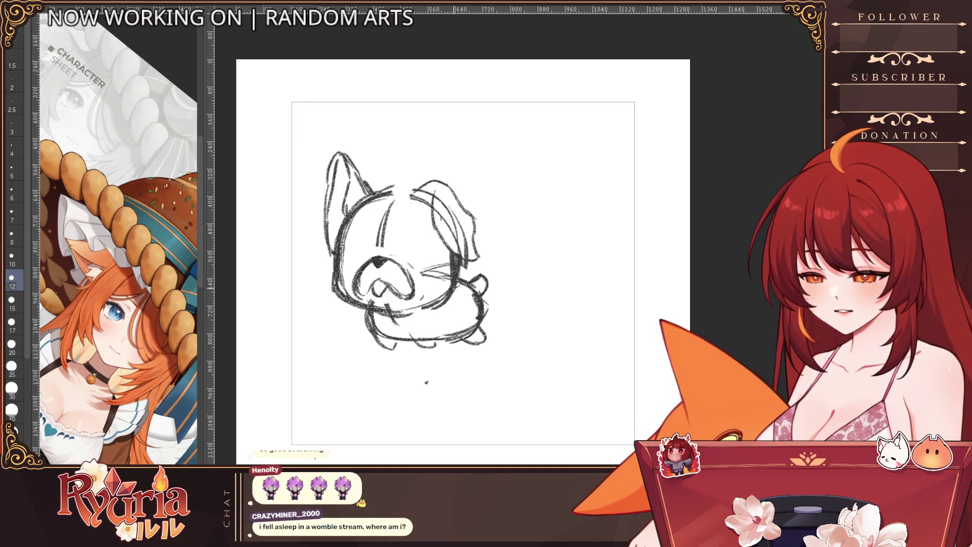
{"action": "mouse_move", "coordinate": [388, 188]}
{"action": "left_mouse_down"}
{"action": "mouse_move", "coordinate": [414, 199]}
{"action": "mouse_move", "coordinate": [449, 259]}
{"action": "left_mouse_up"}
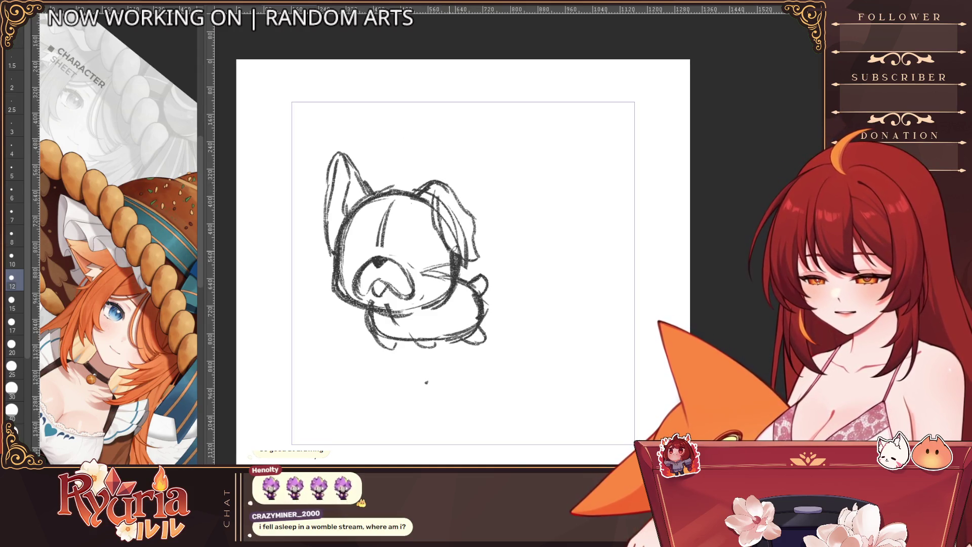
{"action": "left_click_drag", "start_coordinate": [454, 193], "coordinate": [475, 224]}
{"action": "left_click_drag", "start_coordinate": [374, 256], "coordinate": [383, 264]}
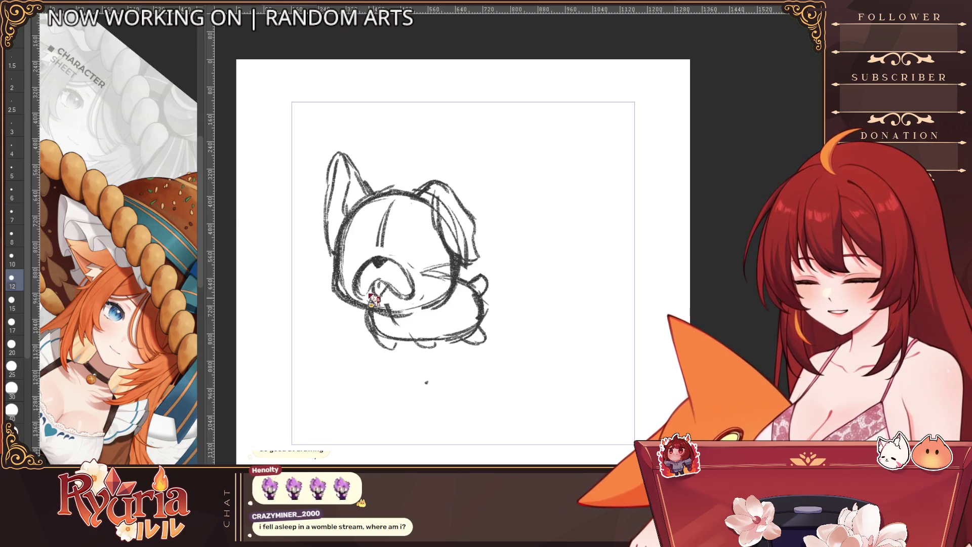
{"action": "key", "text": "]"}
{"action": "mouse_move", "coordinate": [348, 251]}
{"action": "left_mouse_down"}
{"action": "mouse_move", "coordinate": [366, 258]}
{"action": "mouse_move", "coordinate": [431, 249]}
{"action": "left_mouse_up"}
{"action": "scroll", "coordinate": [433, 251], "scroll_direction": "down", "scroll_amount": 3}
Sketch the dog's chin and chest.
{"action": "scroll", "coordinate": [436, 242], "scroll_direction": "up", "scroll_amount": 2}
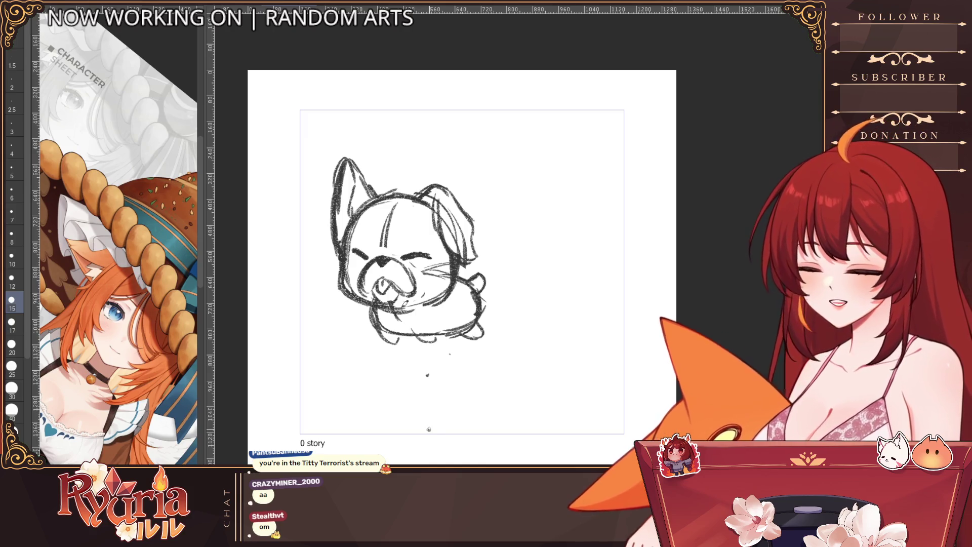
{"action": "mouse_move", "coordinate": [389, 305]}
{"action": "left_mouse_down"}
{"action": "mouse_move", "coordinate": [365, 320]}
{"action": "mouse_move", "coordinate": [413, 315]}
{"action": "left_mouse_up"}
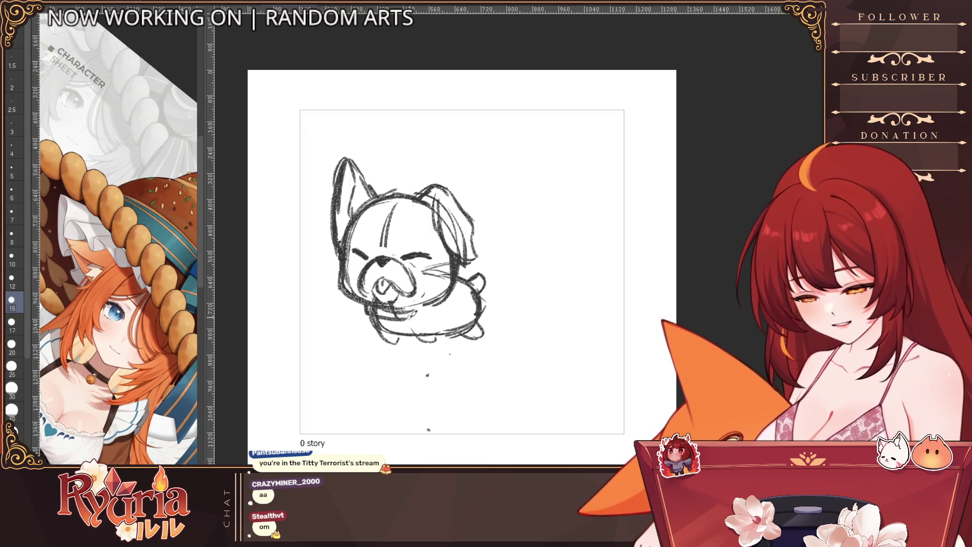
{"action": "key", "text": "bracketleft"}
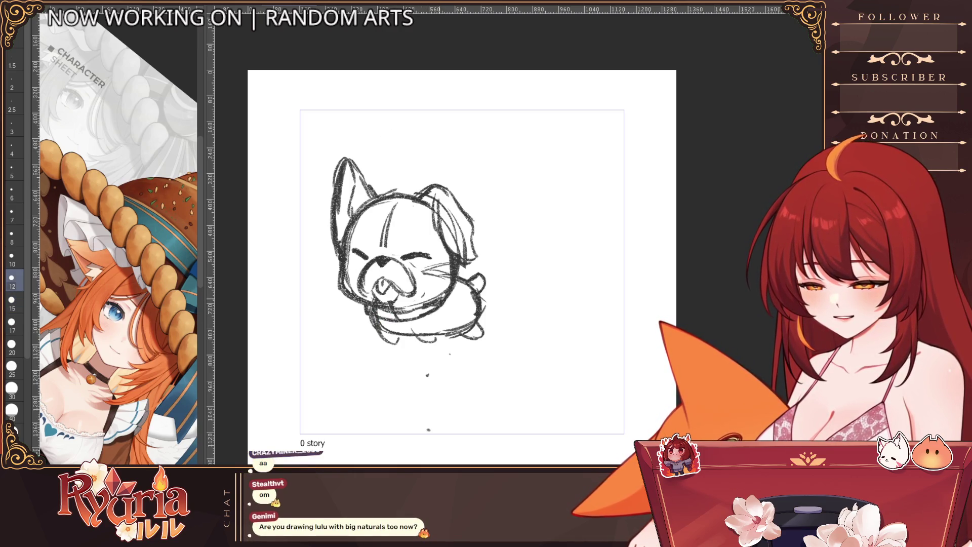
Zoom out and back in, set the pencil to size 15, and draw a long wavy line from the dog's back.
{"action": "key", "text": "ctrl+plus"}
{"action": "key", "text": "bracketleft"}
{"action": "key", "text": "bracketleft"}
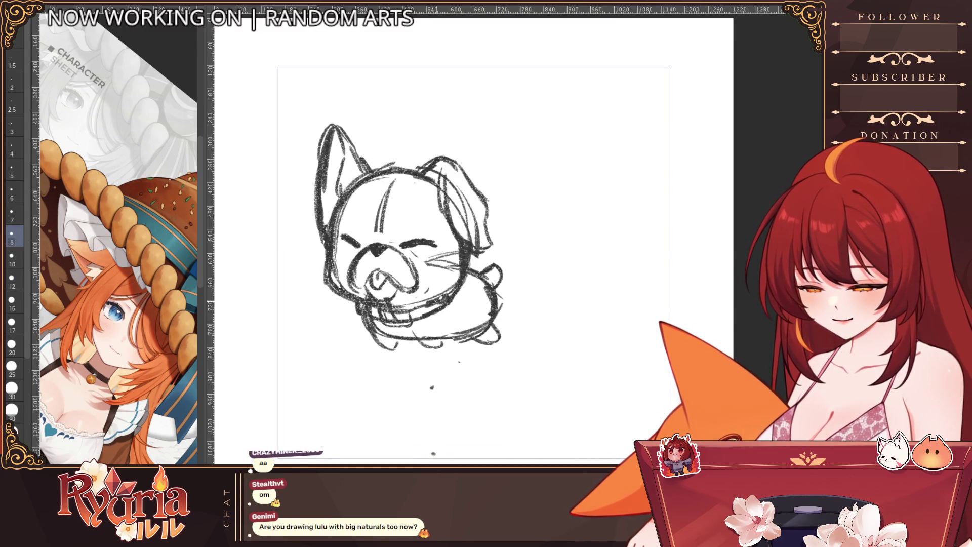
{"action": "key", "text": "ctrl+minus"}
{"action": "key", "text": "ctrl+plus"}
{"action": "key", "text": "bracketright"}
{"action": "key", "text": "bracketright"}
{"action": "key", "text": "bracketright"}
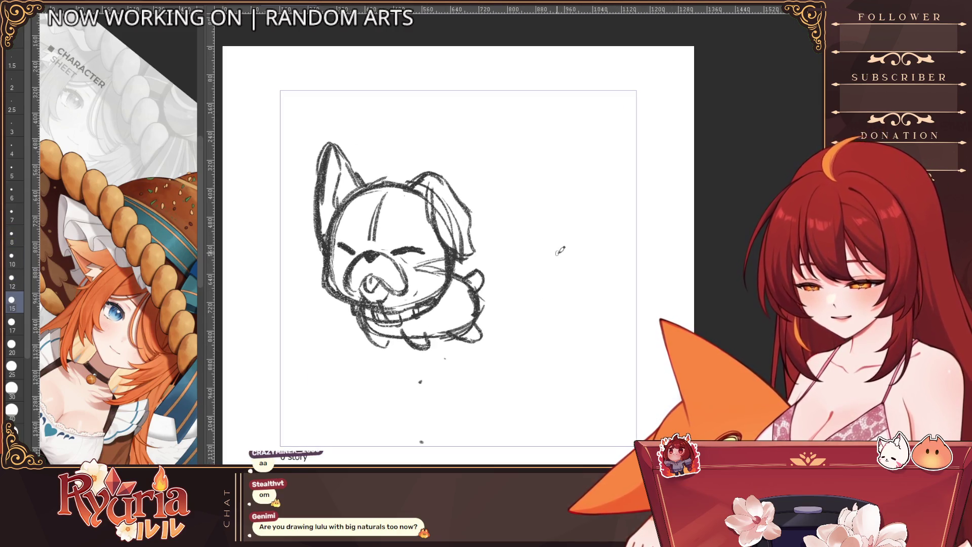
{"action": "key", "text": "ctrl+minus"}
{"action": "key", "text": "ctrl+plus"}
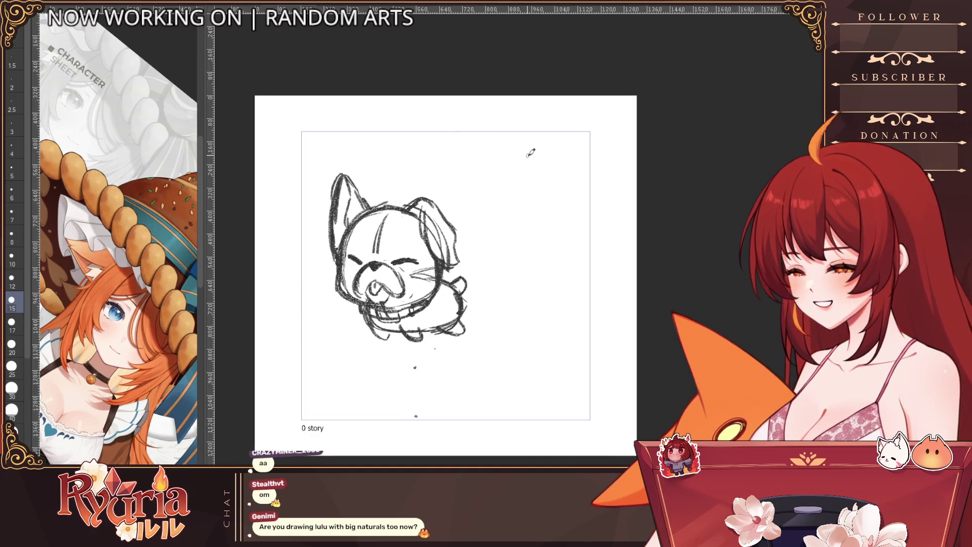
{"action": "key", "text": "ctrl+plus"}
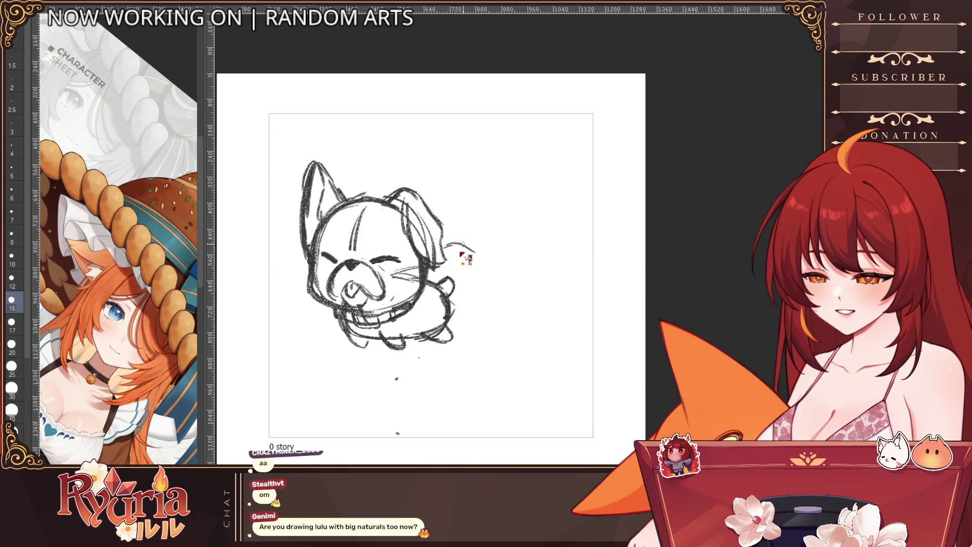
{"action": "left_click_drag", "start_coordinate": [469, 239], "coordinate": [617, 232]}
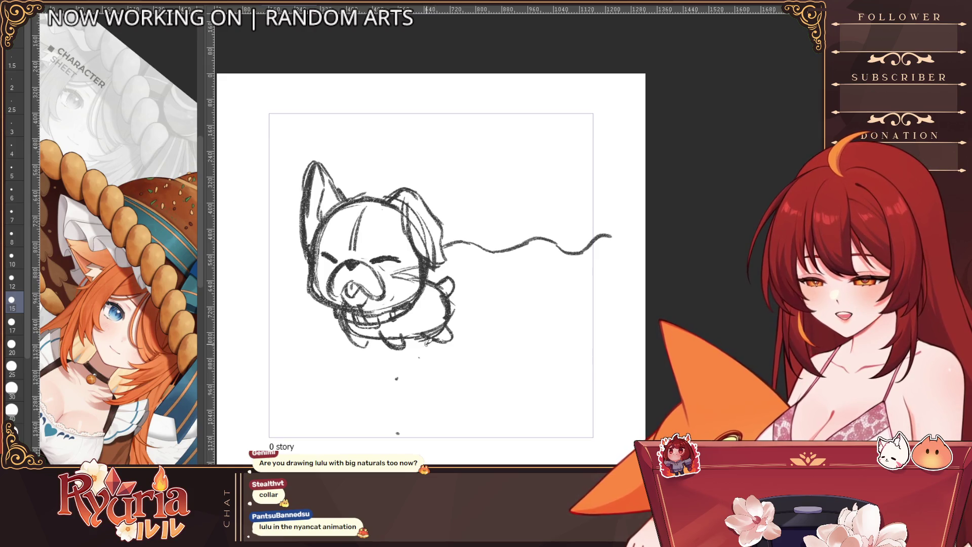
Extend the lower wavy line and nudge the sketch left, then undo both and widen the canvas.
{"action": "left_click_drag", "start_coordinate": [489, 342], "coordinate": [545, 325]}
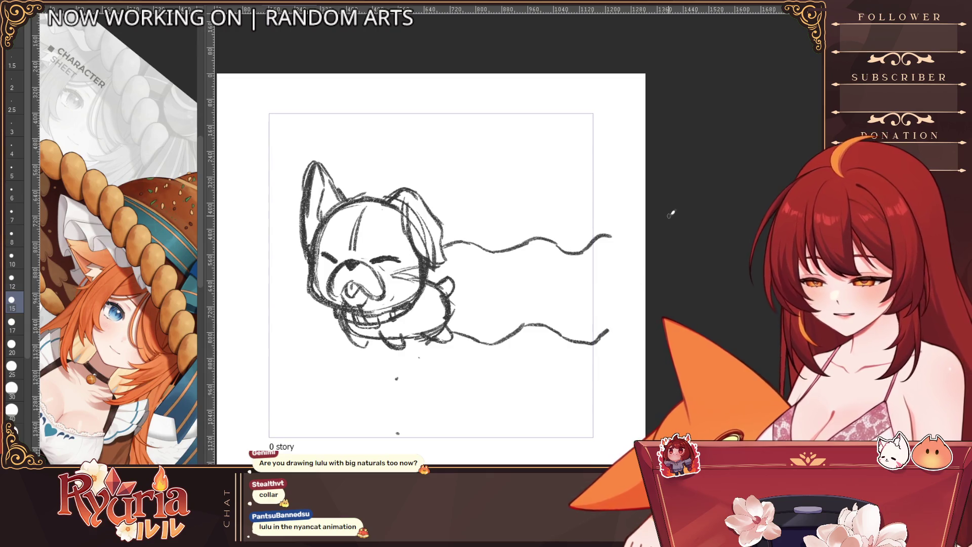
{"action": "key", "text": "ctrl+t"}
{"action": "left_click_drag", "start_coordinate": [581, 390], "coordinate": [569, 389]}
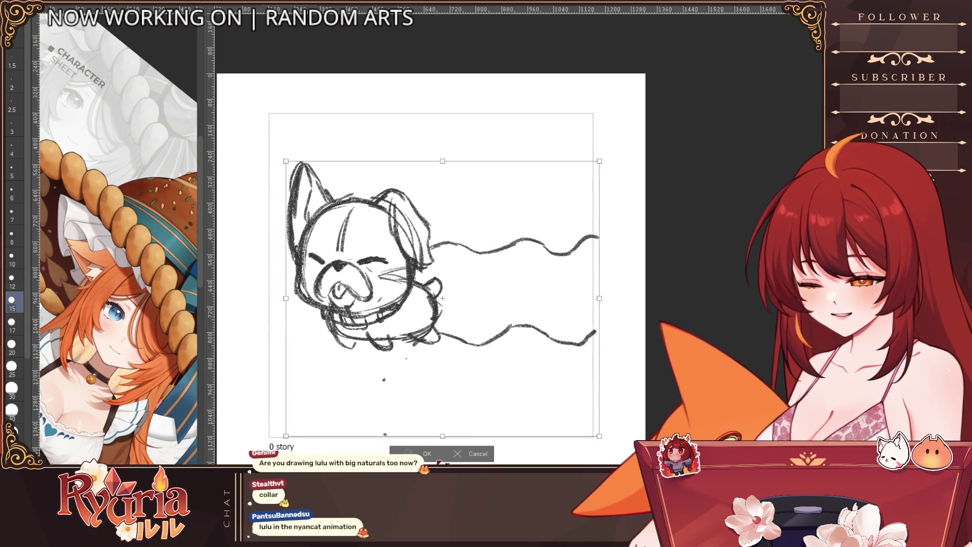
{"action": "key", "text": "Return"}
{"action": "key", "text": "ctrl+z"}
{"action": "key", "text": "ctrl+z"}
{"action": "key", "text": "ctrl+z"}
{"action": "key", "text": "ctrl+z"}
{"action": "key", "text": "ctrl+z"}
{"action": "key", "text": "ctrl+z"}
{"action": "key", "text": "ctrl+z"}
{"action": "key", "text": "ctrl+z"}
{"action": "key", "text": "ctrl+z"}
{"action": "key", "text": "ctrl+z"}
{"action": "key", "text": "ctrl+z"}
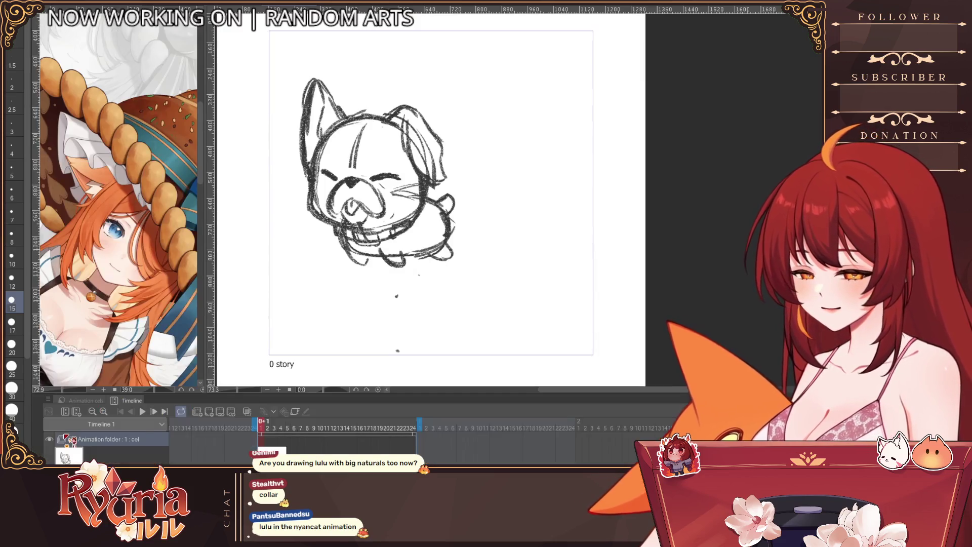
{"action": "left_click_drag", "start_coordinate": [205, 34], "coordinate": [12, 61]}
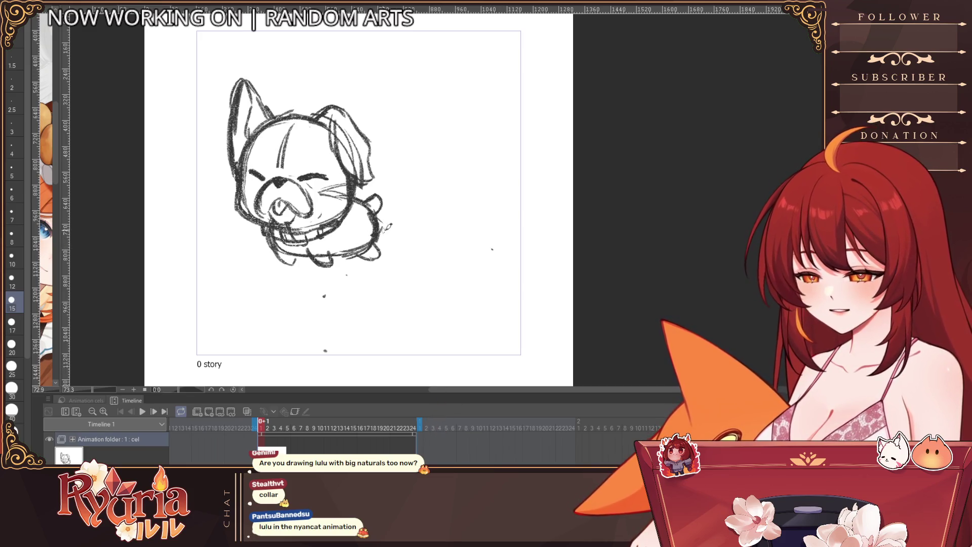
Commit the drawing in place and create a new animation cel starting at frame 1.
{"action": "scroll", "coordinate": [492, 250], "scroll_direction": "down", "scroll_amount": 1}
{"action": "key", "text": "ctrl+t"}
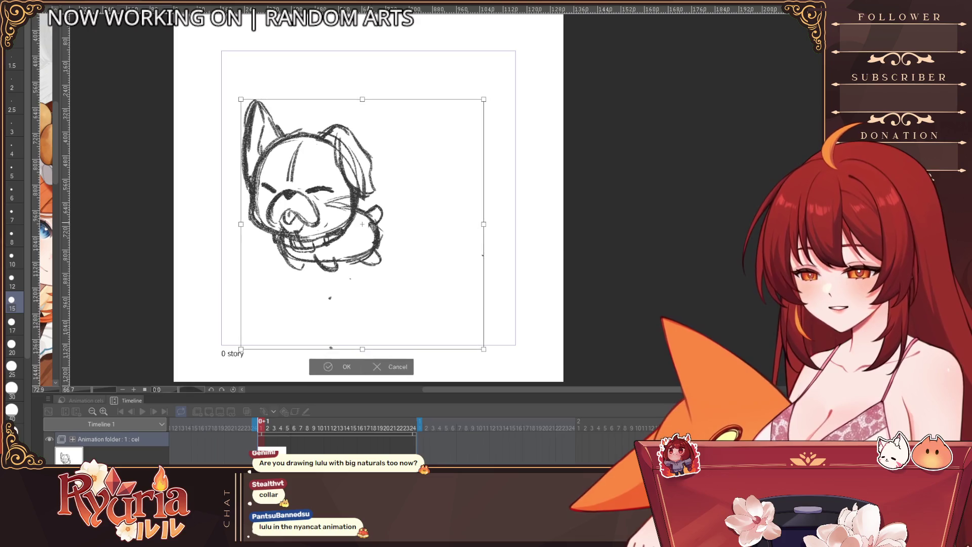
{"action": "left_click", "coordinate": [341, 368]}
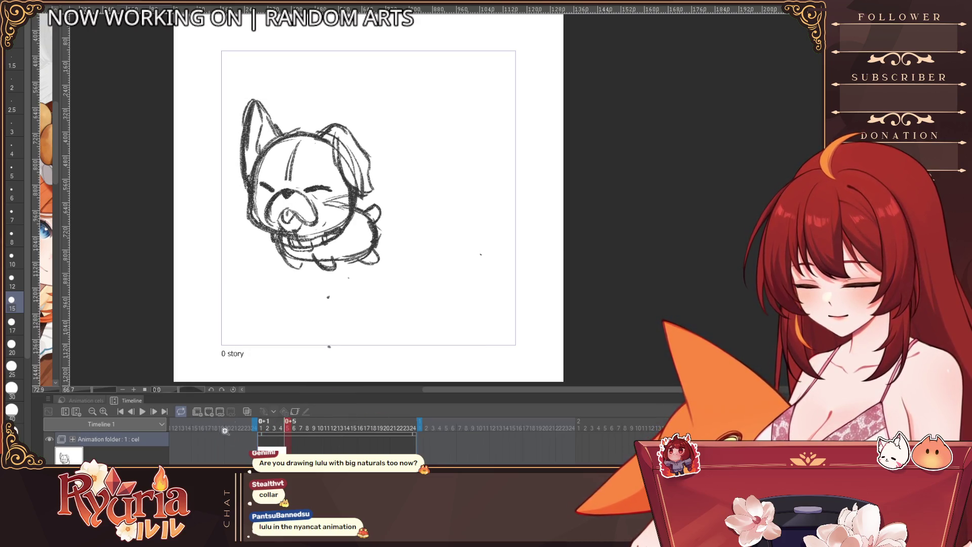
{"action": "left_click", "coordinate": [219, 412]}
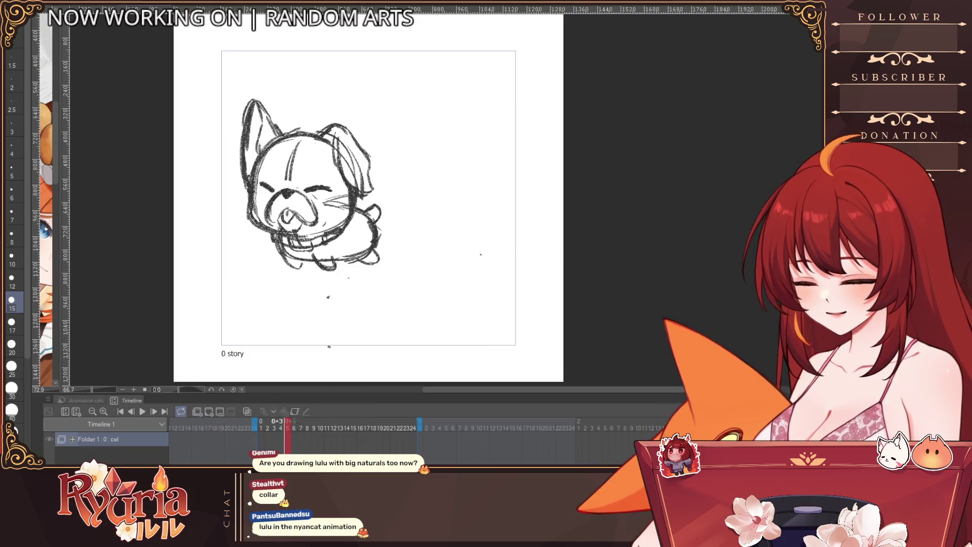
{"action": "left_click", "coordinate": [208, 411]}
Draw two wavy lines trailing right from the dog's ear and lower body.
{"action": "left_click_drag", "start_coordinate": [353, 175], "coordinate": [385, 163]}
{"action": "key", "text": "bracketright"}
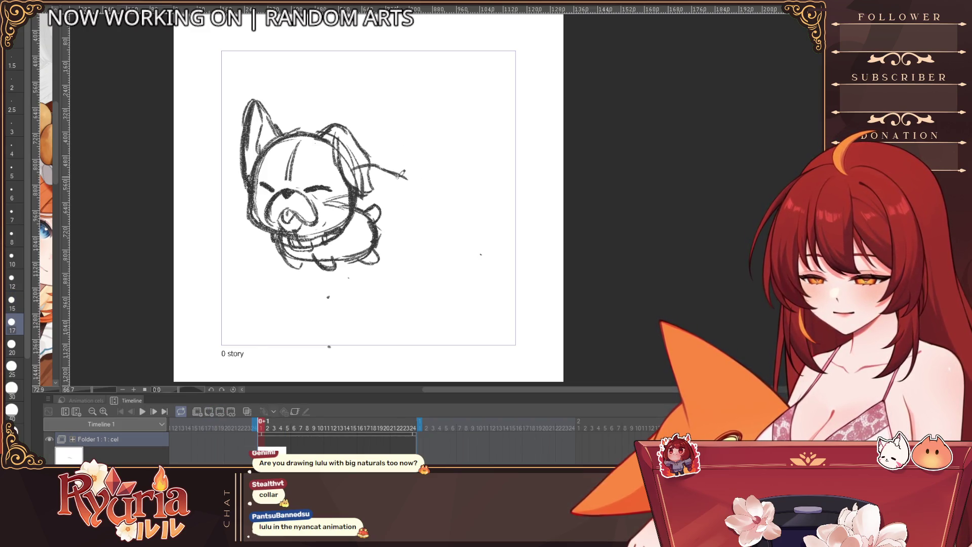
{"action": "left_click_drag", "start_coordinate": [384, 163], "coordinate": [529, 160]}
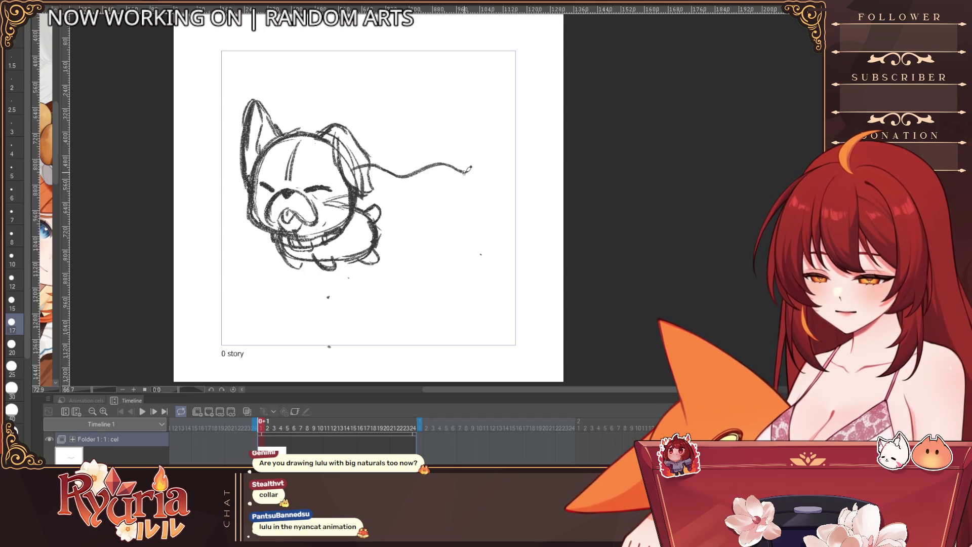
{"action": "left_click_drag", "start_coordinate": [354, 257], "coordinate": [532, 246]}
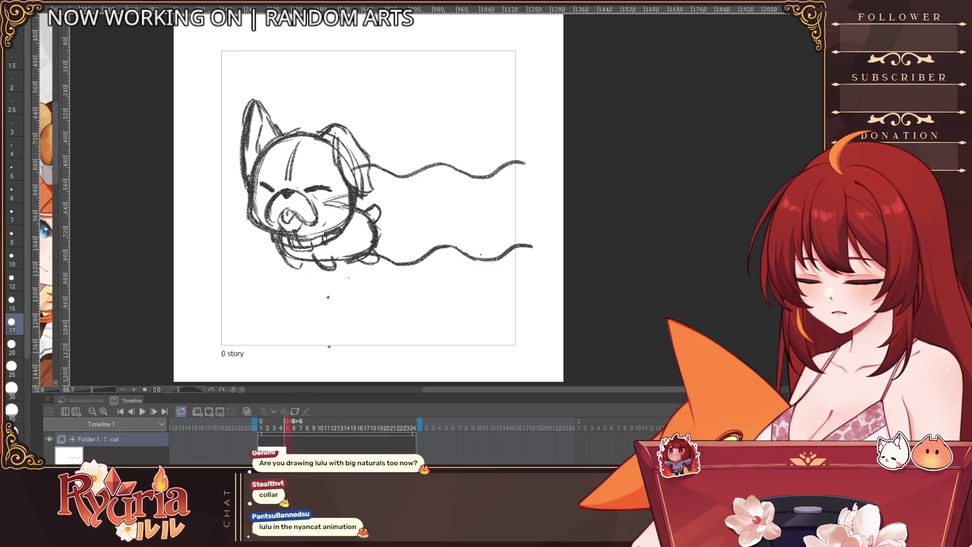
Add a second animation cel with onion skin and begin the upper wave.
{"action": "left_click", "coordinate": [259, 430]}
{"action": "left_click", "coordinate": [247, 411]}
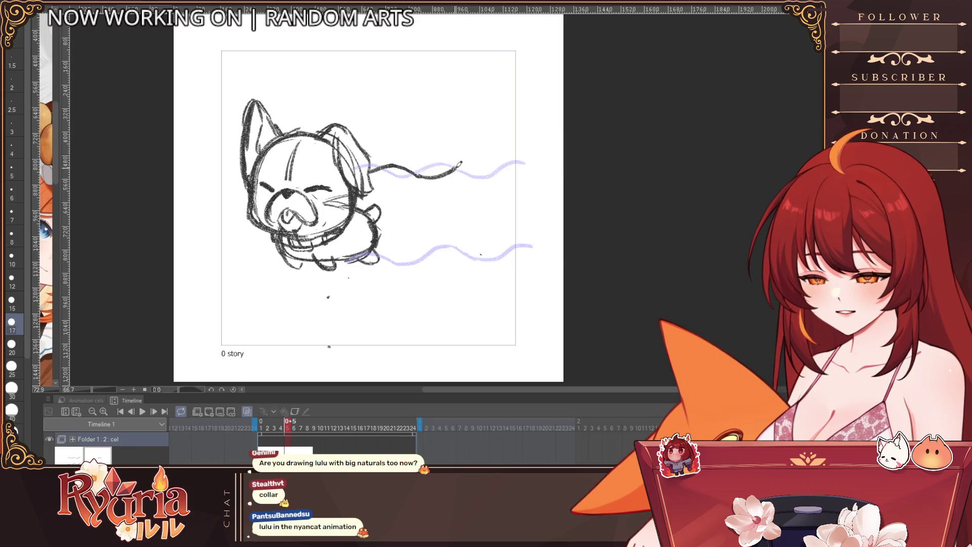
{"action": "left_click_drag", "start_coordinate": [505, 169], "coordinate": [525, 172]}
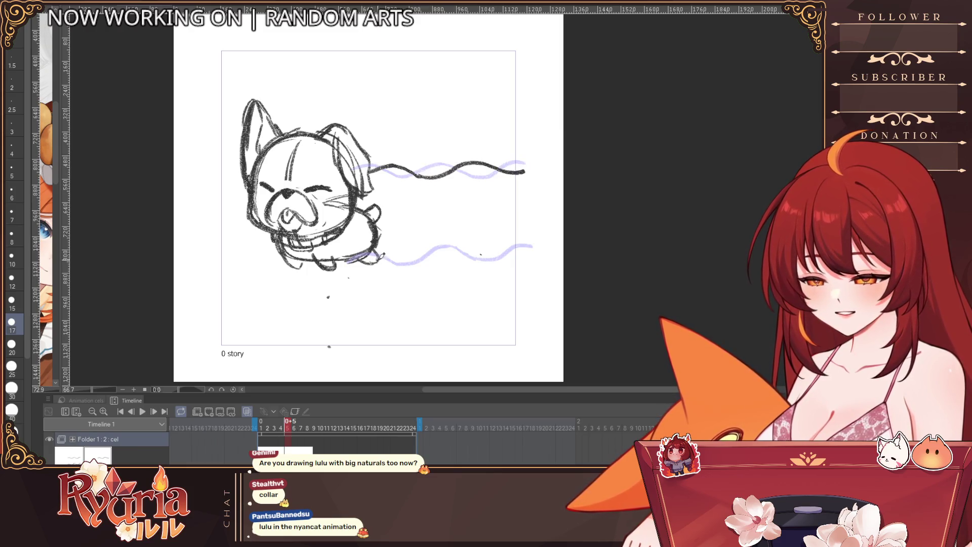
Trace the lower wave on cel 2 over the onion skin, removing an extra cel.
{"action": "left_click_drag", "start_coordinate": [377, 259], "coordinate": [533, 259]}
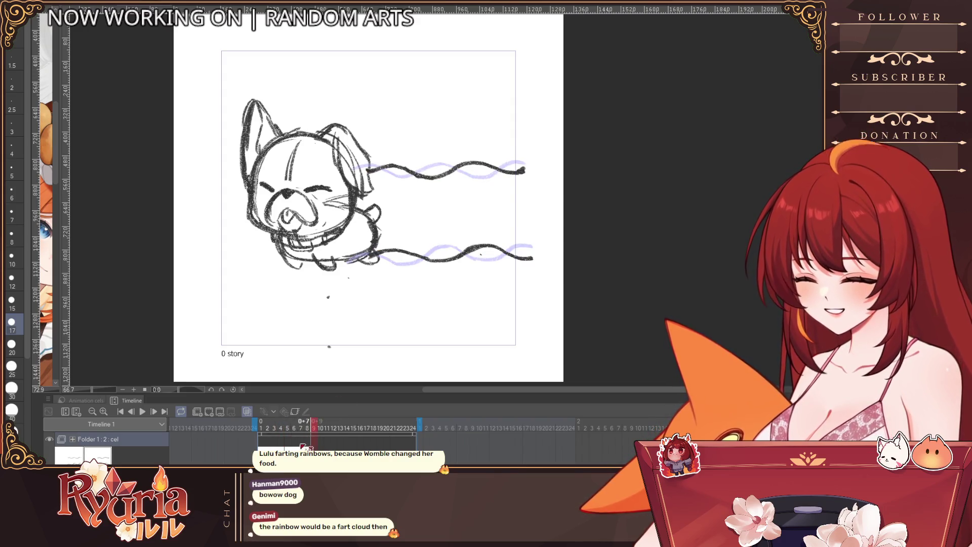
{"action": "left_click", "coordinate": [195, 412]}
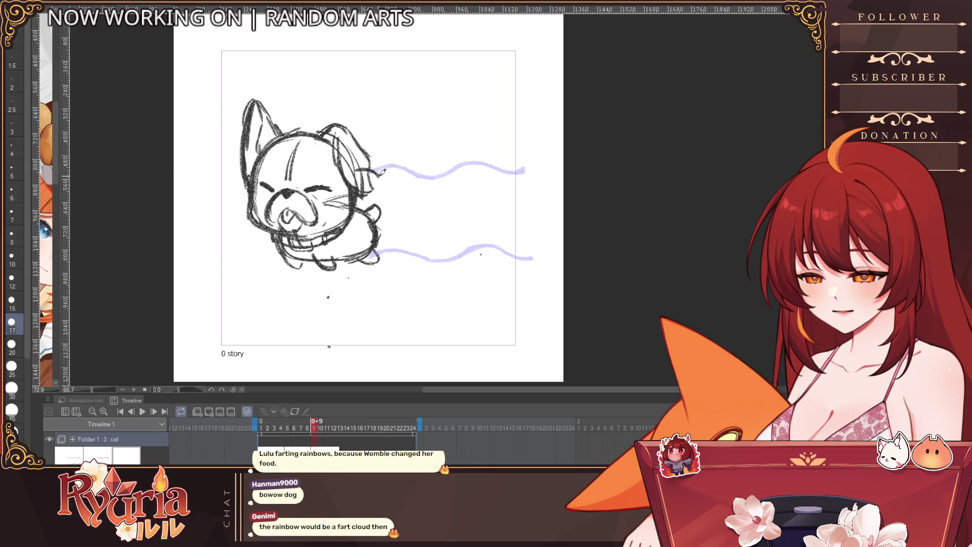
{"action": "key", "text": "ctrl+z"}
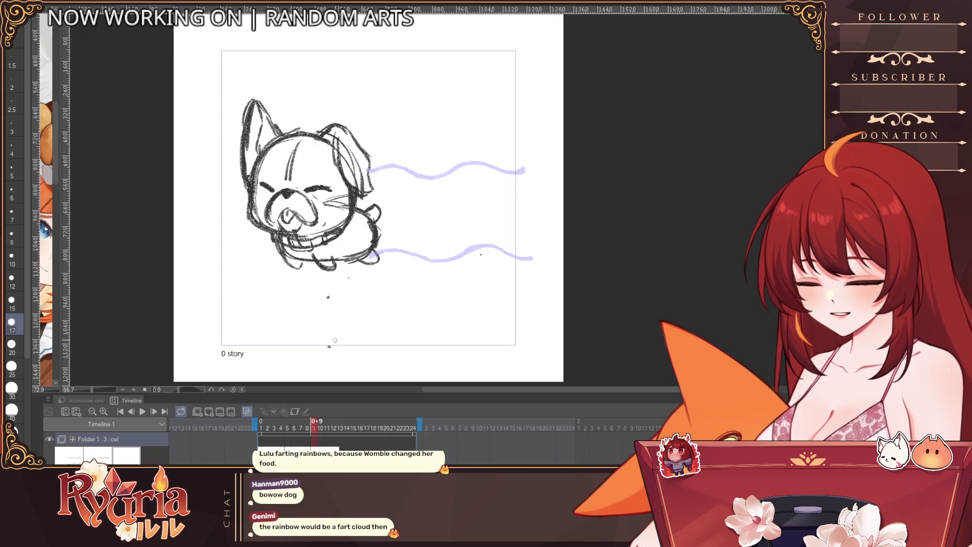
{"action": "key", "text": "ctrl+z"}
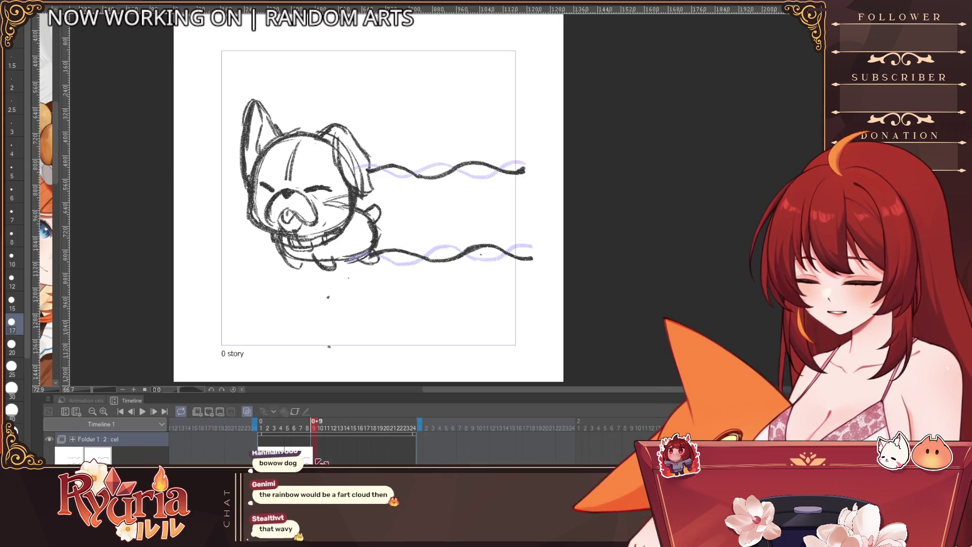
Assign alternating wave cels from frame 9 through frames 21–24 and play the animation.
{"action": "key", "text": "ctrl+y"}
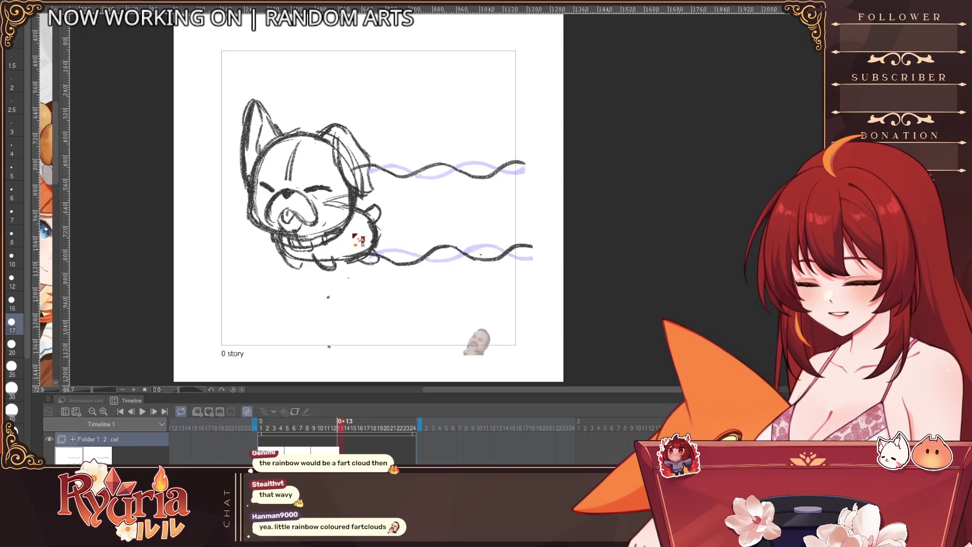
{"action": "key", "text": "ctrl+y"}
{"action": "key", "text": "ctrl+y"}
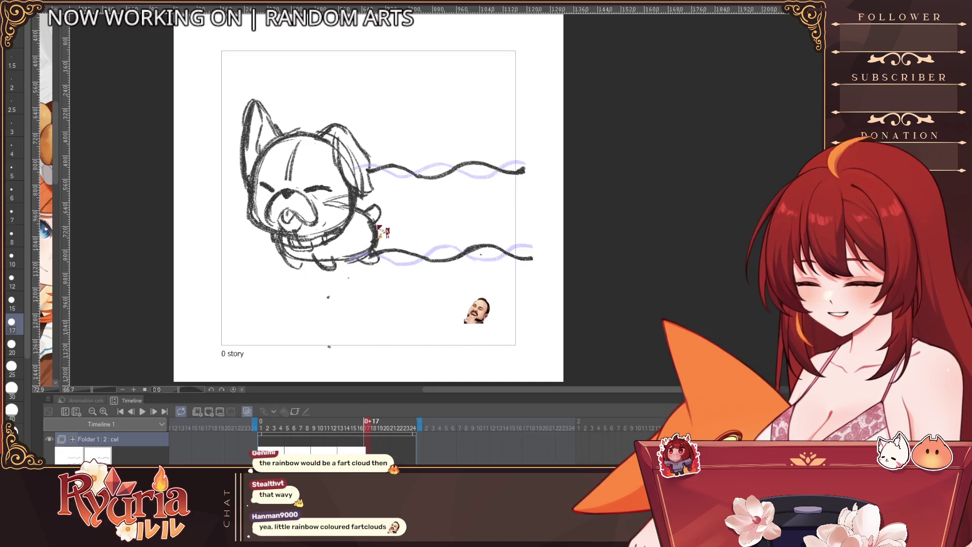
{"action": "key", "text": "ctrl+y"}
{"action": "left_click", "coordinate": [394, 424]}
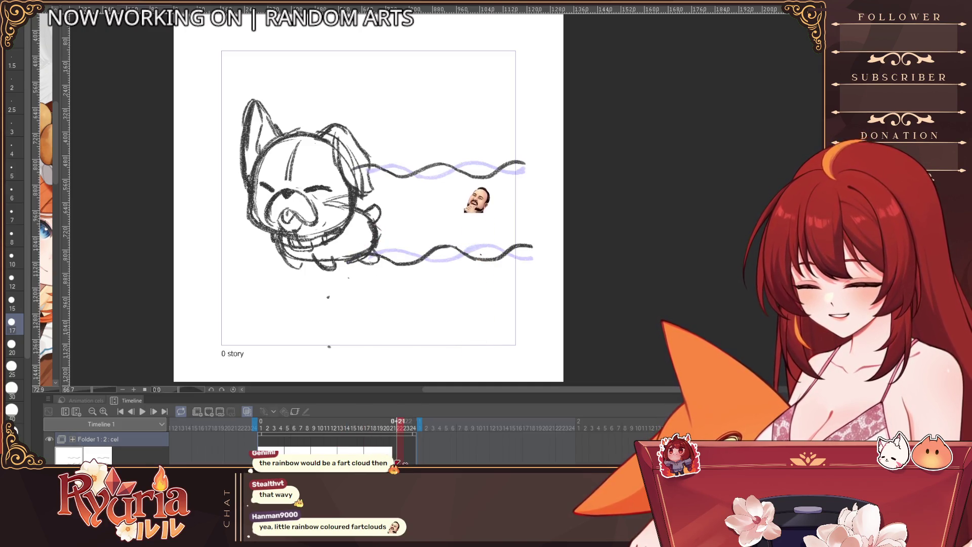
{"action": "key", "text": "ctrl+y"}
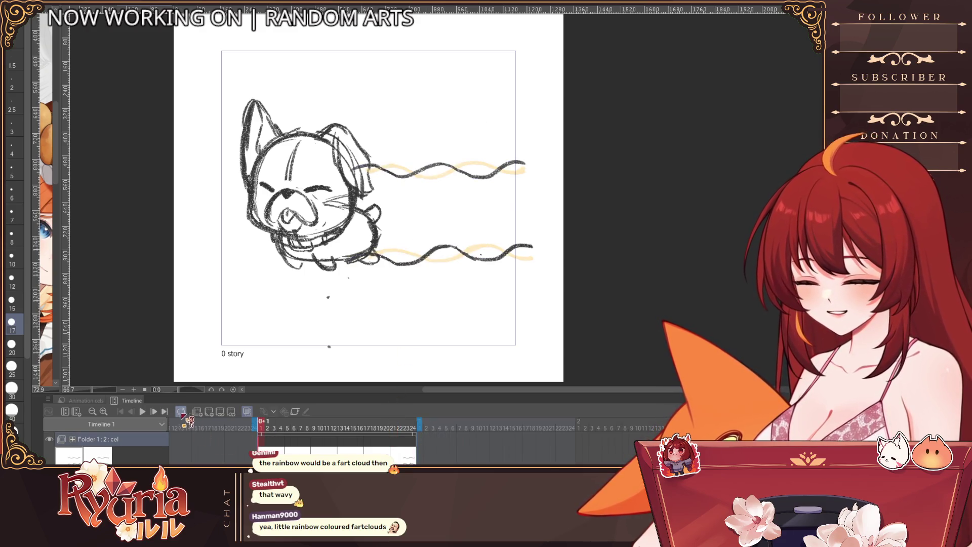
{"action": "left_click", "coordinate": [142, 411]}
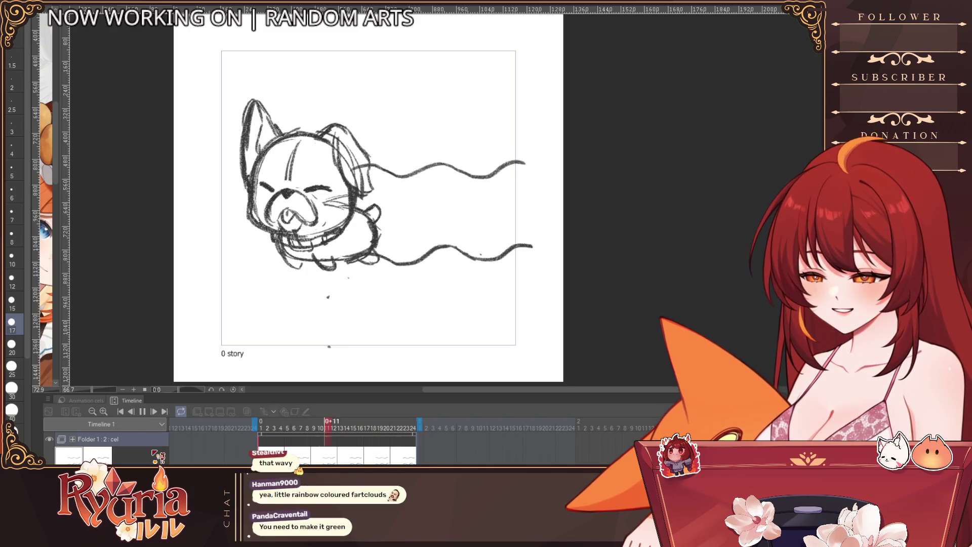
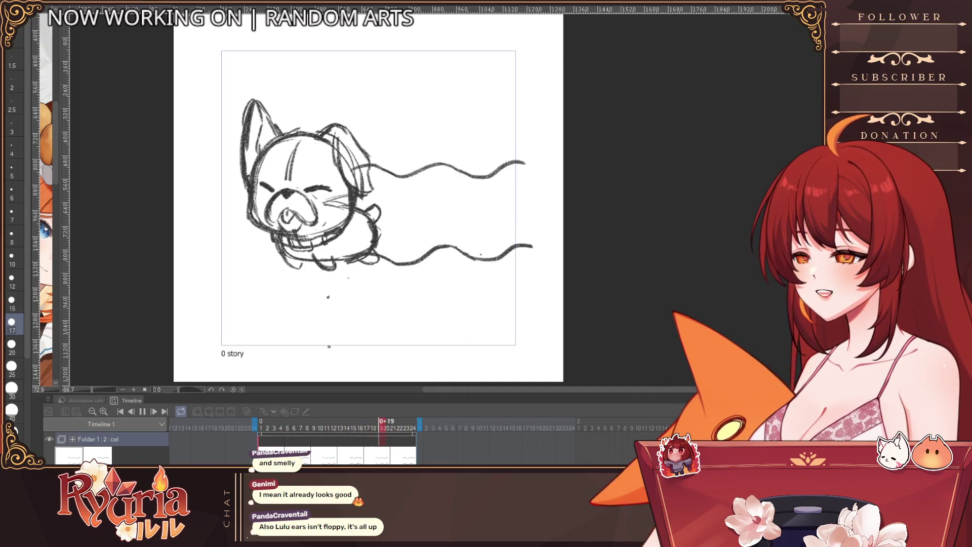
Stop the bulldog animation's playback.
{"action": "key", "text": "space"}
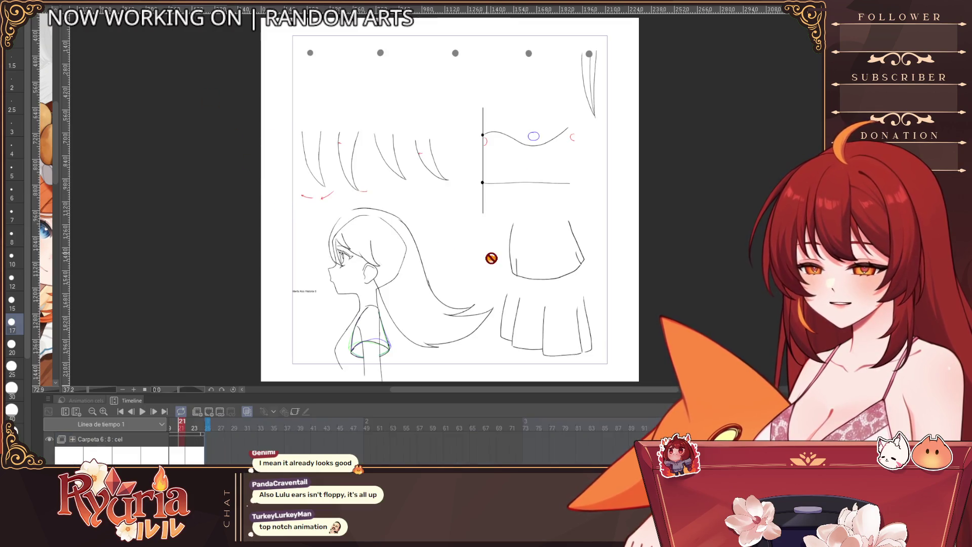
Play the wave reference animation, stop it, turn on onion skin, and replay it.
{"action": "scroll", "coordinate": [585, 147], "scroll_direction": "up", "scroll_amount": 3}
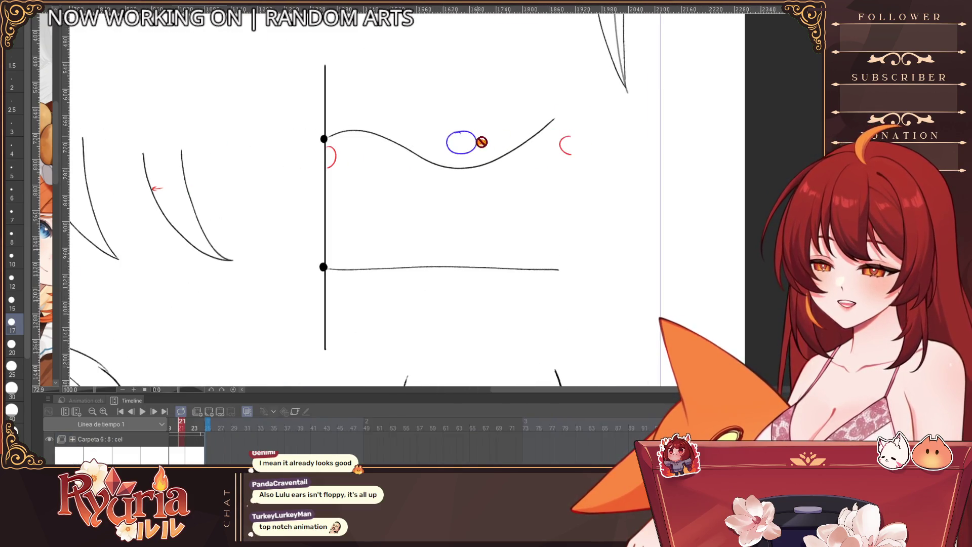
{"action": "left_click", "coordinate": [144, 412]}
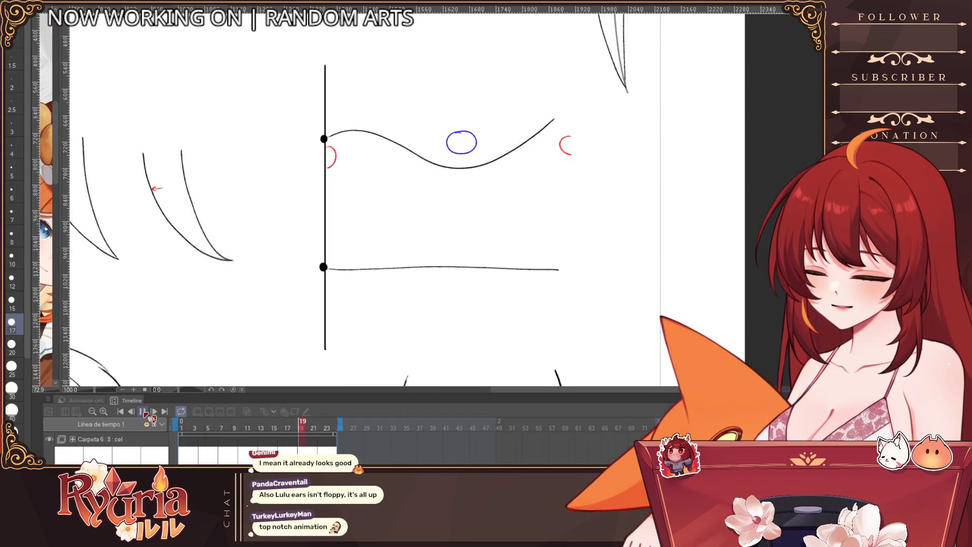
{"action": "key", "text": "Return"}
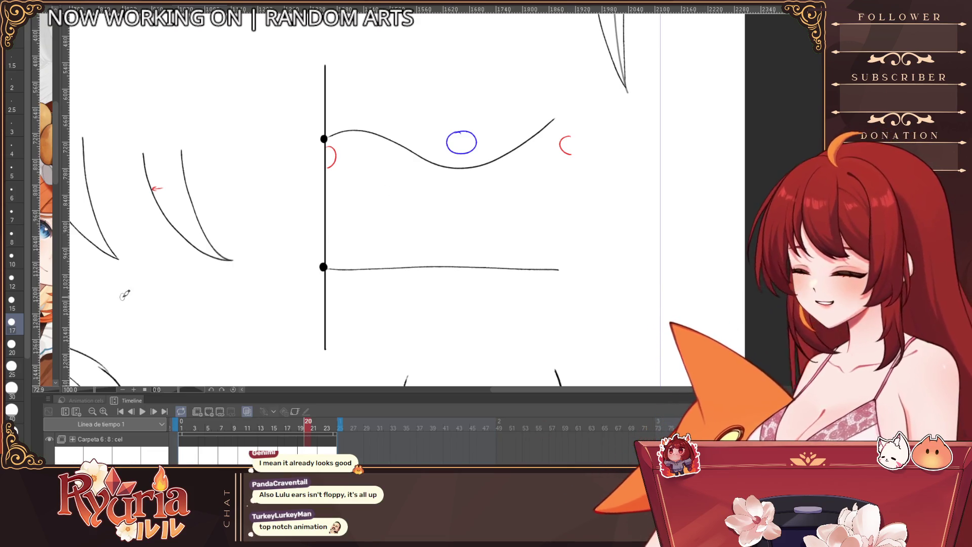
{"action": "key", "text": "o"}
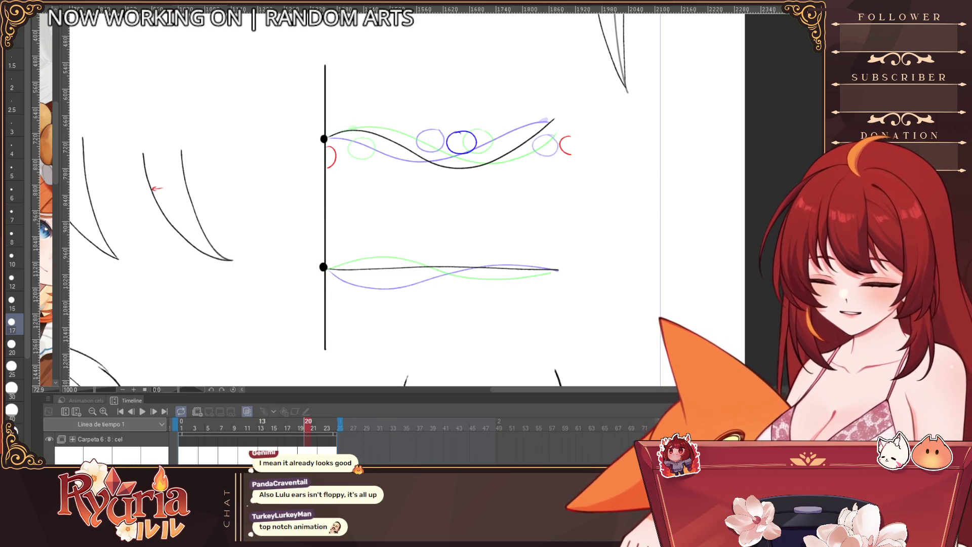
{"action": "key", "text": "Return"}
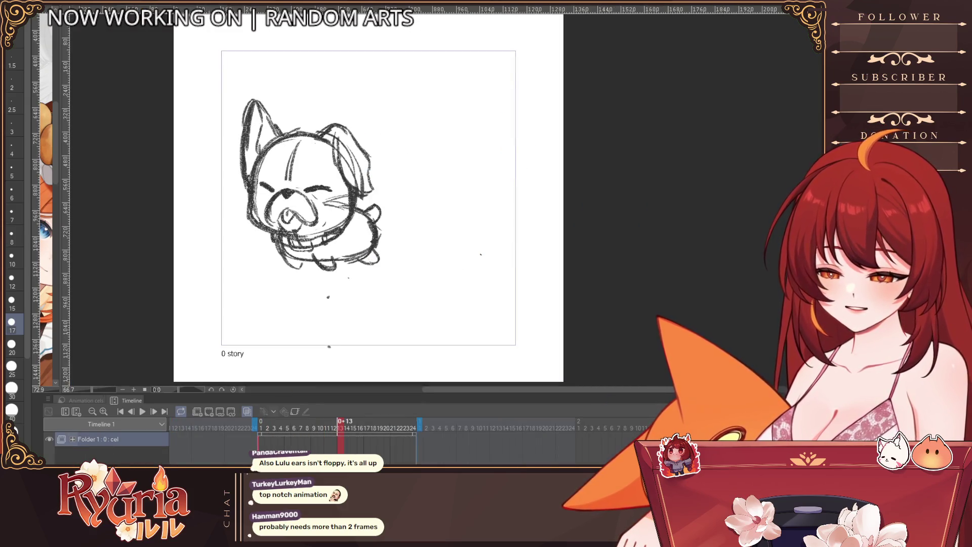
Delete the two old streamer drawings and create a new animation cel on frame 1.
{"action": "scroll", "coordinate": [507, 223], "scroll_direction": "up", "scroll_amount": 2}
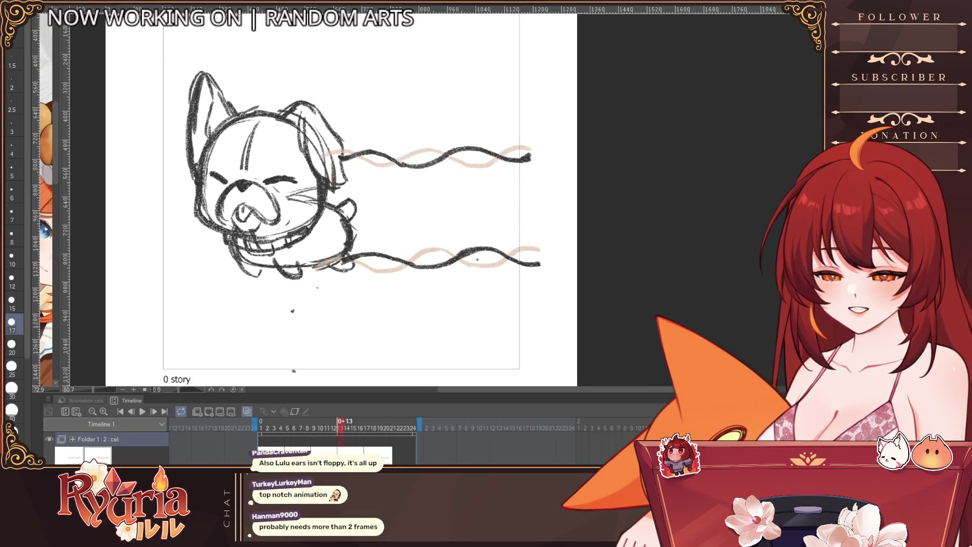
{"action": "key", "text": "ctrl+z"}
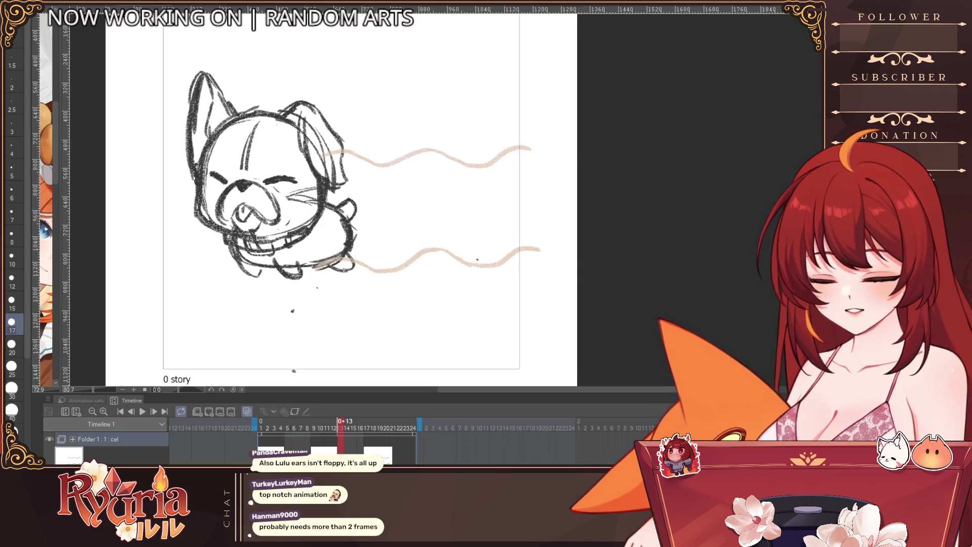
{"action": "key", "text": "ctrl+z"}
{"action": "left_click", "coordinate": [262, 428]}
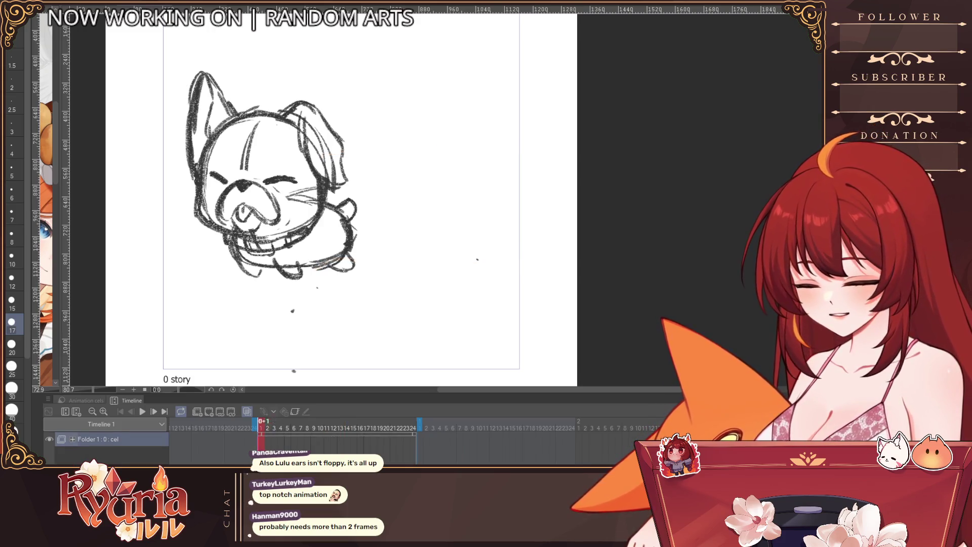
{"action": "left_click", "coordinate": [205, 414]}
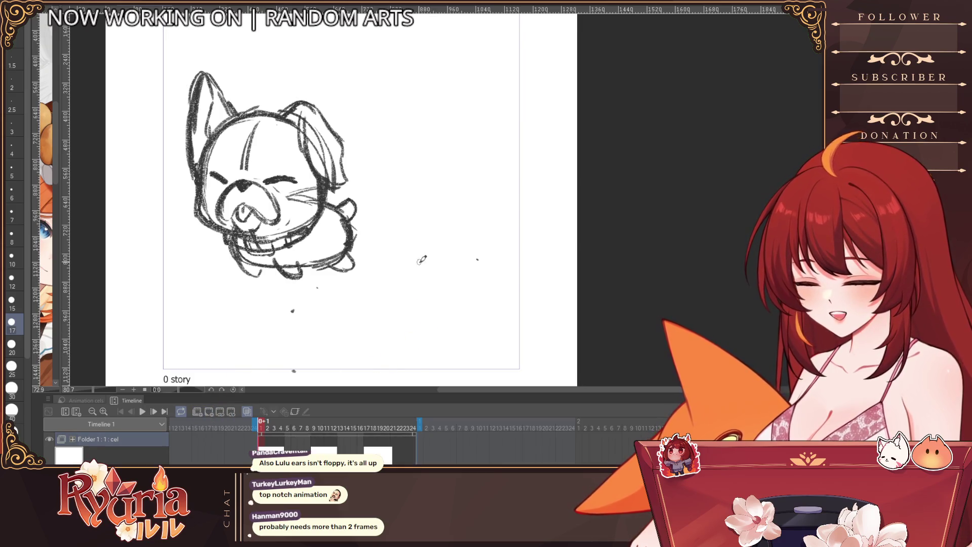
{"action": "left_click_drag", "start_coordinate": [423, 284], "coordinate": [403, 302]}
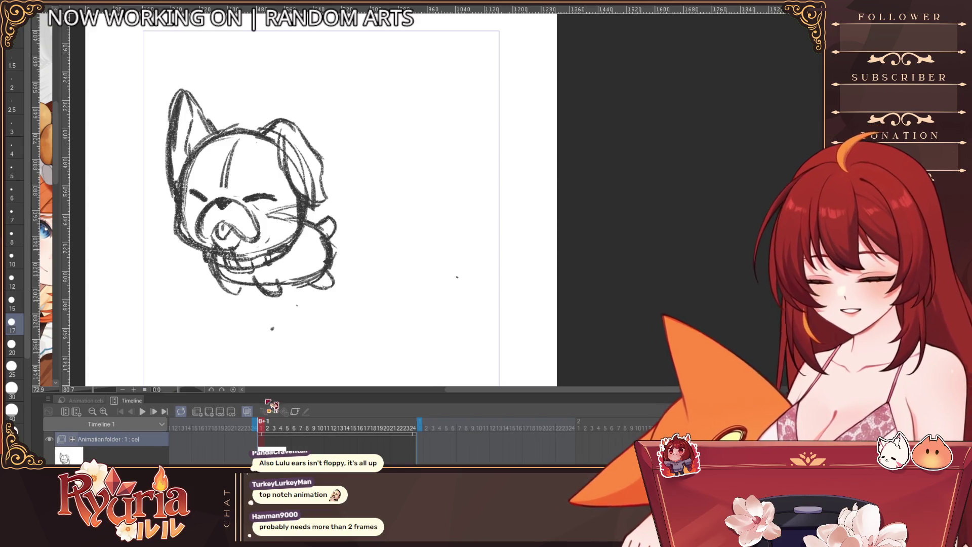
{"action": "left_click", "coordinate": [209, 412]}
{"action": "key", "text": "ctrl+z"}
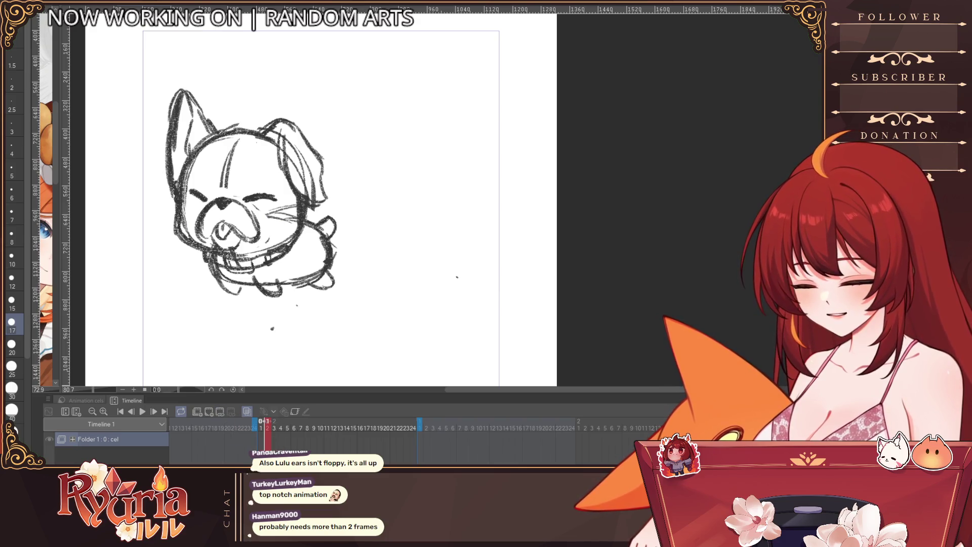
{"action": "left_click", "coordinate": [209, 413]}
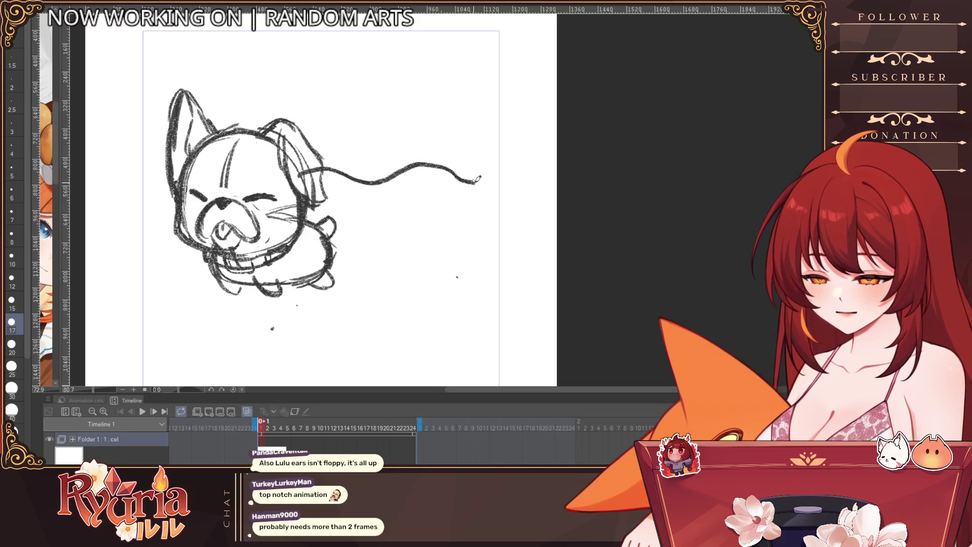
{"action": "key", "text": "ctrl+z"}
Thicken the brush and draw wavy streamers trailing from the ear and the body.
{"action": "key", "text": "bracketright"}
{"action": "left_click_drag", "start_coordinate": [355, 175], "coordinate": [522, 178]}
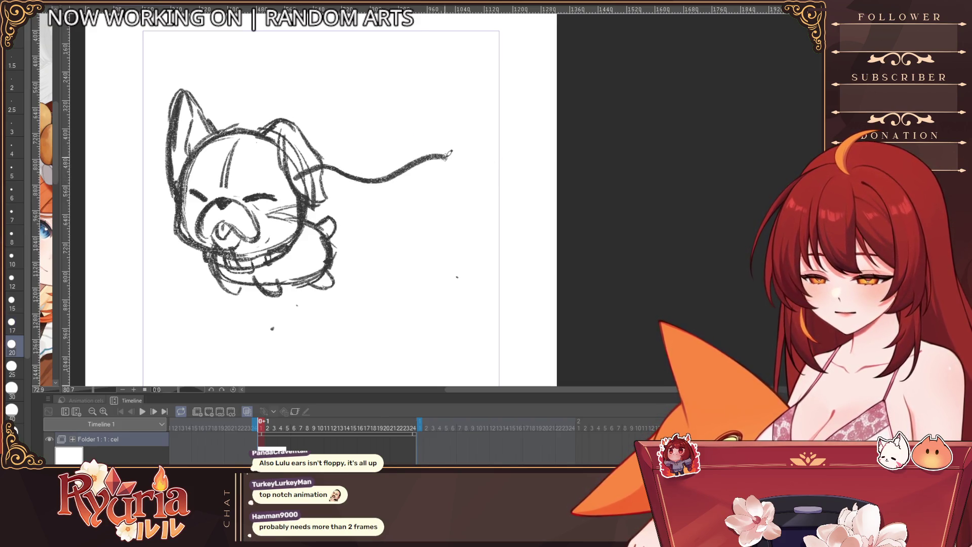
{"action": "left_click_drag", "start_coordinate": [332, 173], "coordinate": [515, 178]}
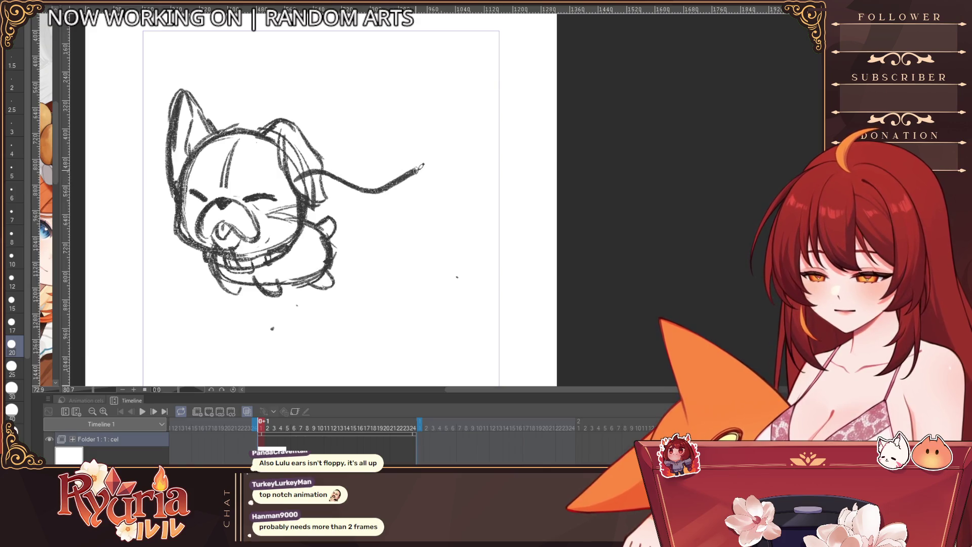
{"action": "mouse_move", "coordinate": [291, 269]}
{"action": "left_mouse_down"}
{"action": "mouse_move", "coordinate": [380, 276]}
{"action": "mouse_move", "coordinate": [471, 258]}
{"action": "mouse_move", "coordinate": [537, 276]}
{"action": "left_mouse_up"}
{"action": "key", "text": "ctrl+z"}
{"action": "left_click_drag", "start_coordinate": [294, 266], "coordinate": [529, 272]}
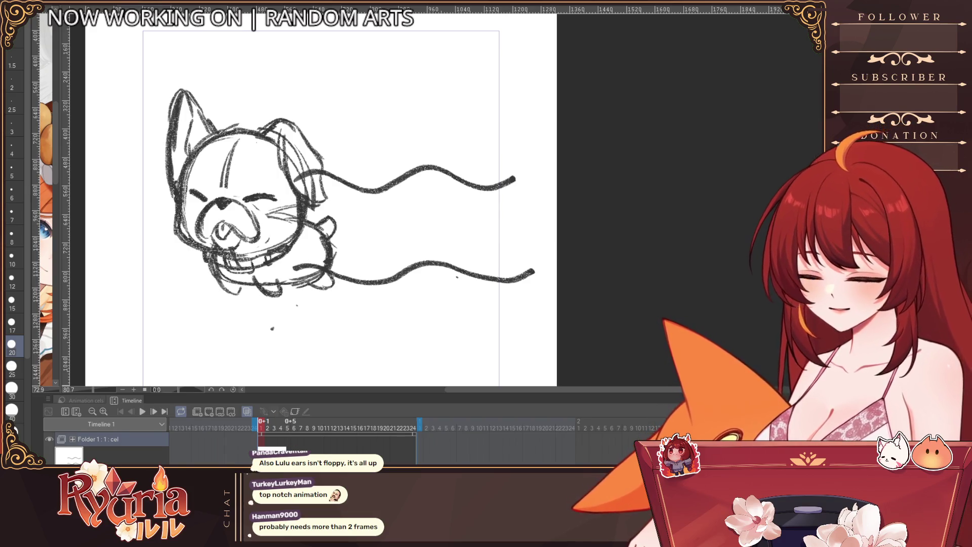
Add a cel at frame 5 and draw both streamers with shifted waves.
{"action": "left_click", "coordinate": [287, 428]}
{"action": "left_click", "coordinate": [213, 413]}
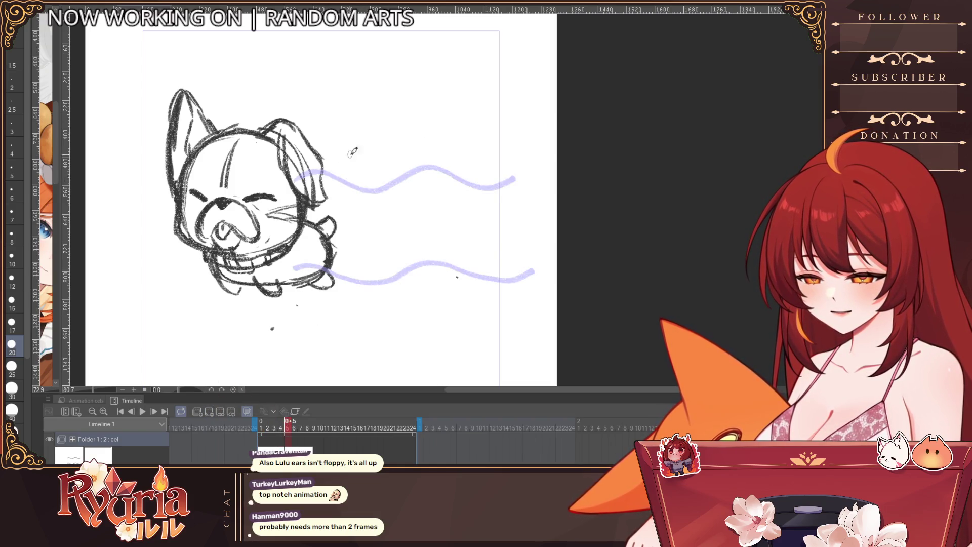
{"action": "mouse_move", "coordinate": [358, 172]}
{"action": "left_mouse_down"}
{"action": "mouse_move", "coordinate": [388, 189]}
{"action": "mouse_move", "coordinate": [429, 190]}
{"action": "left_mouse_up"}
{"action": "key", "text": "ctrl+z"}
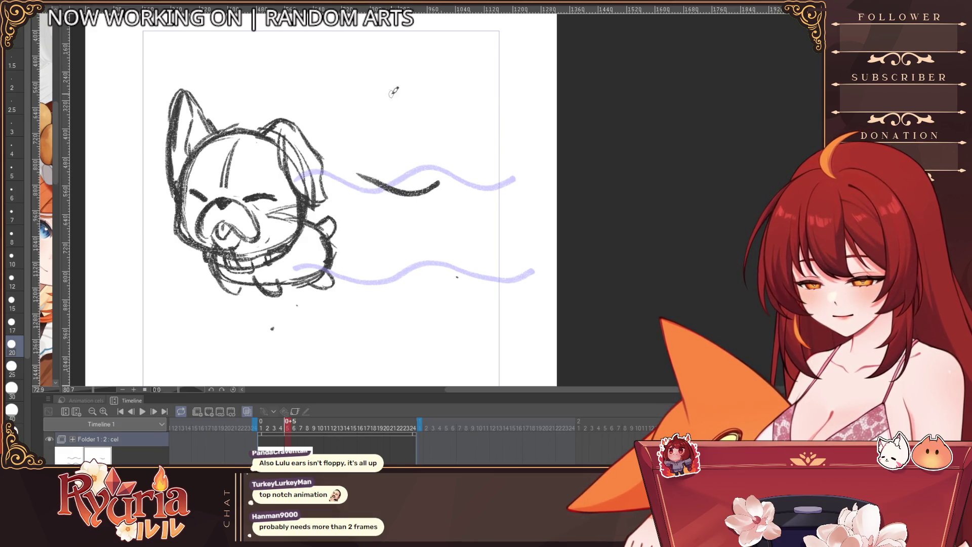
{"action": "key", "text": "ctrl+z"}
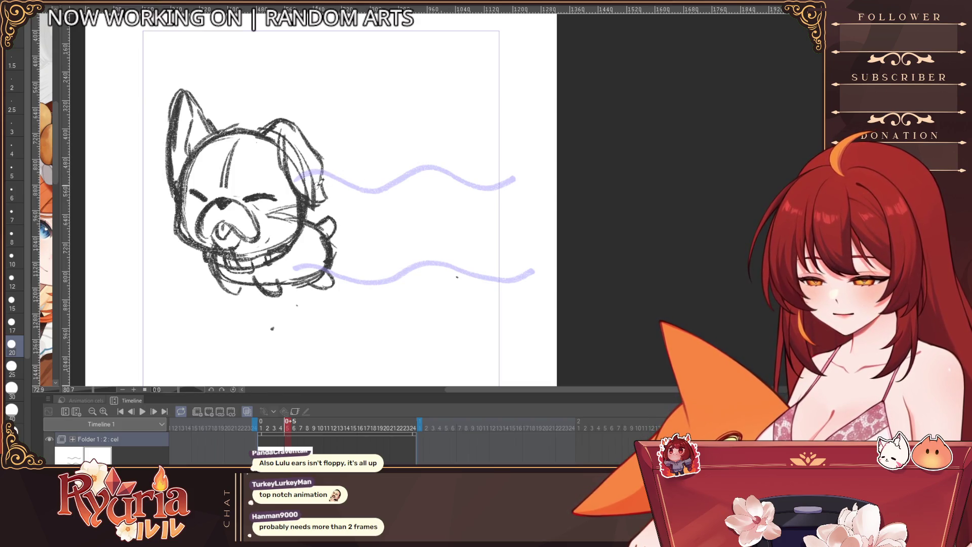
{"action": "mouse_move", "coordinate": [357, 165]}
{"action": "left_mouse_down"}
{"action": "mouse_move", "coordinate": [394, 189]}
{"action": "mouse_move", "coordinate": [524, 183]}
{"action": "left_mouse_up"}
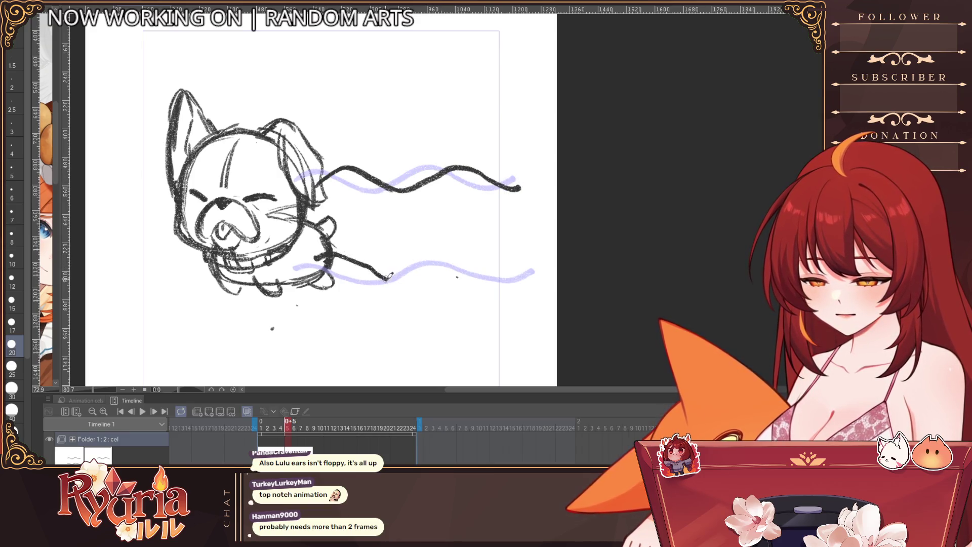
{"action": "key", "text": "ctrl+z"}
{"action": "mouse_move", "coordinate": [322, 254]}
{"action": "left_mouse_down"}
{"action": "mouse_move", "coordinate": [402, 290]}
{"action": "mouse_move", "coordinate": [440, 265]}
{"action": "mouse_move", "coordinate": [523, 287]}
{"action": "left_mouse_up"}
{"action": "key", "text": "ctrl+z"}
{"action": "mouse_move", "coordinate": [397, 291]}
{"action": "left_mouse_down"}
{"action": "mouse_move", "coordinate": [449, 262]}
{"action": "mouse_move", "coordinate": [519, 269]}
{"action": "left_mouse_up"}
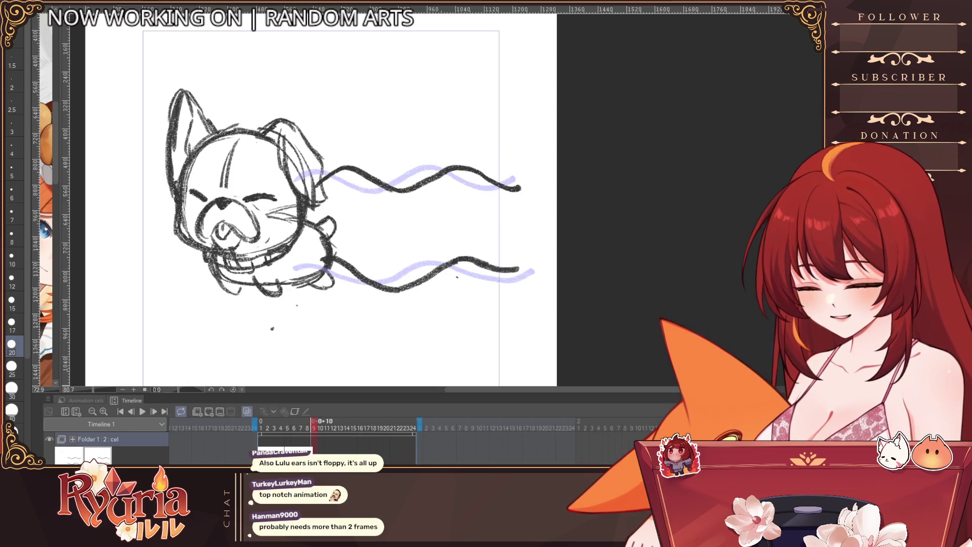
Add a cel at frame 9 and draw both streamers, joining the lower one to the body.
{"action": "left_click", "coordinate": [208, 411]}
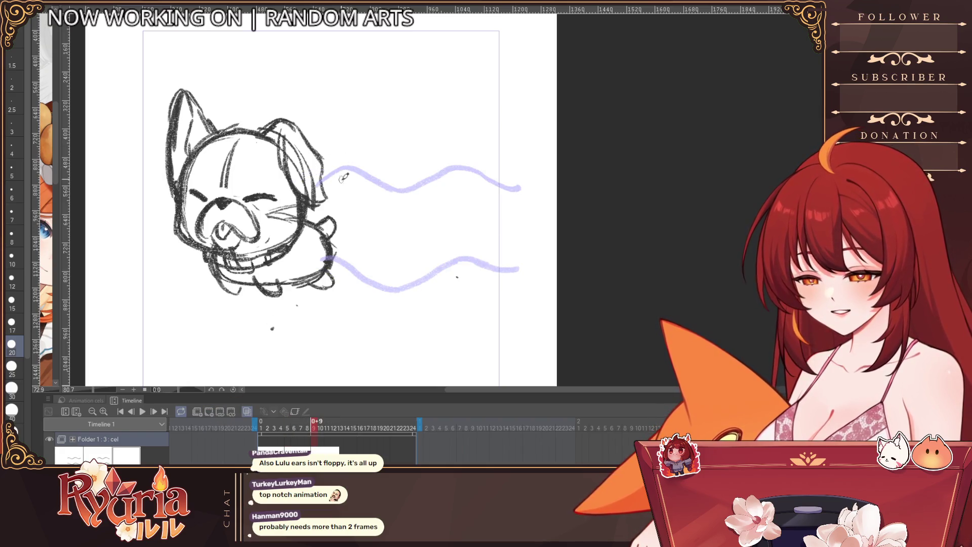
{"action": "mouse_move", "coordinate": [371, 166]}
{"action": "left_mouse_down"}
{"action": "mouse_move", "coordinate": [425, 190]}
{"action": "mouse_move", "coordinate": [528, 185]}
{"action": "left_mouse_up"}
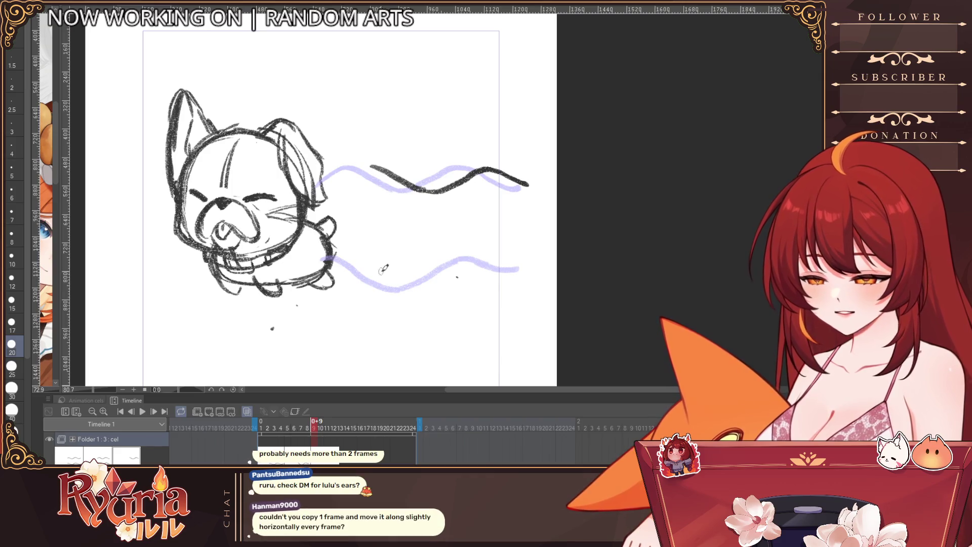
{"action": "mouse_move", "coordinate": [368, 266]}
{"action": "left_mouse_down"}
{"action": "mouse_move", "coordinate": [420, 288]}
{"action": "mouse_move", "coordinate": [468, 272]}
{"action": "left_mouse_up"}
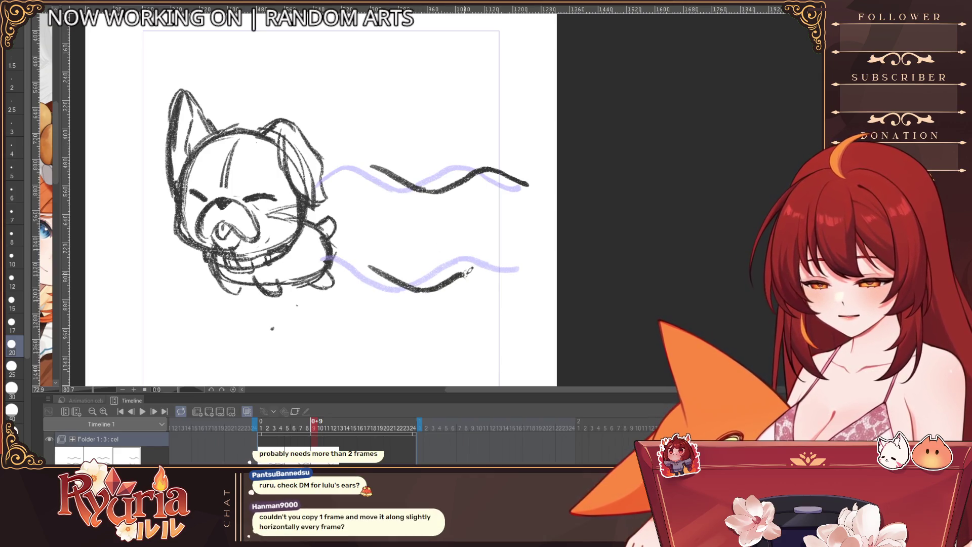
{"action": "key", "text": "ctrl+z"}
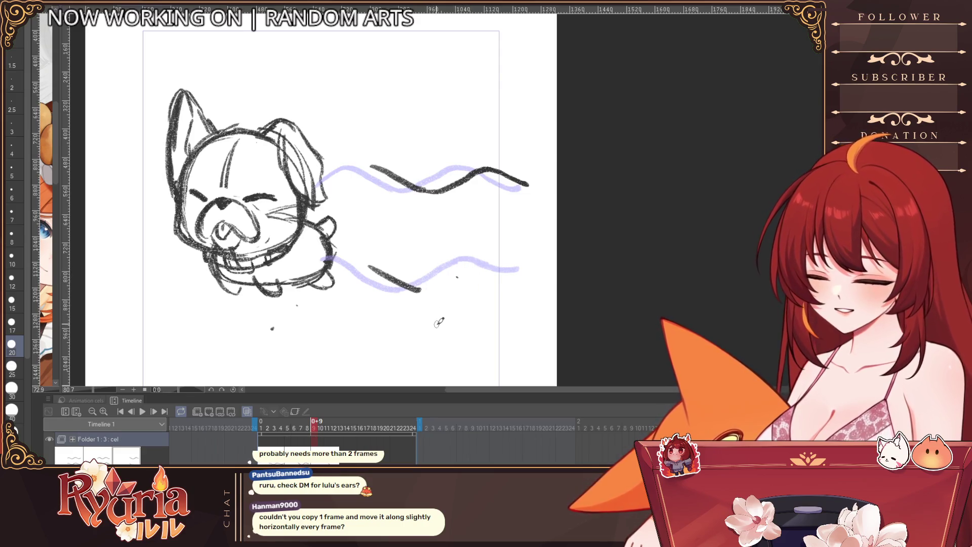
{"action": "left_click_drag", "start_coordinate": [420, 288], "coordinate": [518, 284]}
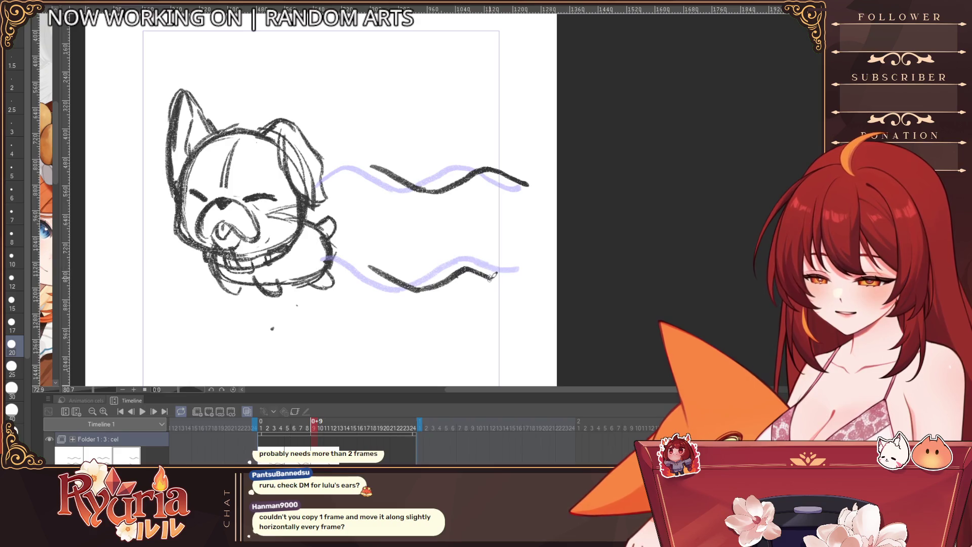
{"action": "left_click_drag", "start_coordinate": [377, 264], "coordinate": [330, 277]}
{"action": "mouse_move", "coordinate": [374, 164]}
{"action": "left_mouse_down"}
{"action": "mouse_move", "coordinate": [324, 191]}
{"action": "mouse_move", "coordinate": [376, 163]}
{"action": "left_mouse_up"}
{"action": "key", "text": "ctrl+z"}
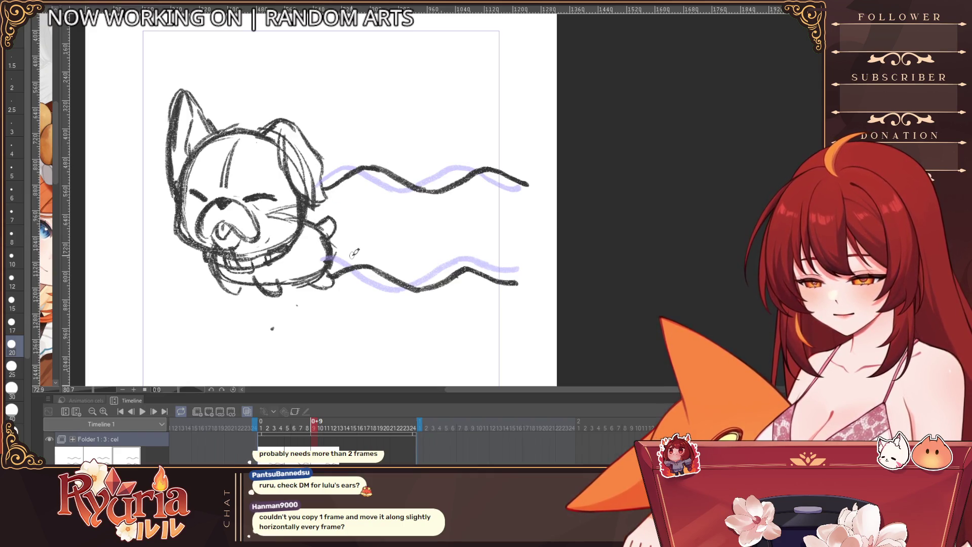
Add a new cel at frame 13 and ink the upper wavy streamer.
{"action": "left_click", "coordinate": [208, 411]}
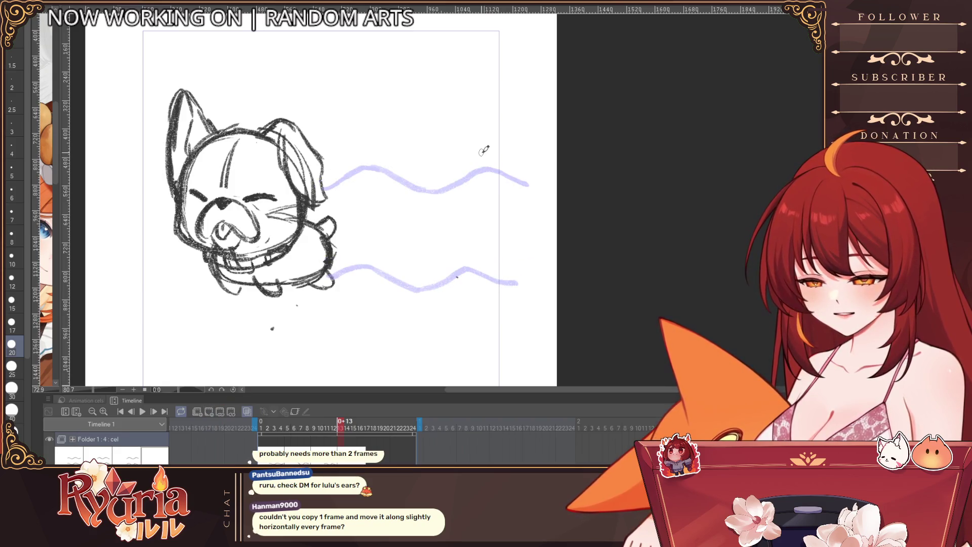
{"action": "key", "text": "Left"}
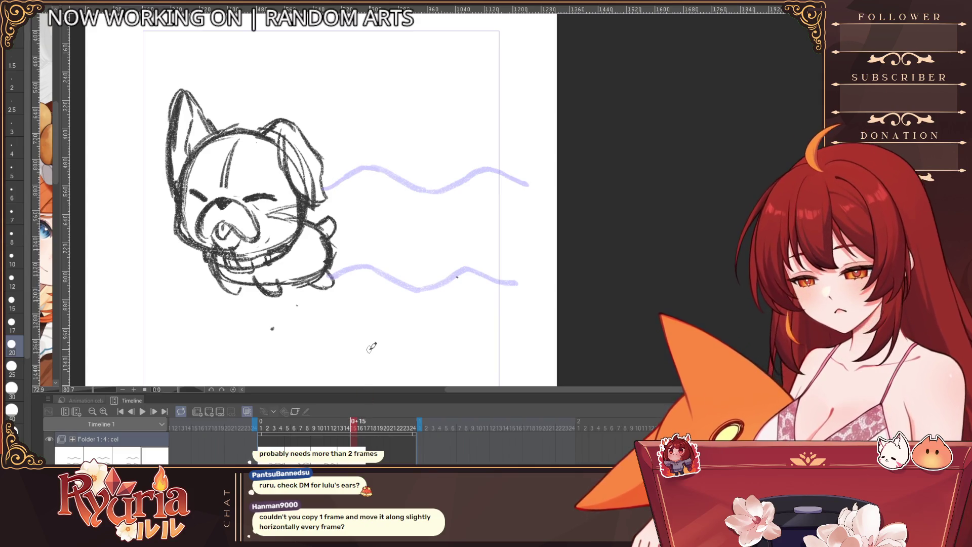
{"action": "mouse_move", "coordinate": [352, 191]}
{"action": "left_mouse_down"}
{"action": "mouse_move", "coordinate": [398, 170]}
{"action": "mouse_move", "coordinate": [466, 193]}
{"action": "mouse_move", "coordinate": [517, 174]}
{"action": "left_mouse_up"}
{"action": "key", "text": "ctrl+z"}
{"action": "left_click_drag", "start_coordinate": [458, 195], "coordinate": [514, 166]}
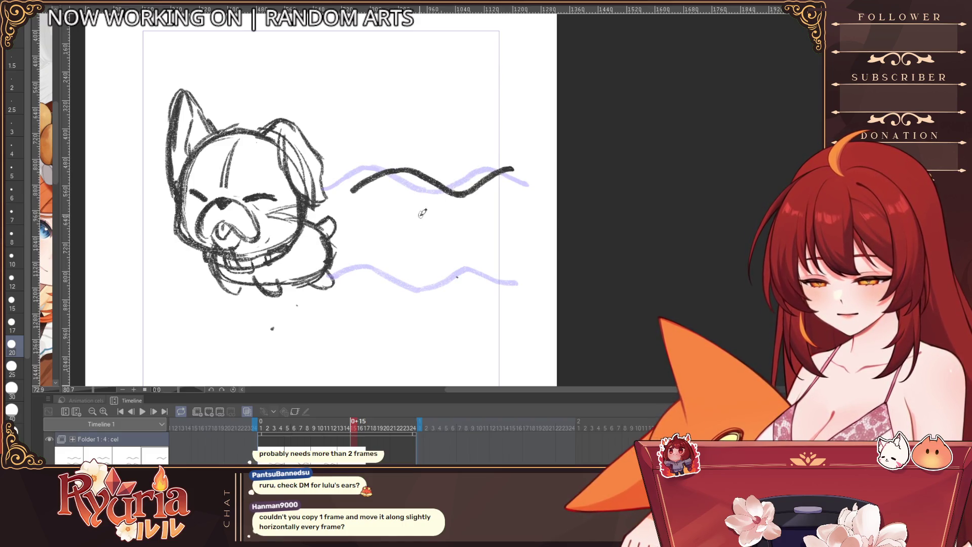
Ink the lower wavy streamer, shrink the brush to 17, and play to check.
{"action": "left_click", "coordinate": [374, 261]}
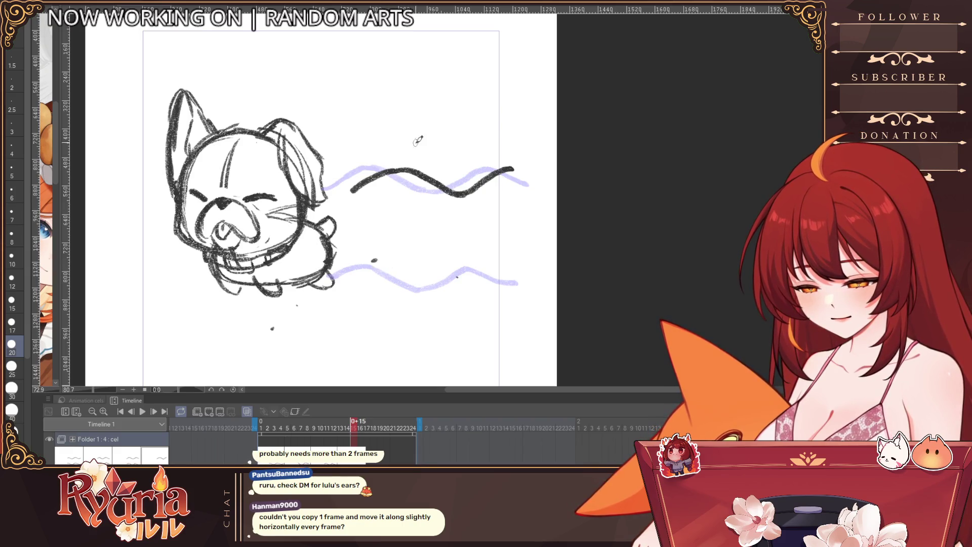
{"action": "mouse_move", "coordinate": [355, 277]}
{"action": "left_mouse_down"}
{"action": "mouse_move", "coordinate": [404, 263]}
{"action": "mouse_move", "coordinate": [506, 266]}
{"action": "left_mouse_up"}
{"action": "key", "text": "ctrl+z"}
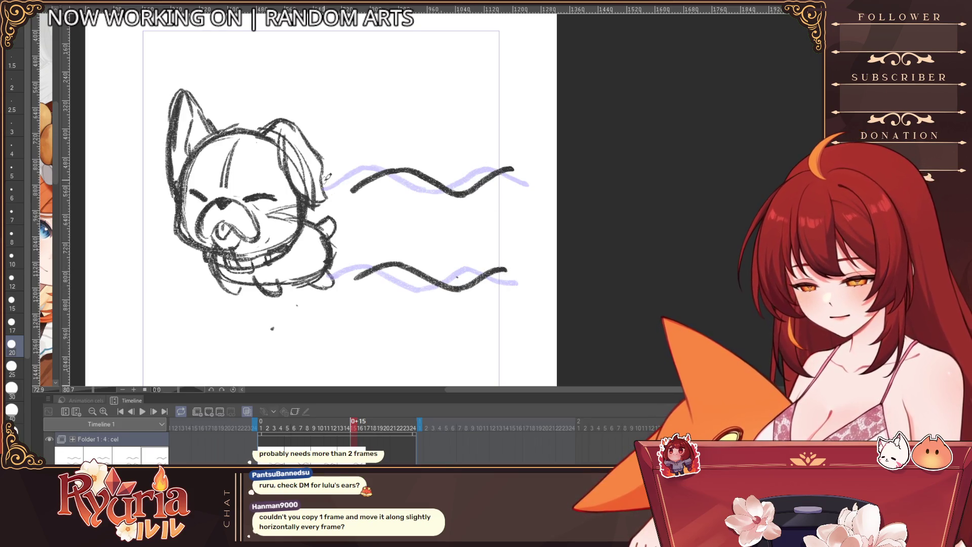
{"action": "key", "text": "bracketleft"}
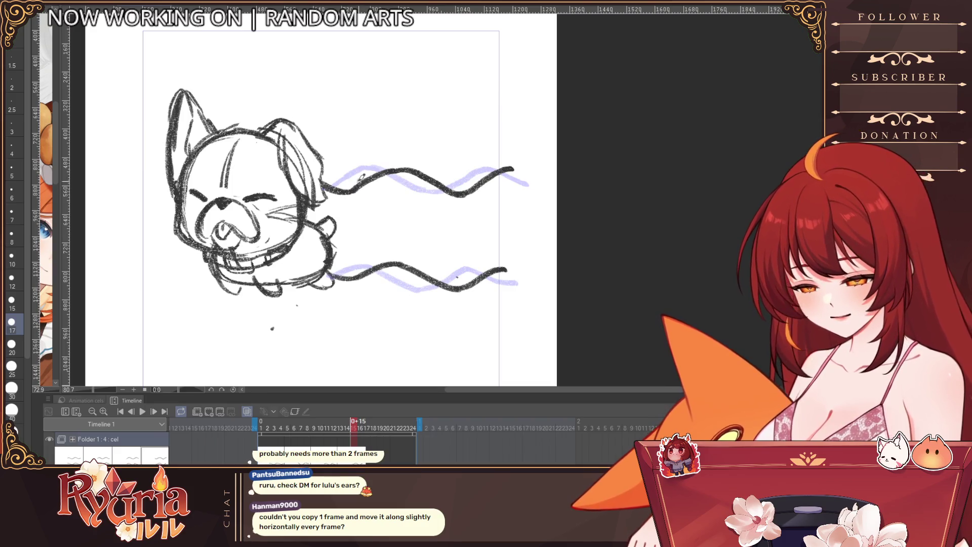
{"action": "key", "text": "space"}
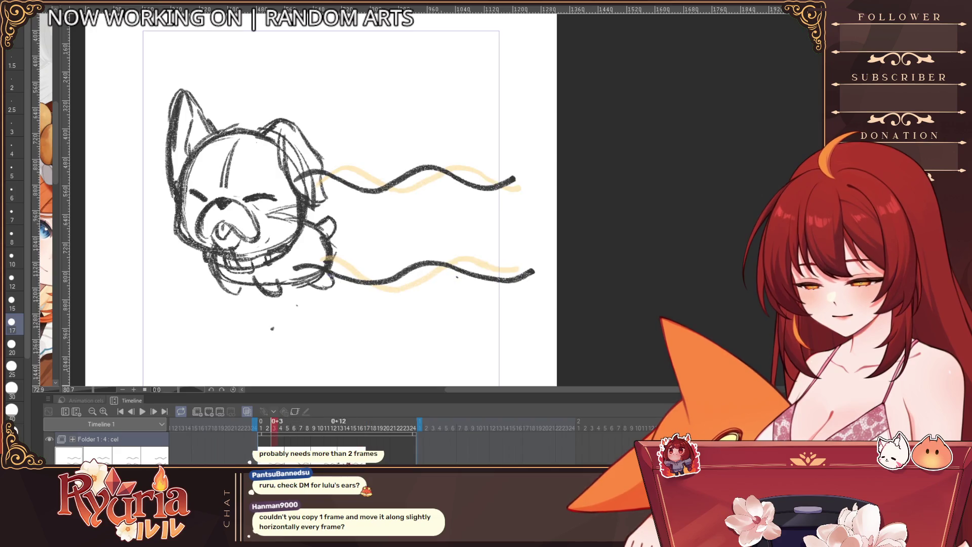
Move to cel 5, sketch first upper and lower wave strokes, then undo them.
{"action": "left_click", "coordinate": [209, 412]}
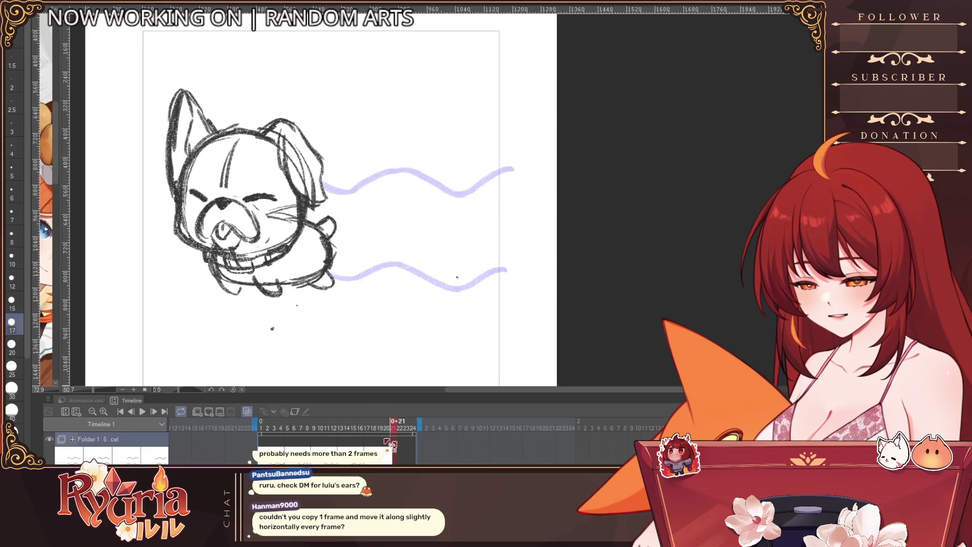
{"action": "key", "text": "Left"}
{"action": "key", "text": "Left"}
{"action": "key", "text": "Left"}
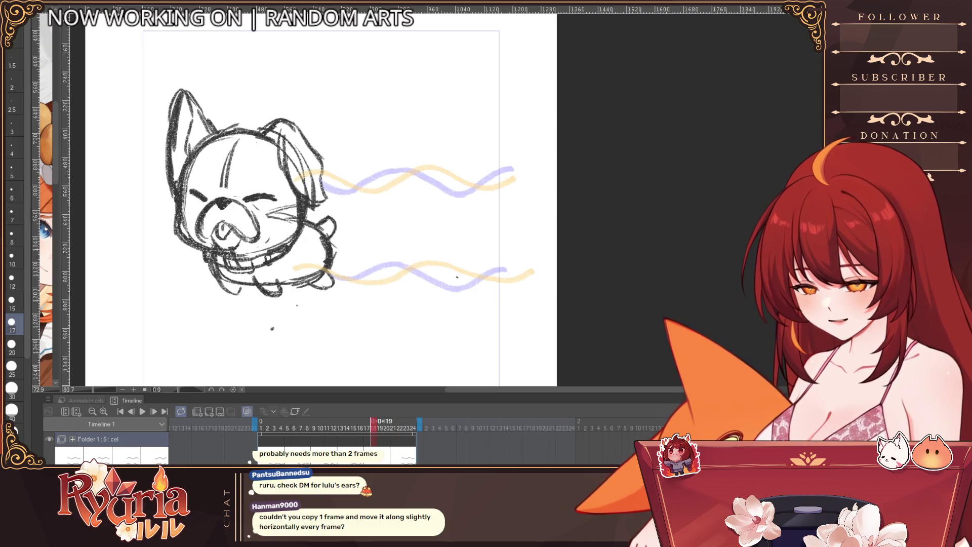
{"action": "left_click_drag", "start_coordinate": [355, 193], "coordinate": [330, 182]}
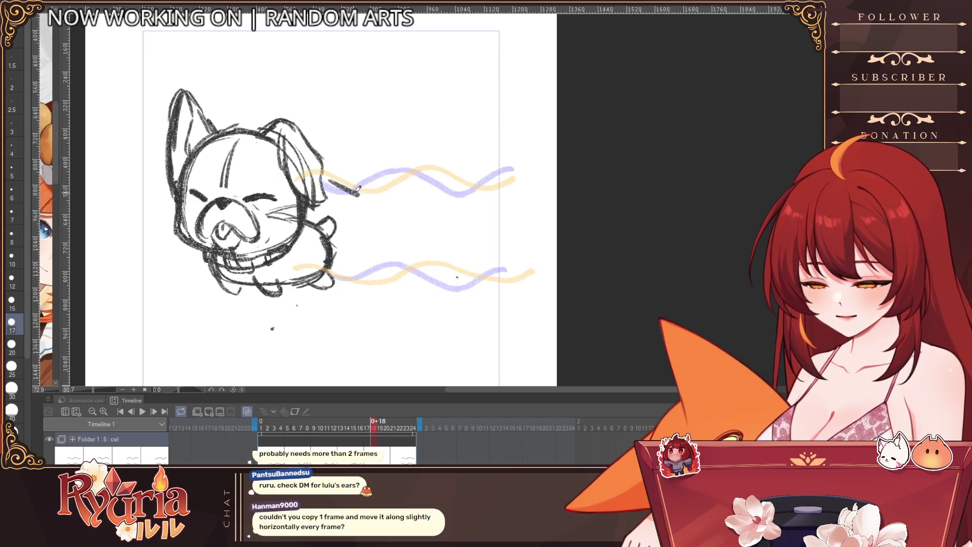
{"action": "mouse_move", "coordinate": [362, 190]}
{"action": "left_mouse_down"}
{"action": "mouse_move", "coordinate": [394, 174]}
{"action": "mouse_move", "coordinate": [485, 194]}
{"action": "mouse_move", "coordinate": [508, 184]}
{"action": "left_mouse_up"}
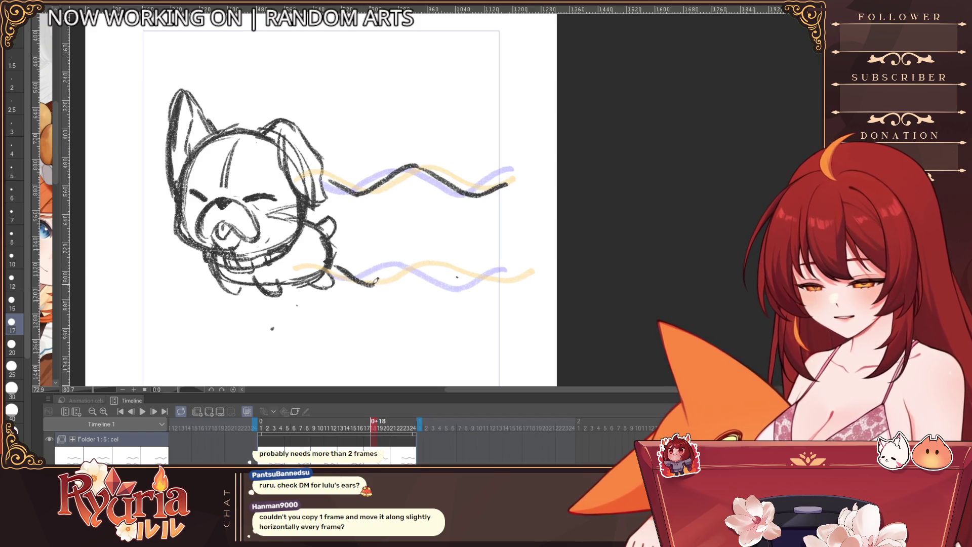
{"action": "left_click_drag", "start_coordinate": [374, 285], "coordinate": [427, 262]}
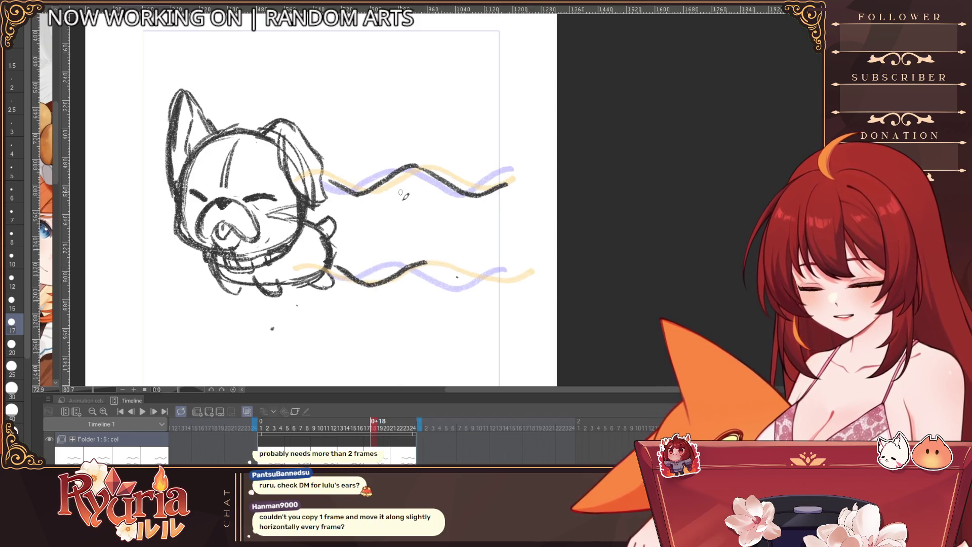
{"action": "key", "text": "ctrl+z"}
{"action": "key", "text": "ctrl+z"}
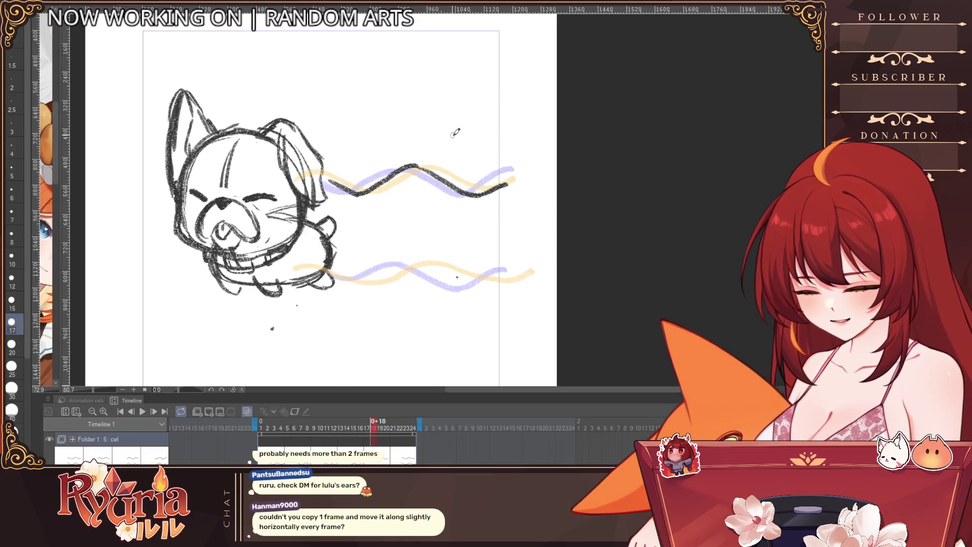
{"action": "key", "text": "ctrl+z"}
{"action": "key", "text": "ctrl+z"}
{"action": "key", "text": "ctrl+z"}
{"action": "key", "text": "ctrl+z"}
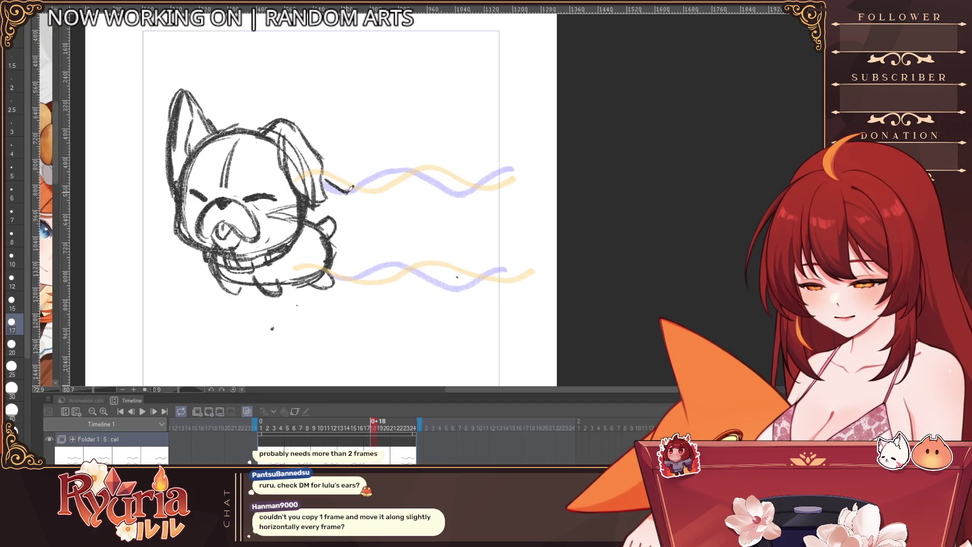
{"action": "key", "text": "ctrl+z"}
Redraw the start and middle section of the upper wave on cel 5.
{"action": "mouse_move", "coordinate": [324, 181]}
{"action": "left_mouse_down"}
{"action": "mouse_move", "coordinate": [362, 195]}
{"action": "mouse_move", "coordinate": [392, 168]}
{"action": "left_mouse_up"}
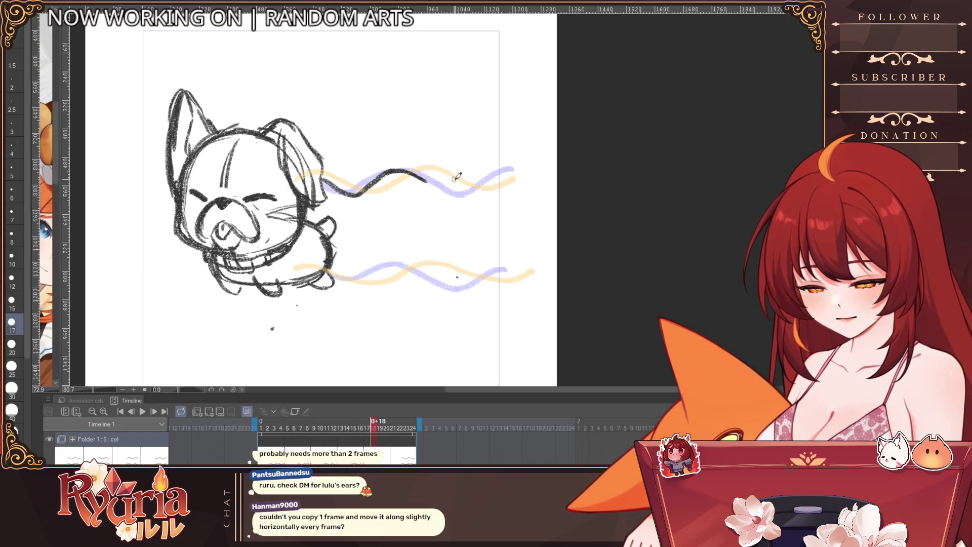
{"action": "key", "text": "ctrl+z"}
{"action": "key", "text": "ctrl+z"}
{"action": "mouse_move", "coordinate": [357, 195]}
{"action": "left_mouse_down"}
{"action": "mouse_move", "coordinate": [393, 164]}
{"action": "mouse_move", "coordinate": [401, 166]}
{"action": "mouse_move", "coordinate": [368, 187]}
{"action": "mouse_move", "coordinate": [441, 195]}
{"action": "left_mouse_up"}
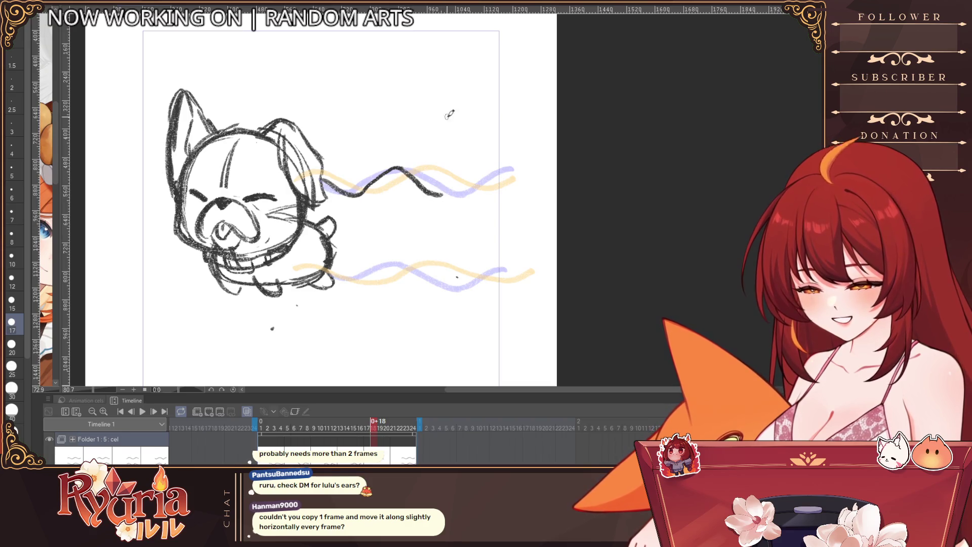
{"action": "key", "text": "ctrl+z"}
{"action": "mouse_move", "coordinate": [401, 167]}
{"action": "left_mouse_down"}
{"action": "mouse_move", "coordinate": [432, 186]}
{"action": "mouse_move", "coordinate": [470, 188]}
{"action": "mouse_move", "coordinate": [477, 177]}
{"action": "left_mouse_up"}
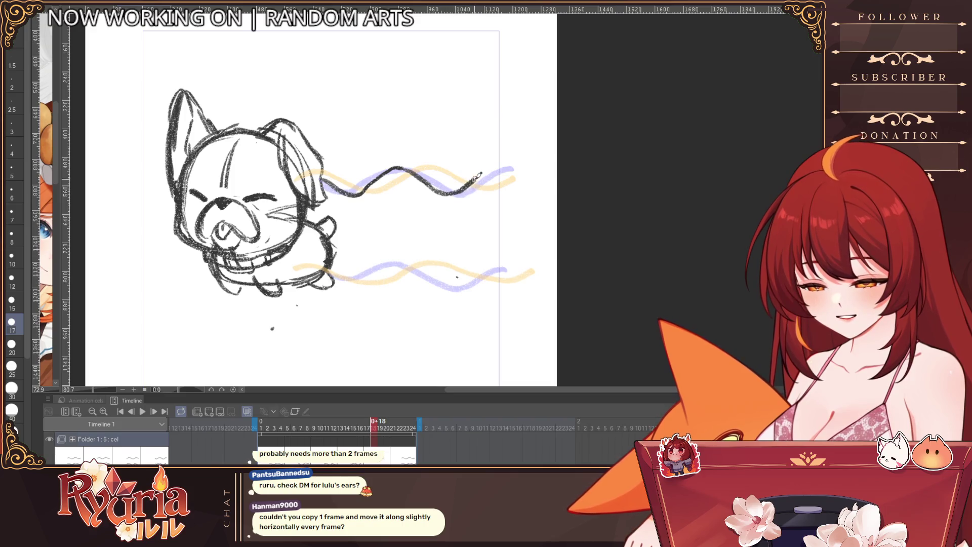
{"action": "key", "text": "ctrl+z"}
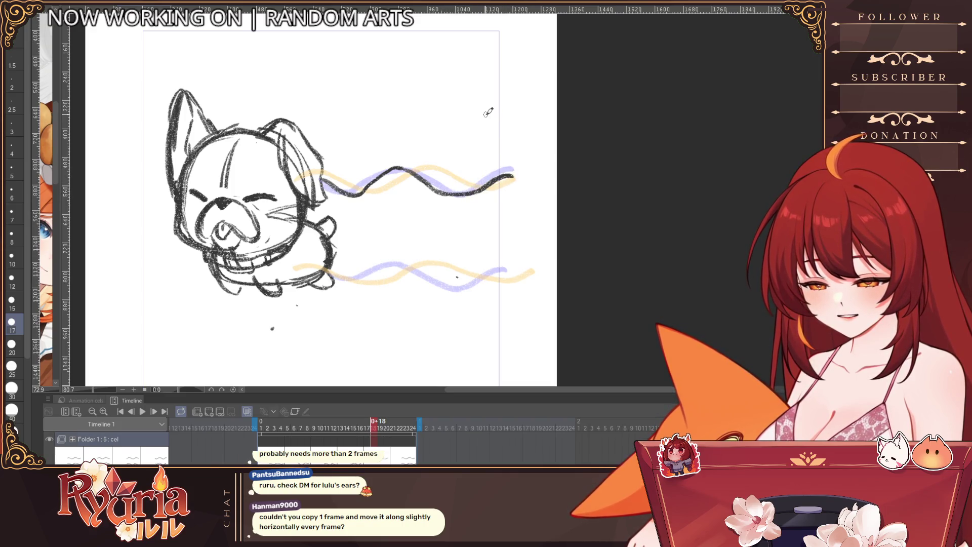
{"action": "left_click_drag", "start_coordinate": [357, 193], "coordinate": [425, 175]}
{"action": "key", "text": "ctrl+z"}
{"action": "left_click_drag", "start_coordinate": [357, 194], "coordinate": [401, 173]}
Extend the upper wave to its right end, switching brush size between 12 and 25.
{"action": "key", "text": "ctrl+z"}
{"action": "key", "text": "ctrl+z"}
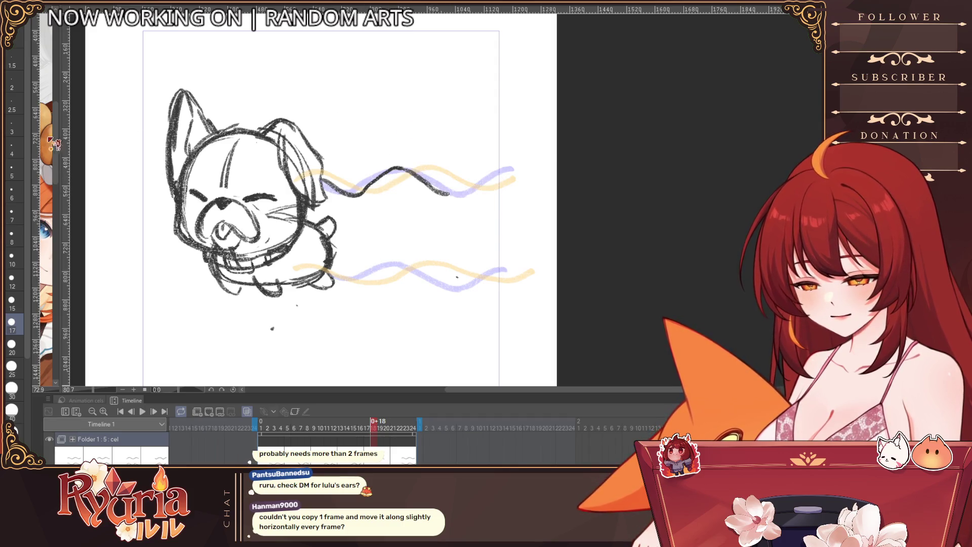
{"action": "key", "text": "bracketright"}
{"action": "key", "text": "ctrl+z"}
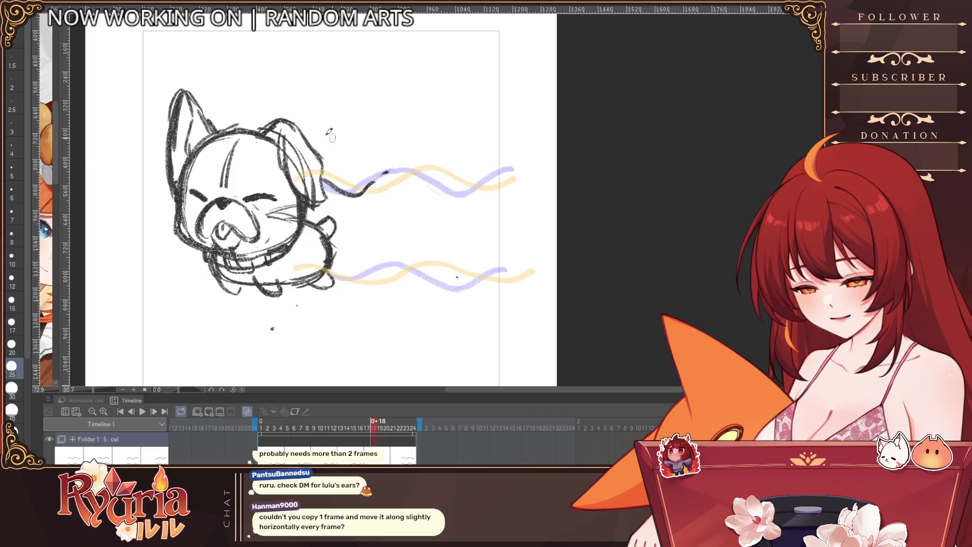
{"action": "mouse_move", "coordinate": [377, 179]}
{"action": "left_mouse_down"}
{"action": "mouse_move", "coordinate": [416, 169]}
{"action": "mouse_move", "coordinate": [474, 197]}
{"action": "left_mouse_up"}
{"action": "key", "text": "bracketleft"}
{"action": "key", "text": "bracketleft"}
{"action": "key", "text": "bracketleft"}
{"action": "key", "text": "ctrl+z"}
{"action": "key", "text": "ctrl+z"}
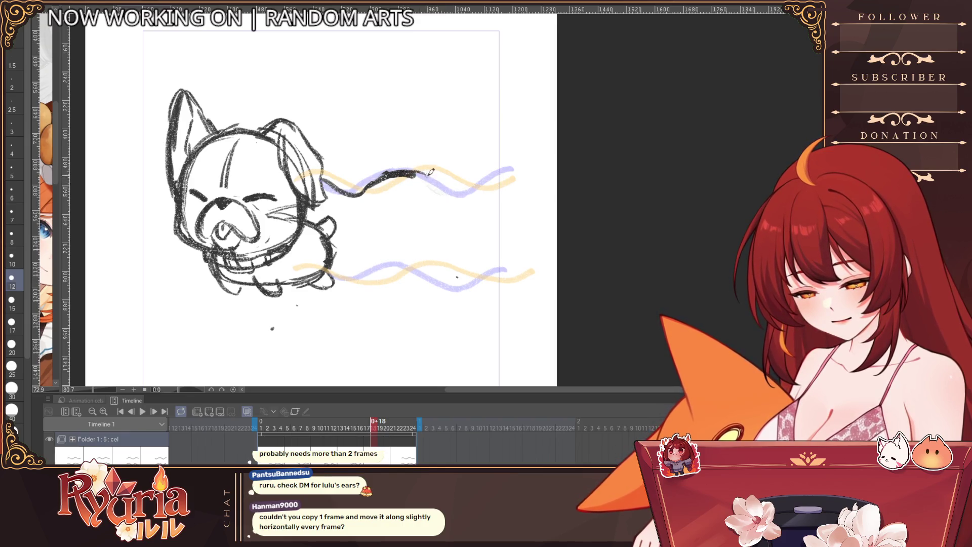
{"action": "left_click_drag", "start_coordinate": [453, 181], "coordinate": [509, 196]}
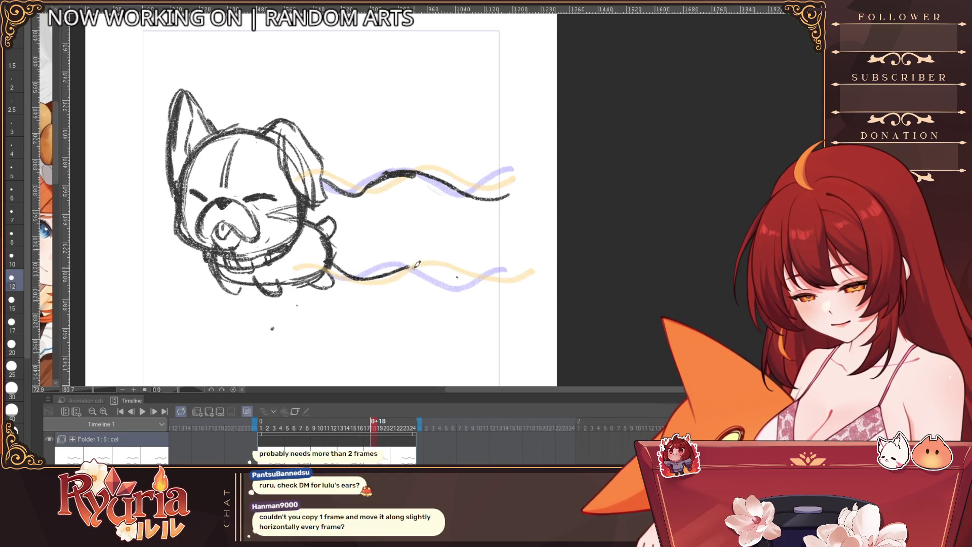
Extend the lower wave to its right end and thicken the upper wave at sizes 15-20.
{"action": "left_click_drag", "start_coordinate": [460, 276], "coordinate": [508, 282]}
{"action": "key", "text": "bracketright"}
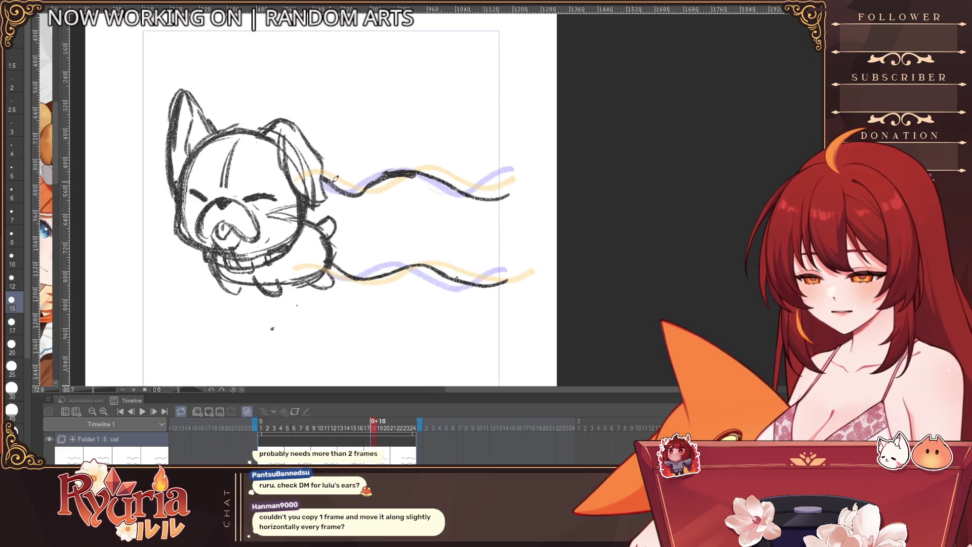
{"action": "left_click_drag", "start_coordinate": [373, 189], "coordinate": [430, 172]}
{"action": "key", "text": "bracketright"}
{"action": "mouse_move", "coordinate": [361, 187]}
{"action": "left_mouse_down"}
{"action": "mouse_move", "coordinate": [398, 169]}
{"action": "mouse_move", "coordinate": [512, 195]}
{"action": "mouse_move", "coordinate": [483, 196]}
{"action": "left_mouse_up"}
{"action": "key", "text": "bracketleft"}
{"action": "key", "text": "bracketleft"}
{"action": "key", "text": "bracketleft"}
{"action": "key", "text": "bracketleft"}
{"action": "key", "text": "bracketleft"}
{"action": "scroll", "coordinate": [481, 177], "scroll_direction": "down", "scroll_amount": 1}
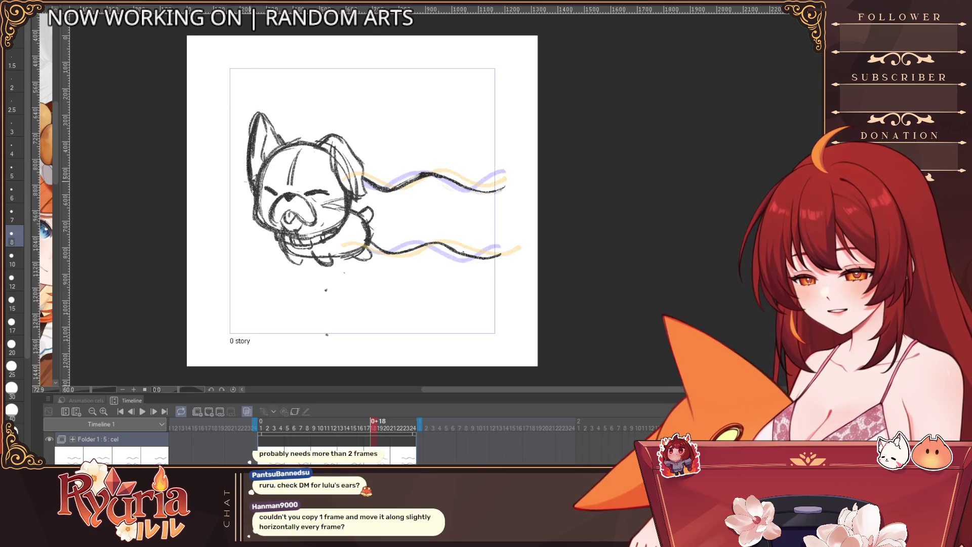
Enlarge the brush to 17 and clean up stray lines around both ears.
{"action": "key", "text": "bracketright"}
{"action": "key", "text": "bracketright"}
{"action": "key", "text": "bracketright"}
{"action": "key", "text": "bracketright"}
{"action": "left_click_drag", "start_coordinate": [272, 124], "coordinate": [276, 119]}
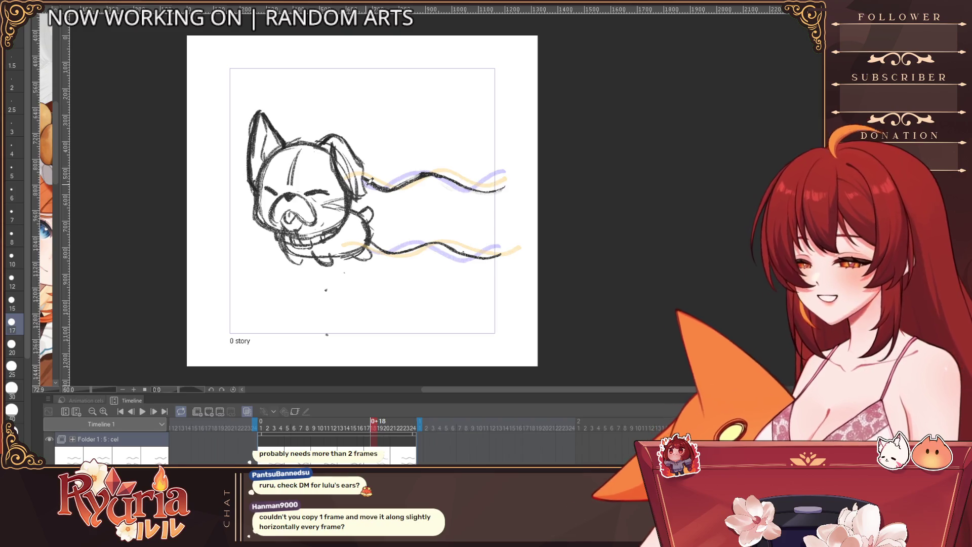
{"action": "left_click_drag", "start_coordinate": [253, 114], "coordinate": [274, 131]}
{"action": "left_click_drag", "start_coordinate": [337, 152], "coordinate": [356, 174]}
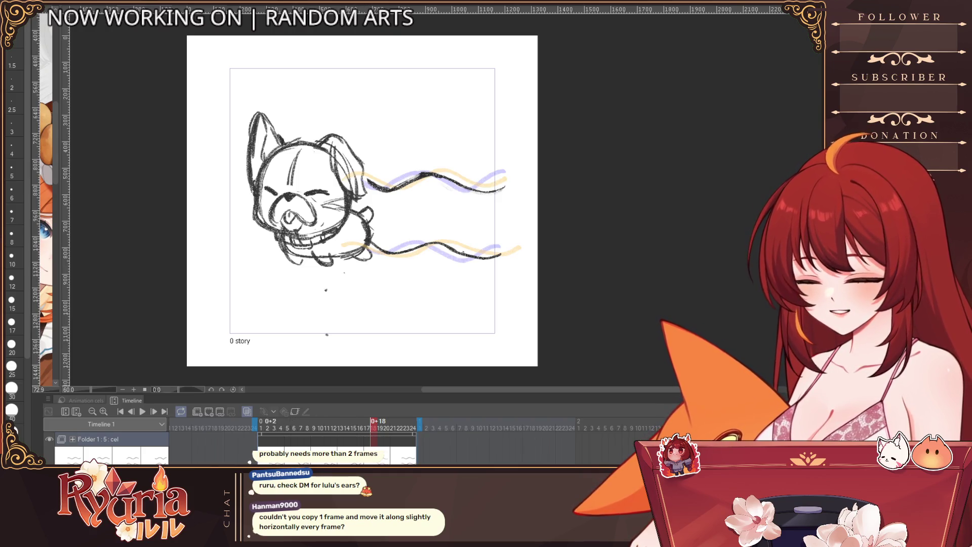
Preview the animation, jump to frame 12, and play it again.
{"action": "left_click", "coordinate": [143, 412]}
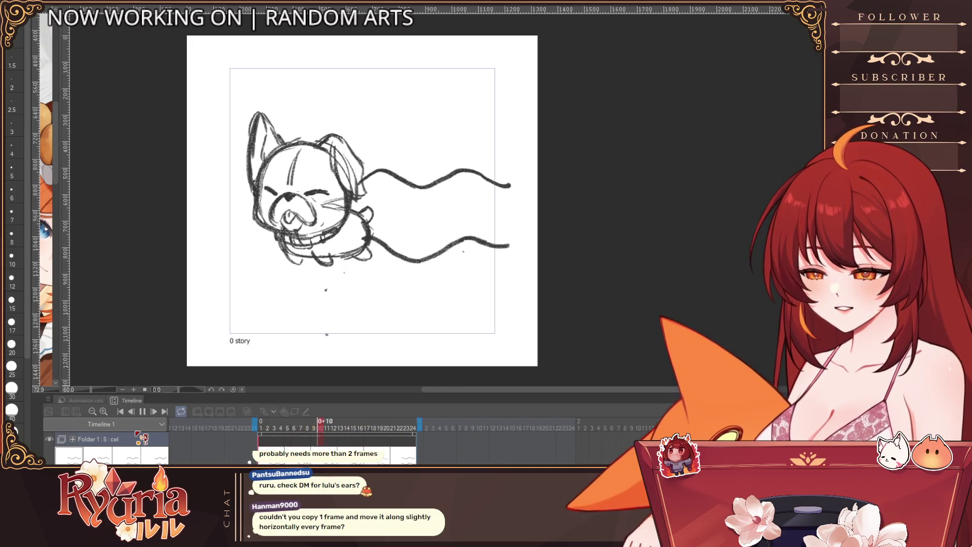
{"action": "key", "text": "space"}
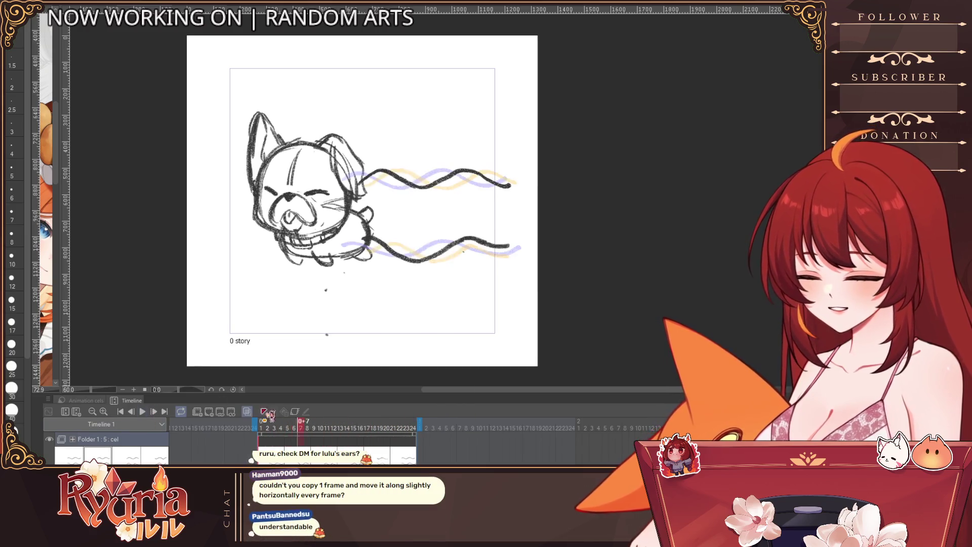
{"action": "left_click", "coordinate": [334, 428]}
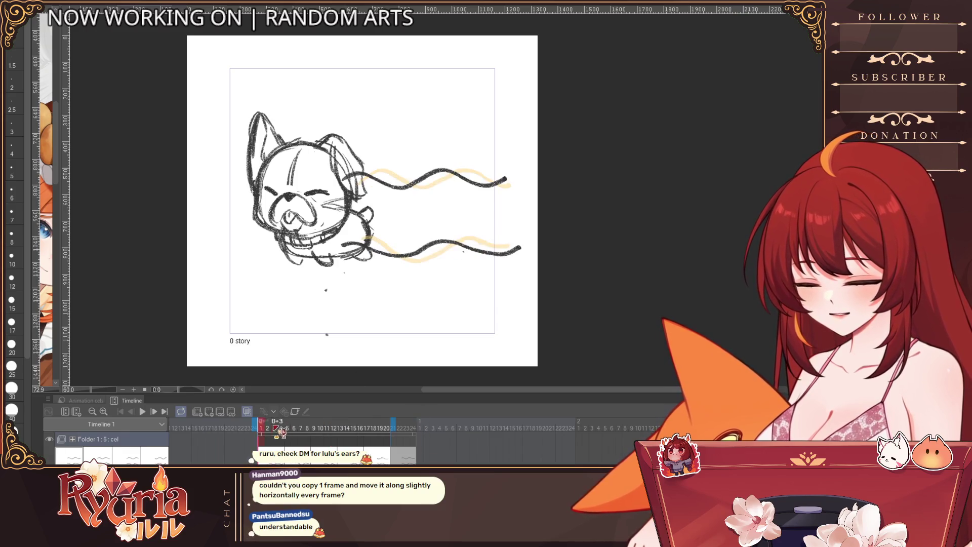
{"action": "left_click", "coordinate": [143, 412]}
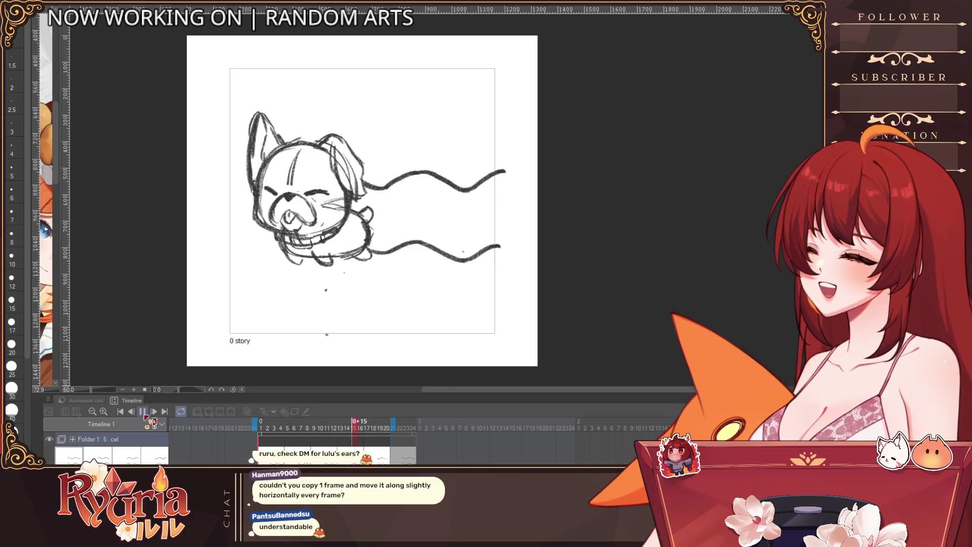
{"action": "left_click", "coordinate": [143, 412]}
Turn on onion skins, extend the playback range to frame 23, and check frames 1, 15, 12, 23.
{"action": "left_click", "coordinate": [246, 412]}
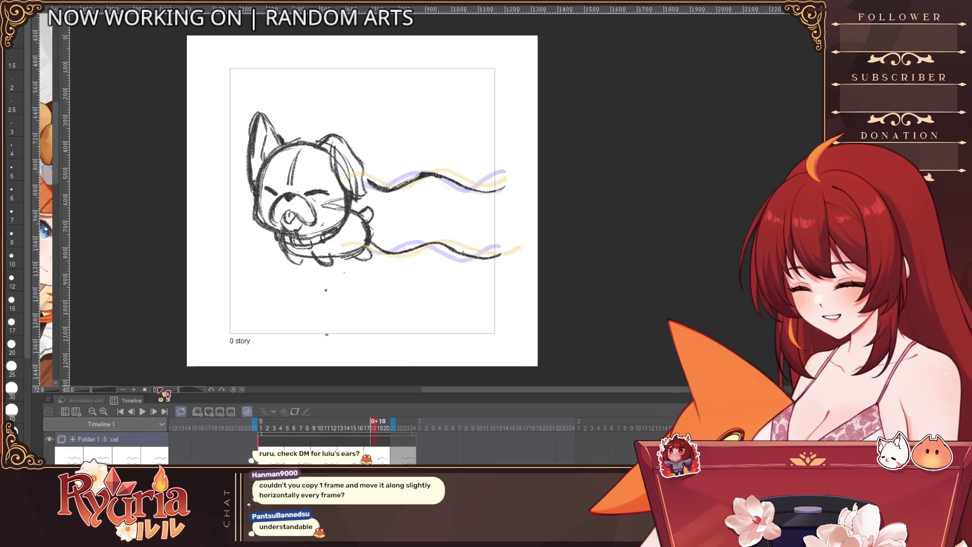
{"action": "left_click_drag", "start_coordinate": [393, 424], "coordinate": [406, 425]}
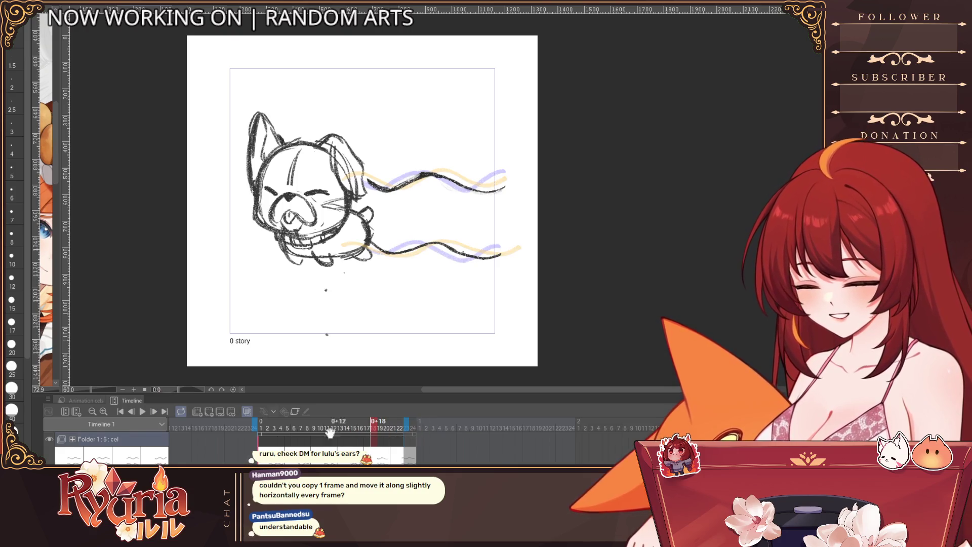
{"action": "left_click", "coordinate": [265, 436]}
{"action": "left_click", "coordinate": [357, 445]}
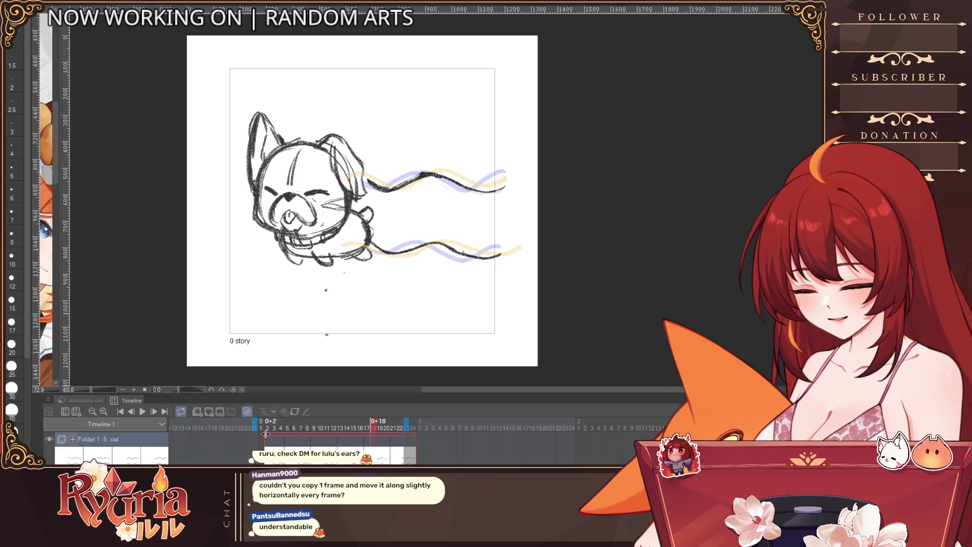
{"action": "left_click", "coordinate": [349, 426]}
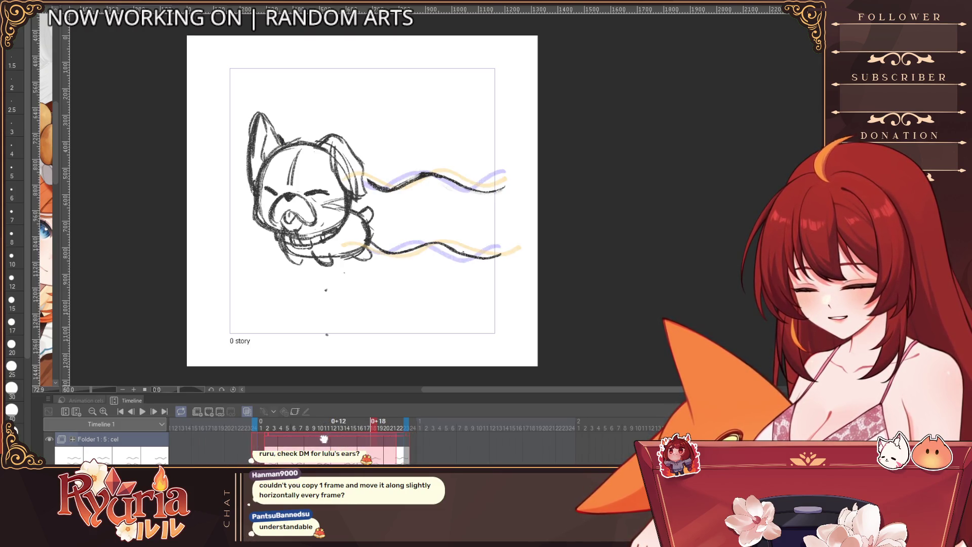
{"action": "left_click", "coordinate": [414, 422]}
{"action": "left_click", "coordinate": [411, 428]}
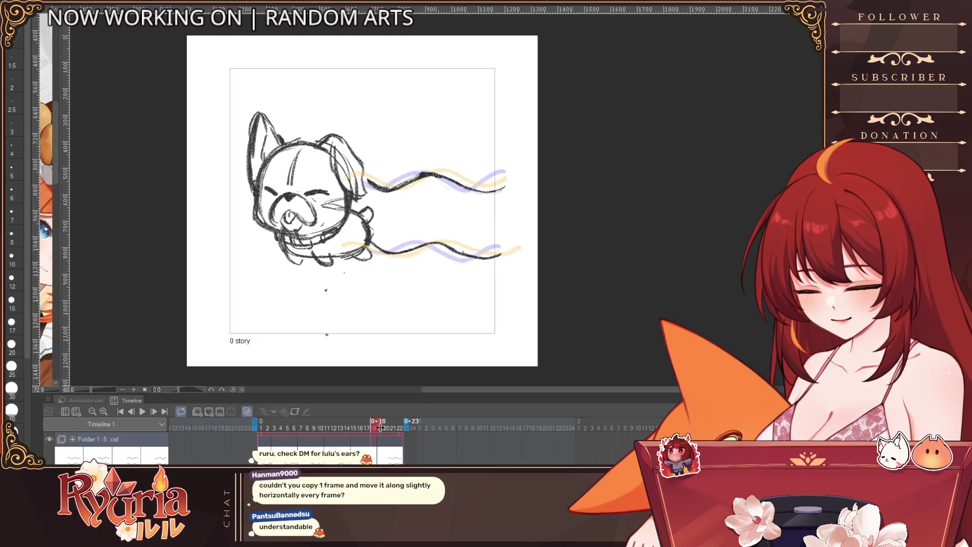
{"action": "left_click_drag", "start_coordinate": [390, 428], "coordinate": [420, 449]}
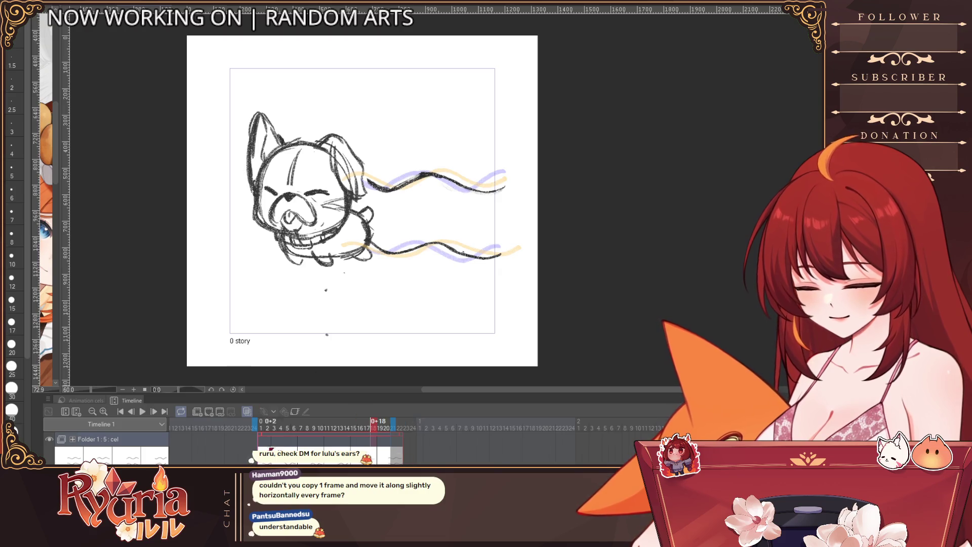
Play the animation loop from frame 2, stopping and restarting it.
{"action": "left_click", "coordinate": [268, 428]}
{"action": "left_click", "coordinate": [146, 411]}
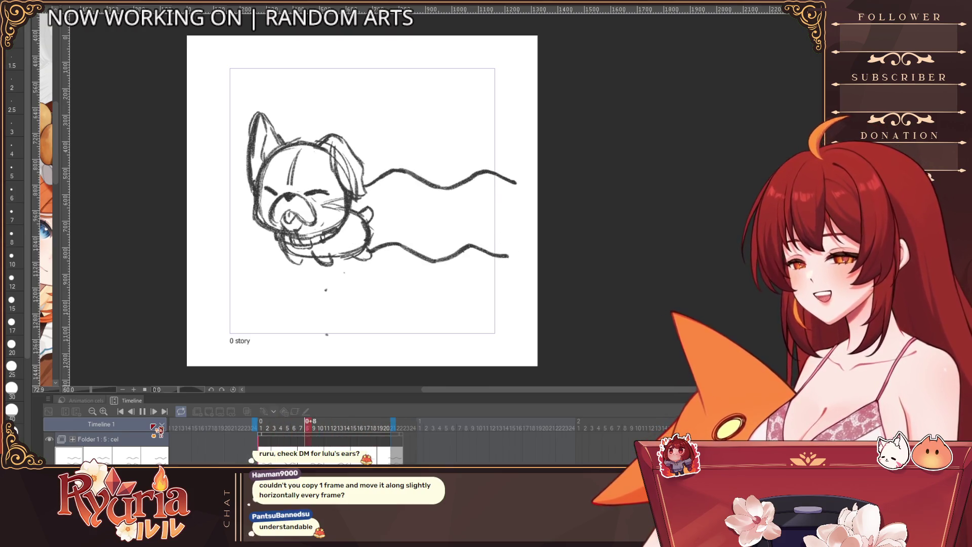
{"action": "left_click", "coordinate": [144, 413]}
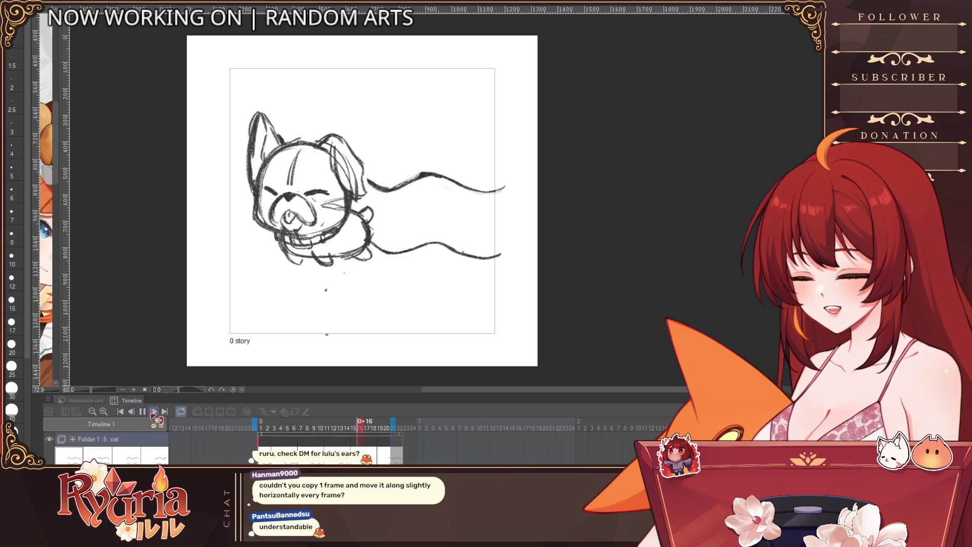
{"action": "left_click", "coordinate": [143, 412]}
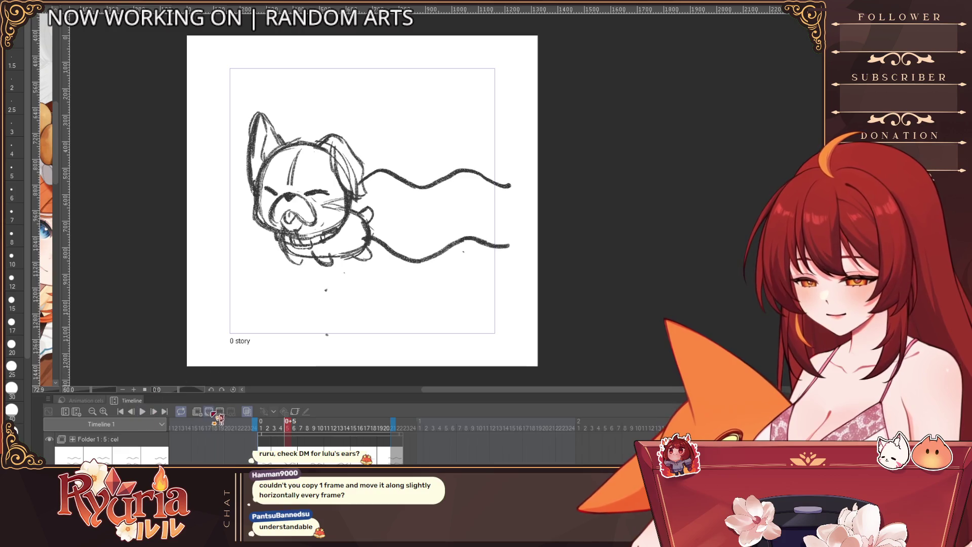
On frame 1, nudge the bulldog sketch slightly down with Free Transform and zoom in.
{"action": "key", "text": "space"}
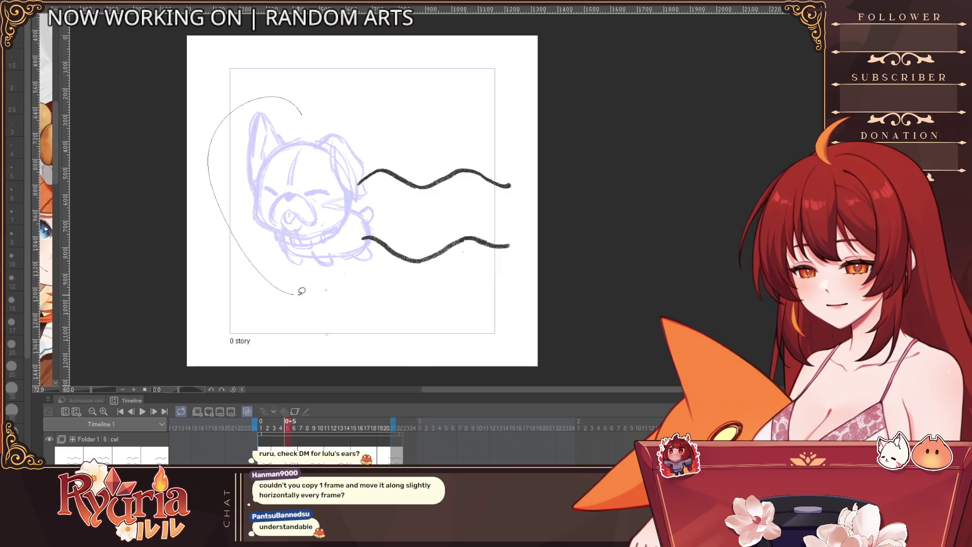
{"action": "key", "text": "Home"}
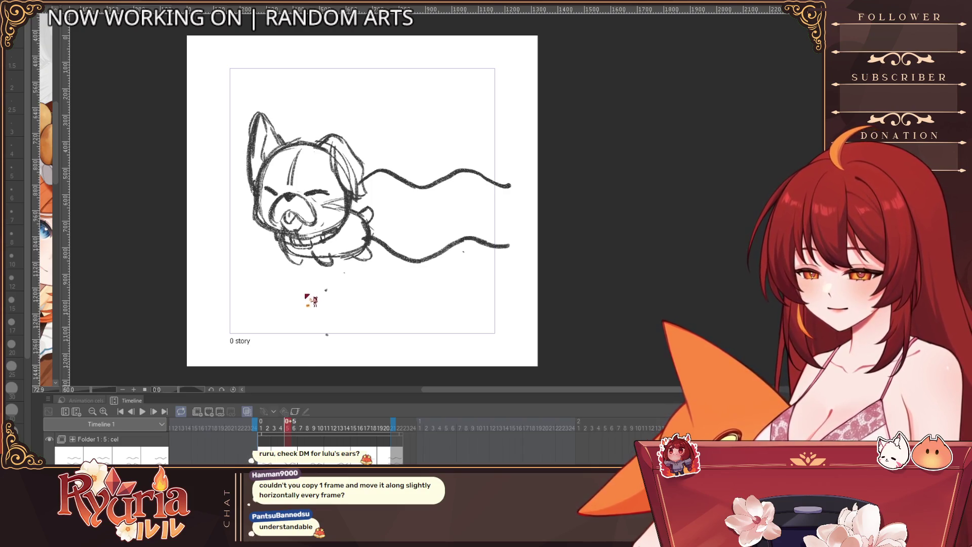
{"action": "key", "text": "ctrl+t"}
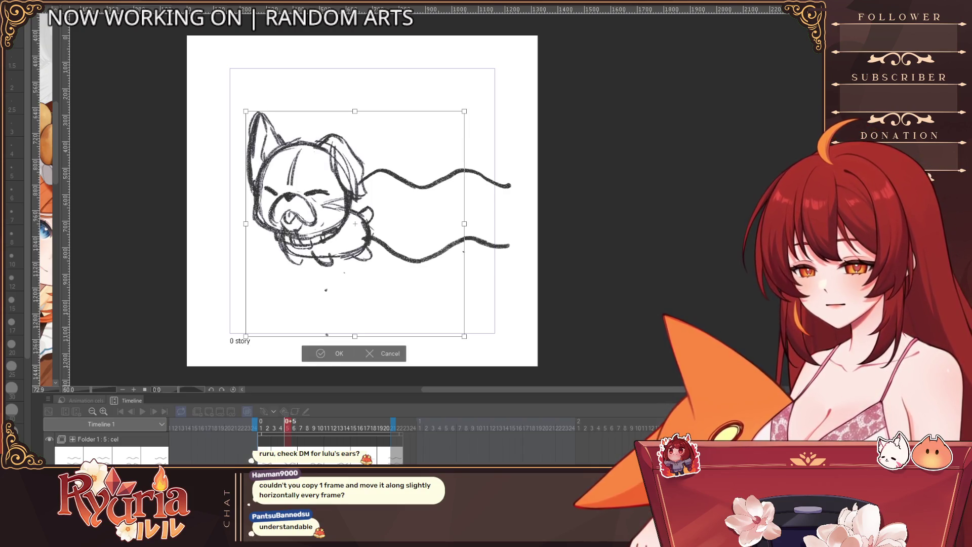
{"action": "left_click_drag", "start_coordinate": [400, 255], "coordinate": [400, 258]}
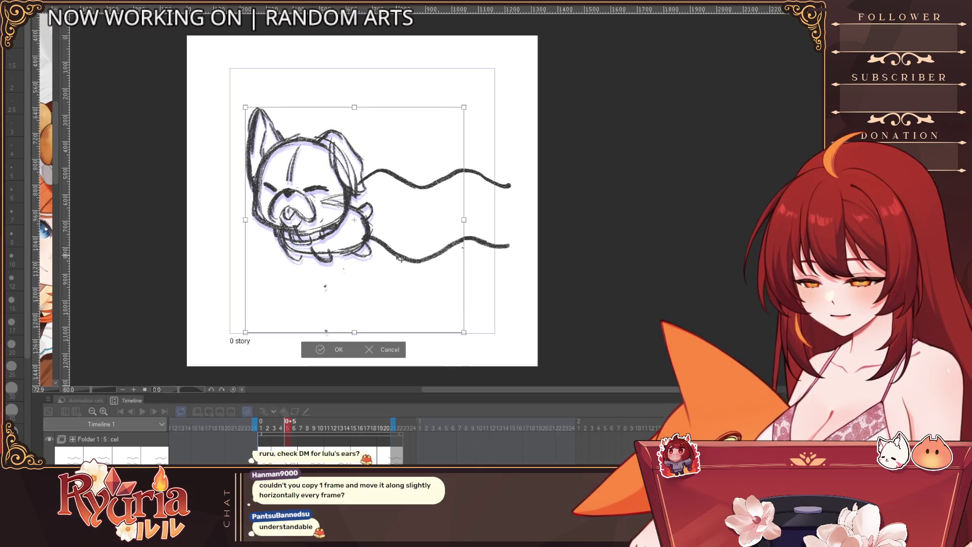
{"action": "left_click", "coordinate": [338, 350]}
{"action": "key", "text": "ctrl+plus"}
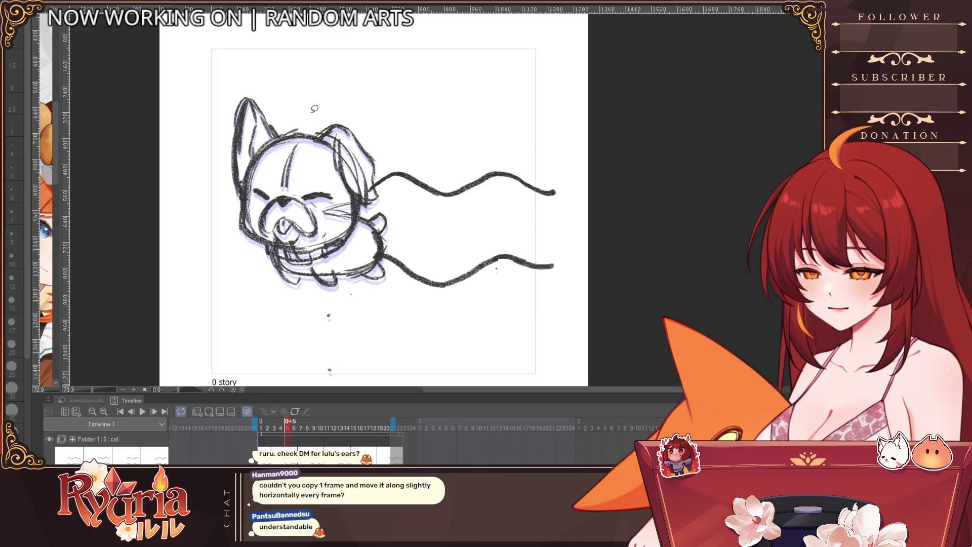
{"action": "key", "text": "ctrl+plus"}
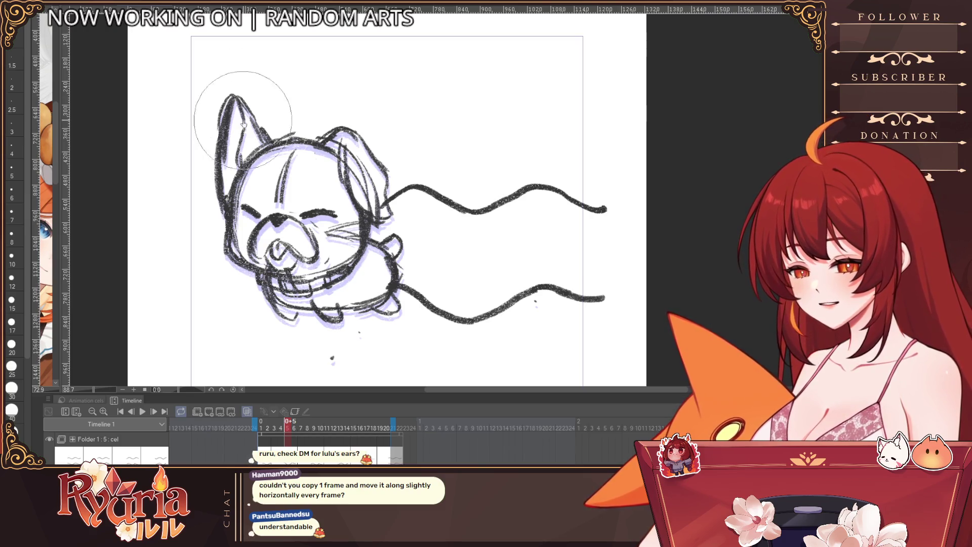
Erase the bulldog's left ear lines and the lines inside the right ear on frame 7.
{"action": "left_click_drag", "start_coordinate": [237, 97], "coordinate": [217, 167]}
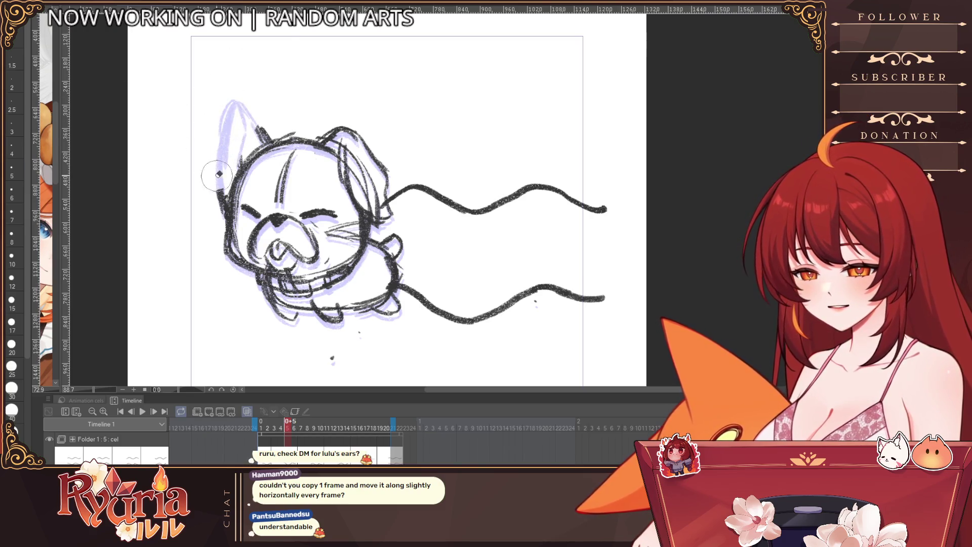
{"action": "left_click", "coordinate": [12, 148]}
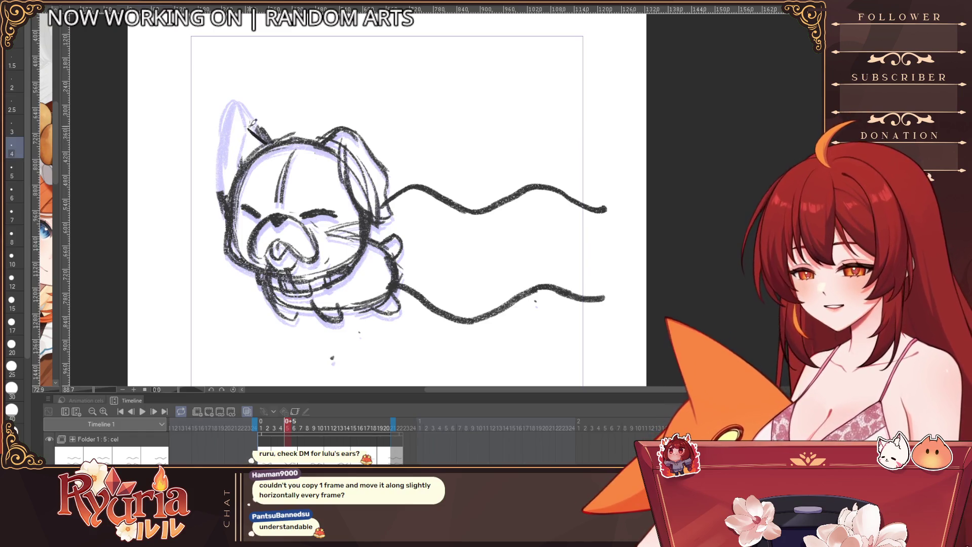
{"action": "left_click", "coordinate": [11, 324]}
{"action": "mouse_move", "coordinate": [247, 123]}
{"action": "left_mouse_down"}
{"action": "mouse_move", "coordinate": [270, 142]}
{"action": "mouse_move", "coordinate": [215, 117]}
{"action": "mouse_move", "coordinate": [227, 203]}
{"action": "left_mouse_up"}
{"action": "key", "text": "ctrl+z"}
{"action": "key", "text": "bracketleft"}
{"action": "key", "text": "bracketleft"}
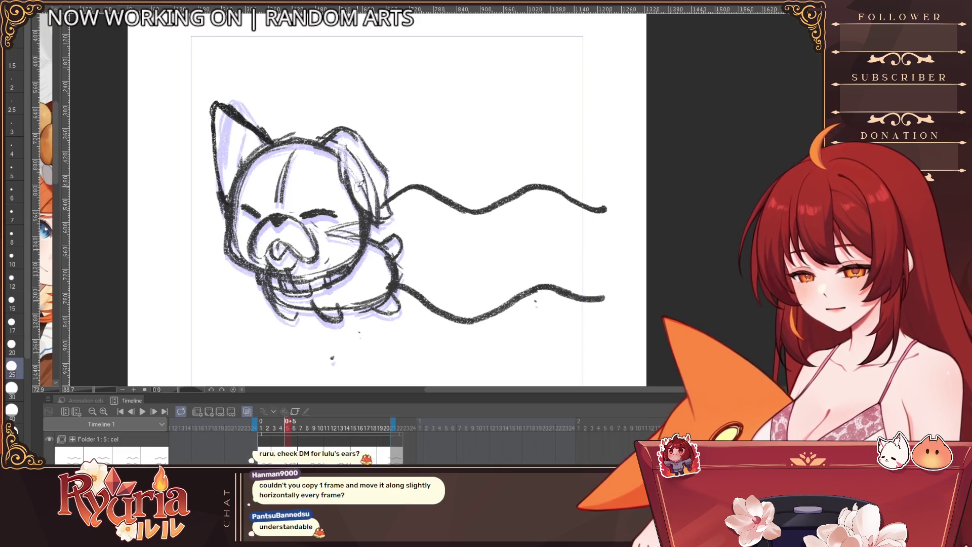
{"action": "left_click_drag", "start_coordinate": [350, 144], "coordinate": [373, 203]}
Resize the eraser and rub out the strokes around the lower paws.
{"action": "key", "text": "bracketleft"}
{"action": "key", "text": "bracketleft"}
{"action": "key", "text": "bracketleft"}
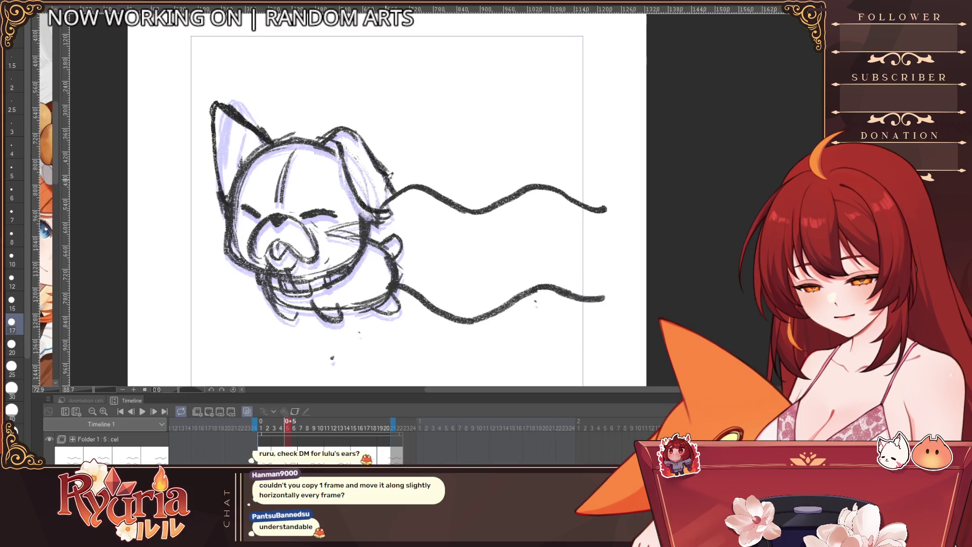
{"action": "key", "text": "bracketleft"}
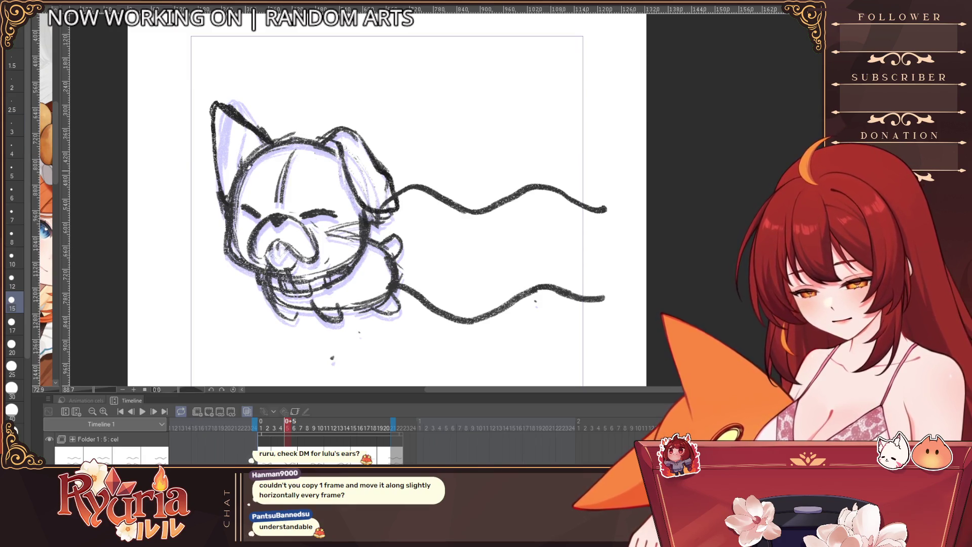
{"action": "key", "text": "bracketleft"}
{"action": "key", "text": "bracketleft"}
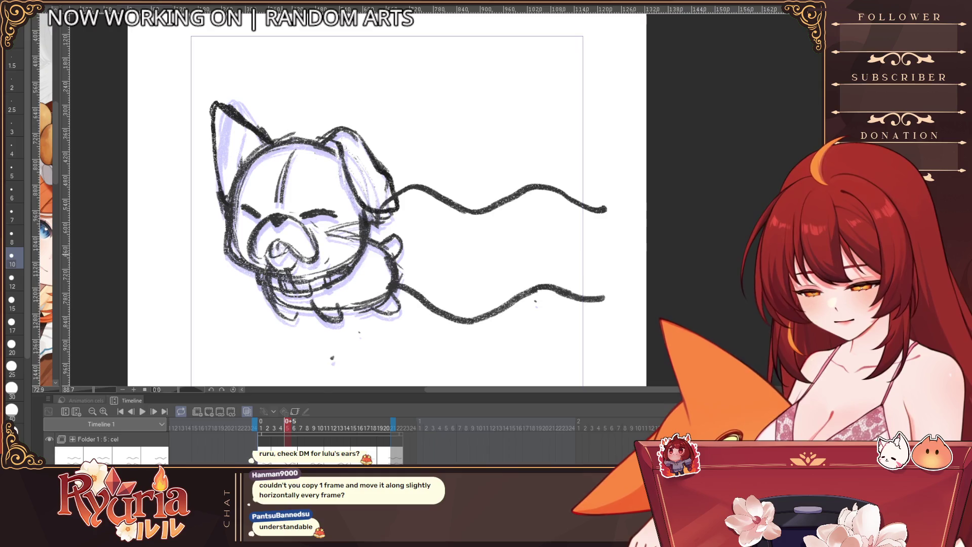
{"action": "key", "text": "bracketright"}
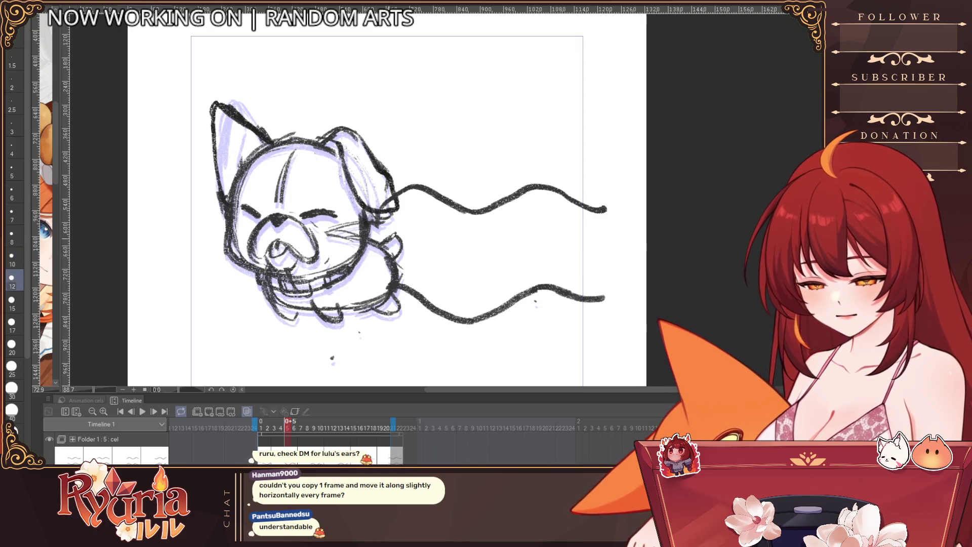
{"action": "key", "text": "bracketright"}
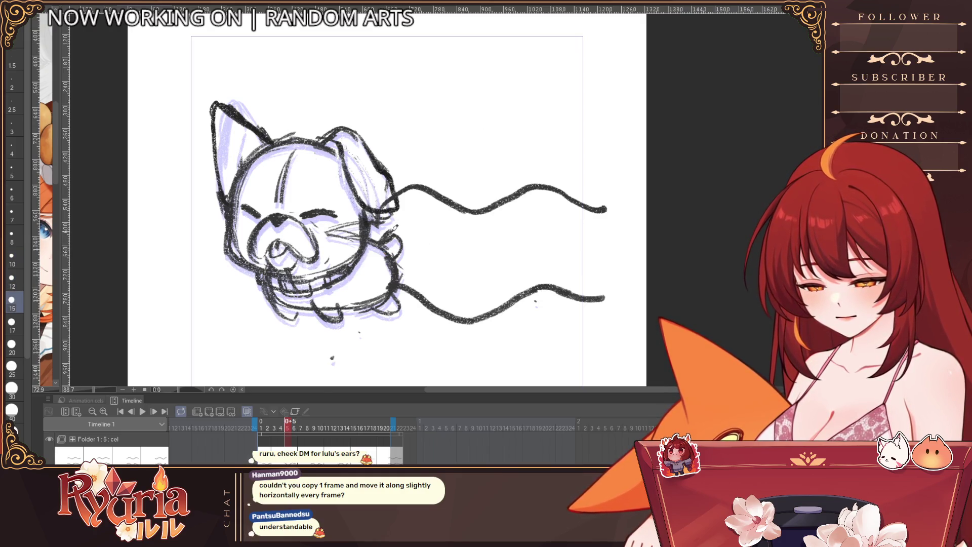
{"action": "key", "text": "bracketright"}
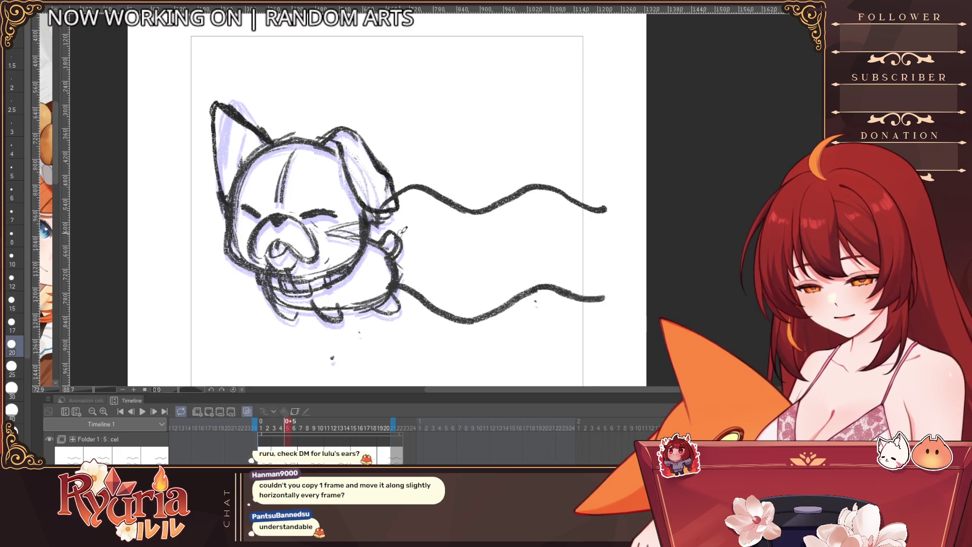
{"action": "left_click_drag", "start_coordinate": [319, 301], "coordinate": [349, 314]}
{"action": "key", "text": "bracketright"}
{"action": "key", "text": "p"}
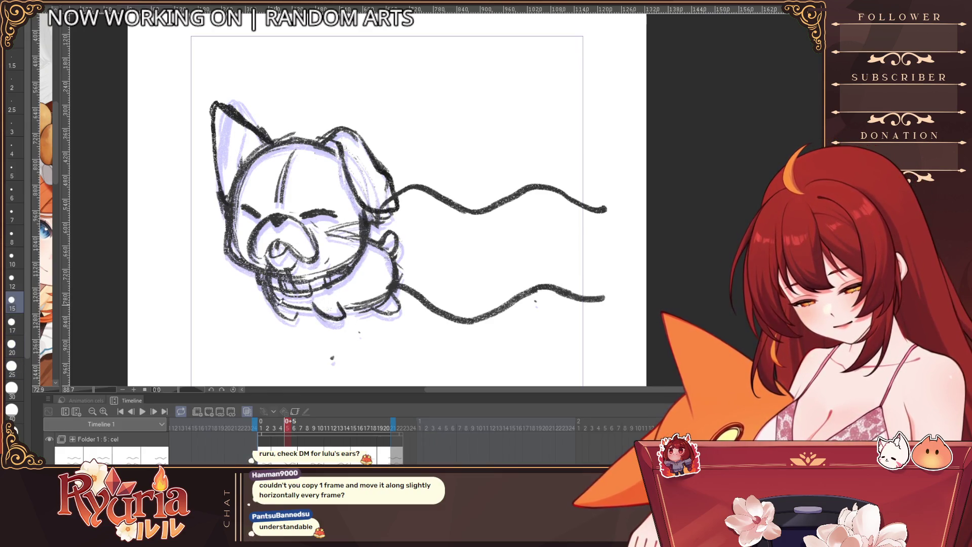
Erase the strokes near the back paw and along the bulldog's back.
{"action": "key", "text": "bracketleft"}
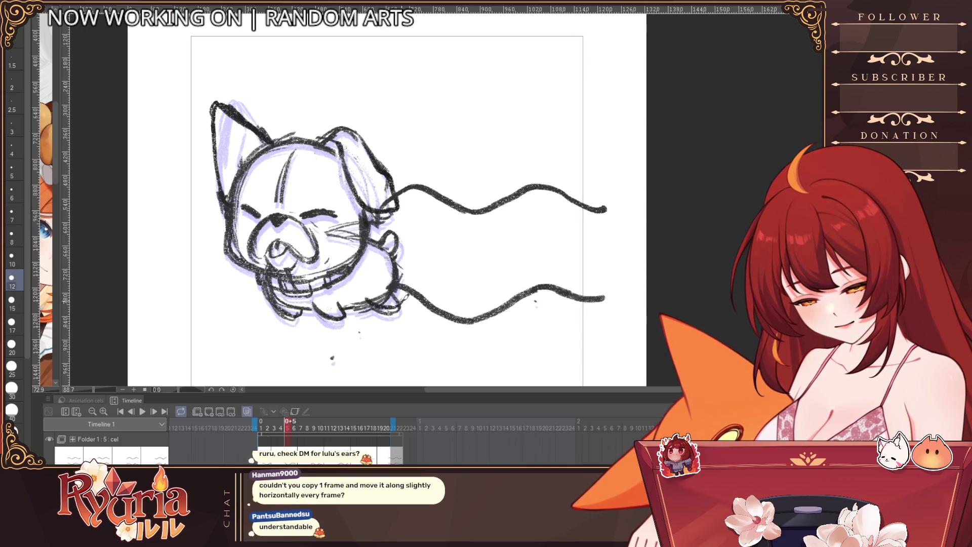
{"action": "key", "text": "bracketright"}
{"action": "key", "text": "bracketright"}
{"action": "key", "text": "bracketright"}
{"action": "key", "text": "bracketright"}
{"action": "left_click_drag", "start_coordinate": [403, 312], "coordinate": [386, 297]}
{"action": "key", "text": "bracketleft"}
{"action": "key", "text": "bracketleft"}
{"action": "key", "text": "bracketleft"}
{"action": "key", "text": "bracketleft"}
{"action": "key", "text": "bracketleft"}
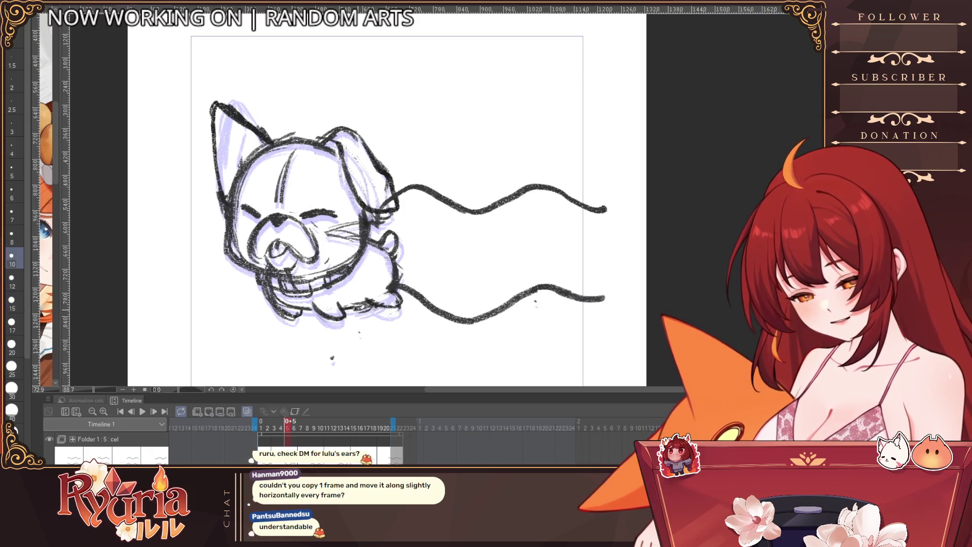
{"action": "scroll", "coordinate": [375, 278], "scroll_direction": "down", "scroll_amount": 1}
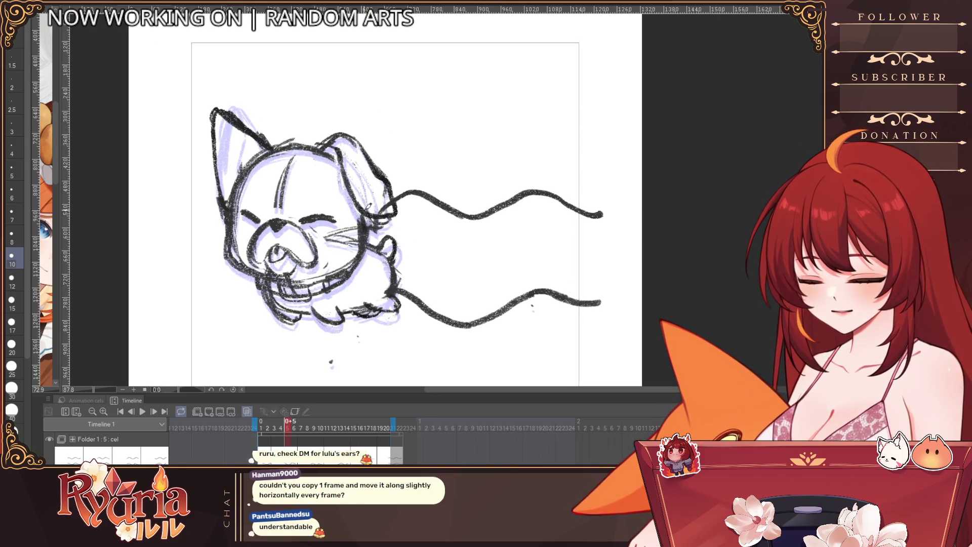
{"action": "key", "text": "bracketright"}
{"action": "key", "text": "bracketright"}
{"action": "key", "text": "bracketright"}
{"action": "mouse_move", "coordinate": [400, 237]}
{"action": "left_mouse_down"}
{"action": "mouse_move", "coordinate": [397, 264]}
{"action": "mouse_move", "coordinate": [397, 248]}
{"action": "left_mouse_up"}
{"action": "key", "text": "bracketleft"}
{"action": "key", "text": "bracketleft"}
{"action": "key", "text": "bracketleft"}
{"action": "key", "text": "bracketleft"}
{"action": "key", "text": "bracketleft"}
{"action": "key", "text": "bracketleft"}
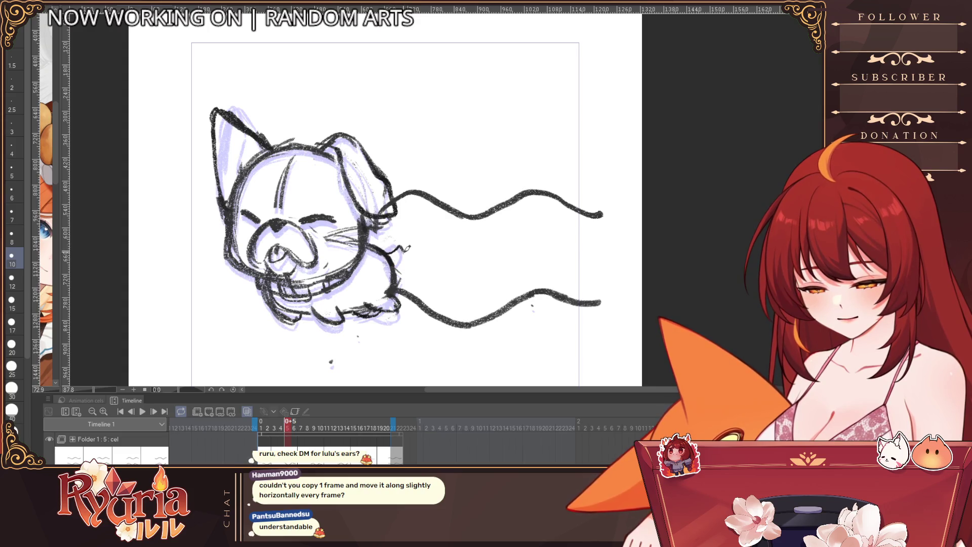
{"action": "scroll", "coordinate": [405, 236], "scroll_direction": "down", "scroll_amount": 2}
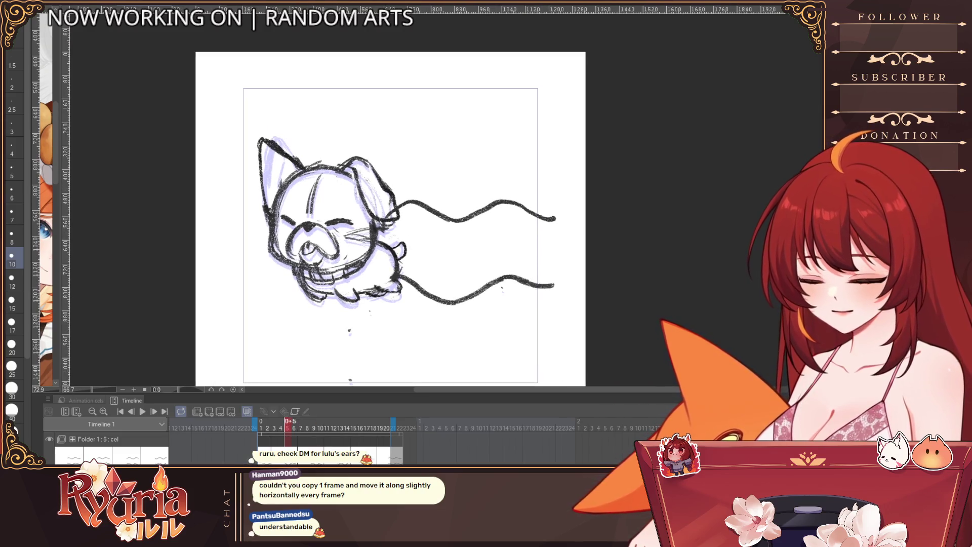
Flip to neighbouring frames and back to frame 7, toggling its line art to check the onion skin.
{"action": "key", "text": "Right"}
{"action": "key", "text": "Right"}
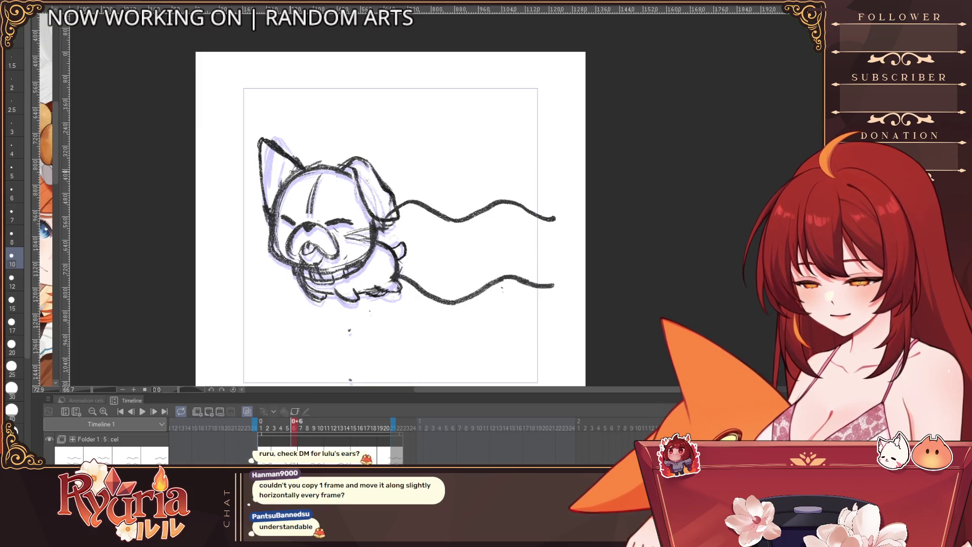
{"action": "key", "text": "Right"}
{"action": "key", "text": "Left"}
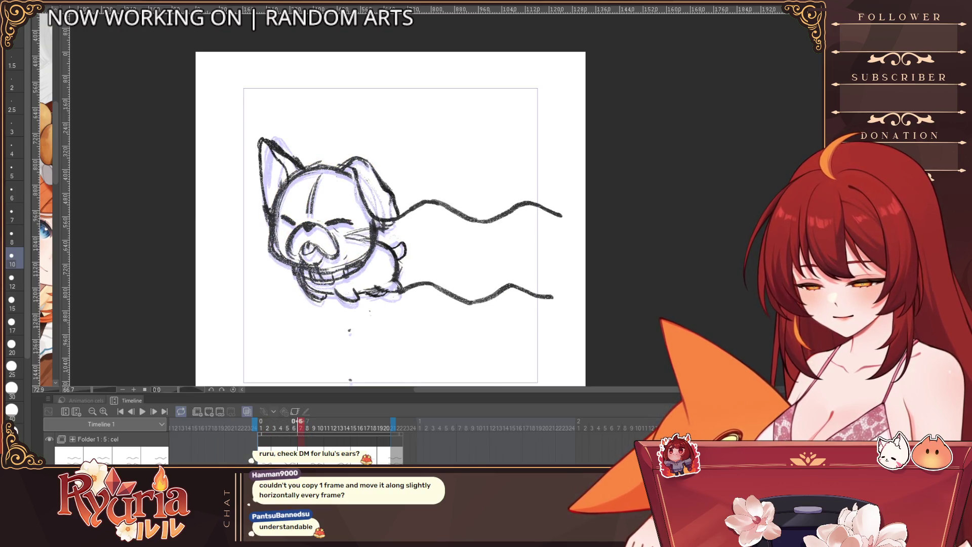
{"action": "left_click", "coordinate": [220, 410]}
{"action": "key", "text": "ctrl+z"}
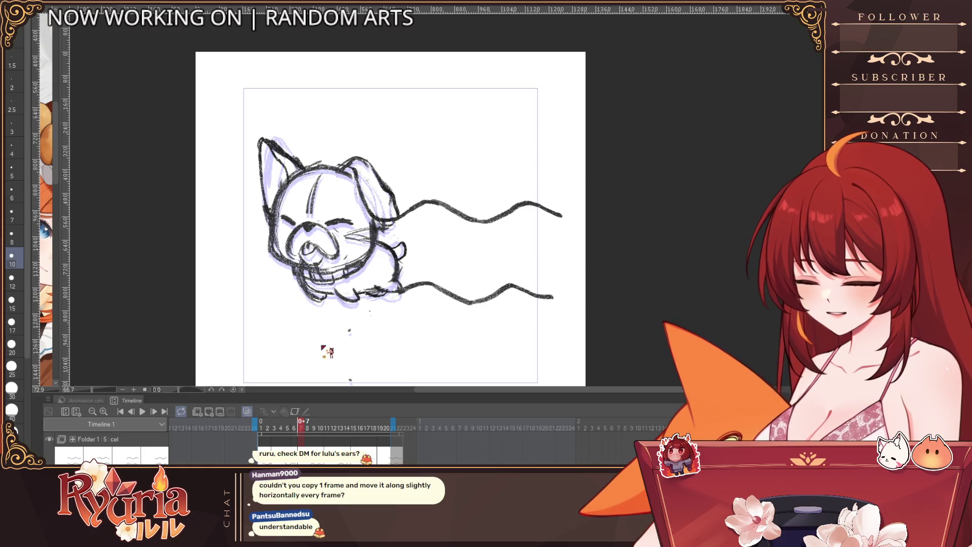
{"action": "key", "text": "ctrl+z"}
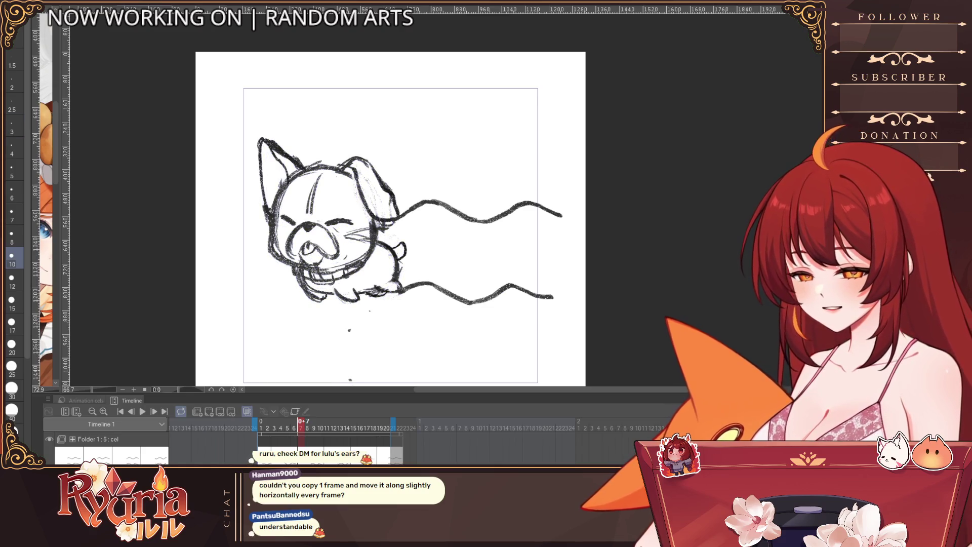
Erase the old left ear, head top, right ear and rear lines on frame 7.
{"action": "key", "text": "e"}
{"action": "left_click_drag", "start_coordinate": [299, 167], "coordinate": [261, 142]}
{"action": "mouse_move", "coordinate": [274, 203]}
{"action": "left_mouse_down"}
{"action": "mouse_move", "coordinate": [375, 192]}
{"action": "mouse_move", "coordinate": [400, 228]}
{"action": "left_mouse_up"}
{"action": "left_click_drag", "start_coordinate": [334, 162], "coordinate": [365, 203]}
{"action": "mouse_move", "coordinate": [385, 238]}
{"action": "left_mouse_down"}
{"action": "mouse_move", "coordinate": [408, 251]}
{"action": "mouse_move", "coordinate": [355, 293]}
{"action": "mouse_move", "coordinate": [319, 301]}
{"action": "left_mouse_up"}
Zoom in and redraw the head outline from cheek to top, plus both ear outlines.
{"action": "scroll", "coordinate": [376, 258], "scroll_direction": "up", "scroll_amount": 1}
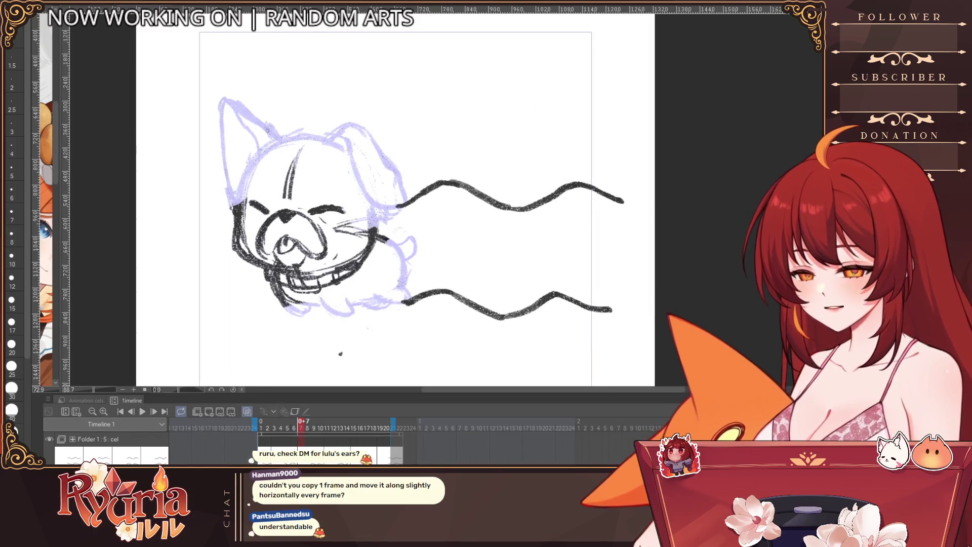
{"action": "mouse_move", "coordinate": [282, 136]}
{"action": "left_mouse_down"}
{"action": "mouse_move", "coordinate": [292, 192]}
{"action": "mouse_move", "coordinate": [273, 180]}
{"action": "left_mouse_up"}
{"action": "key", "text": "p"}
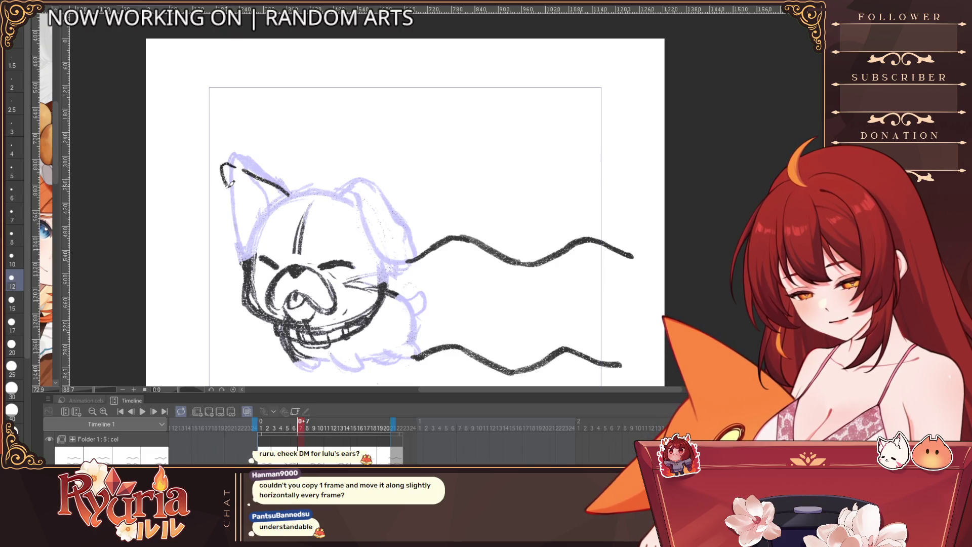
{"action": "mouse_move", "coordinate": [247, 276]}
{"action": "left_mouse_down"}
{"action": "mouse_move", "coordinate": [276, 205]}
{"action": "mouse_move", "coordinate": [299, 192]}
{"action": "mouse_move", "coordinate": [334, 194]}
{"action": "left_mouse_up"}
{"action": "mouse_move", "coordinate": [234, 167]}
{"action": "left_mouse_down"}
{"action": "mouse_move", "coordinate": [242, 161]}
{"action": "mouse_move", "coordinate": [271, 209]}
{"action": "left_mouse_up"}
{"action": "left_click_drag", "start_coordinate": [332, 194], "coordinate": [353, 200]}
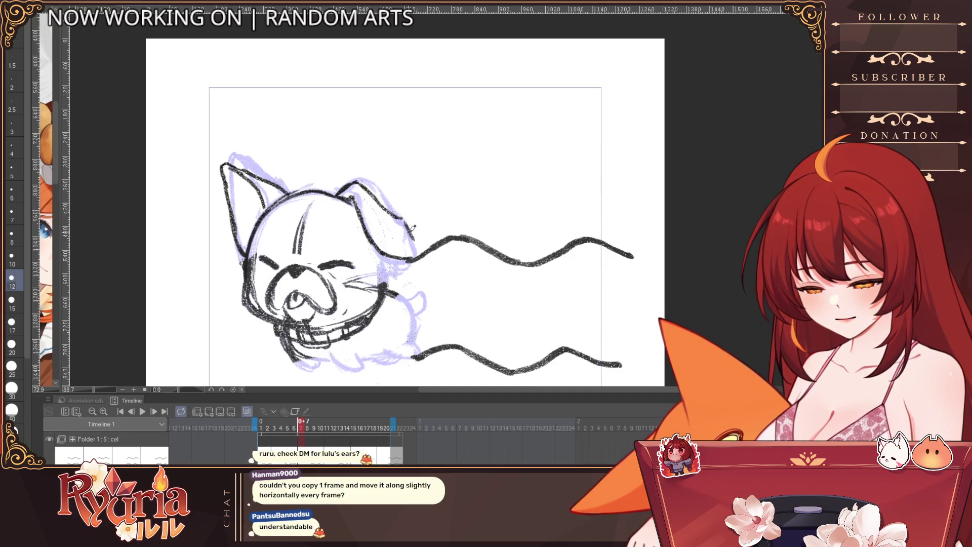
{"action": "mouse_move", "coordinate": [407, 258]}
{"action": "left_mouse_down"}
{"action": "mouse_move", "coordinate": [427, 240]}
{"action": "mouse_move", "coordinate": [381, 284]}
{"action": "mouse_move", "coordinate": [377, 302]}
{"action": "left_mouse_up"}
{"action": "left_click_drag", "start_coordinate": [362, 262], "coordinate": [364, 241]}
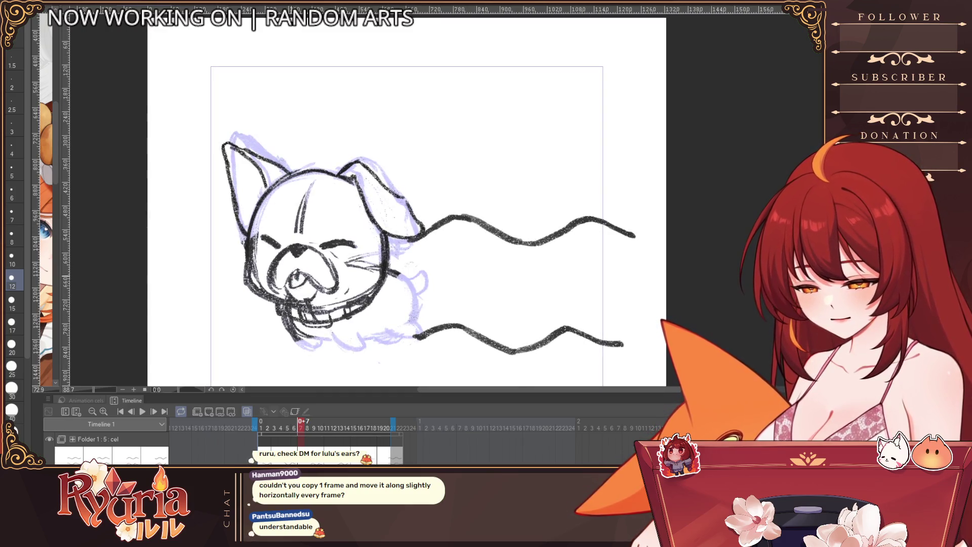
Redraw the mouth, right cheek, back and lower belly lines, then compare against frame 5.
{"action": "left_click", "coordinate": [11, 344]}
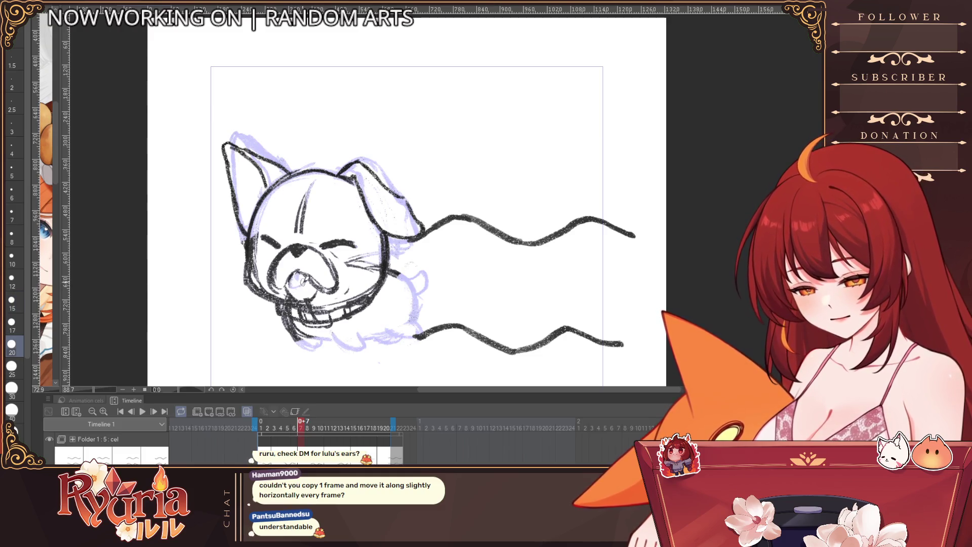
{"action": "left_click", "coordinate": [12, 280]}
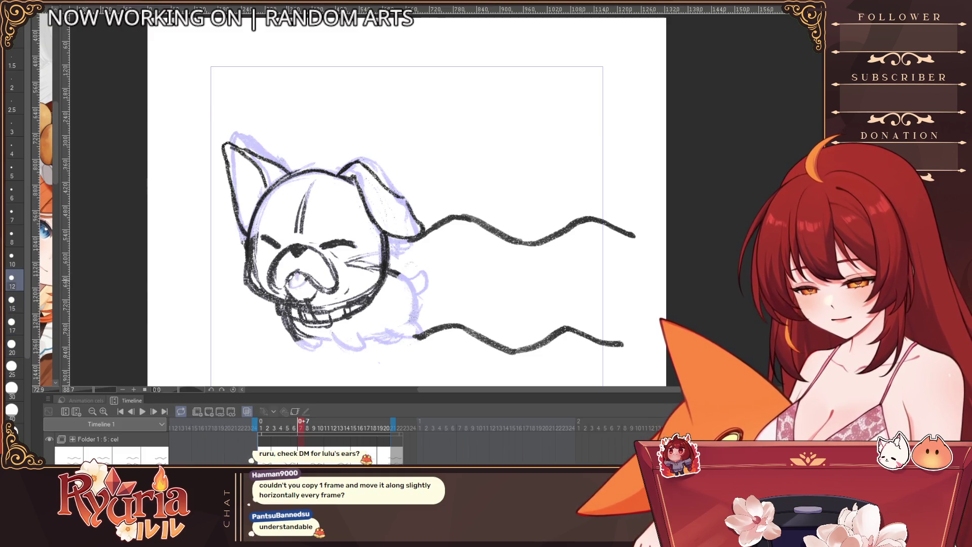
{"action": "left_click_drag", "start_coordinate": [292, 284], "coordinate": [310, 272]}
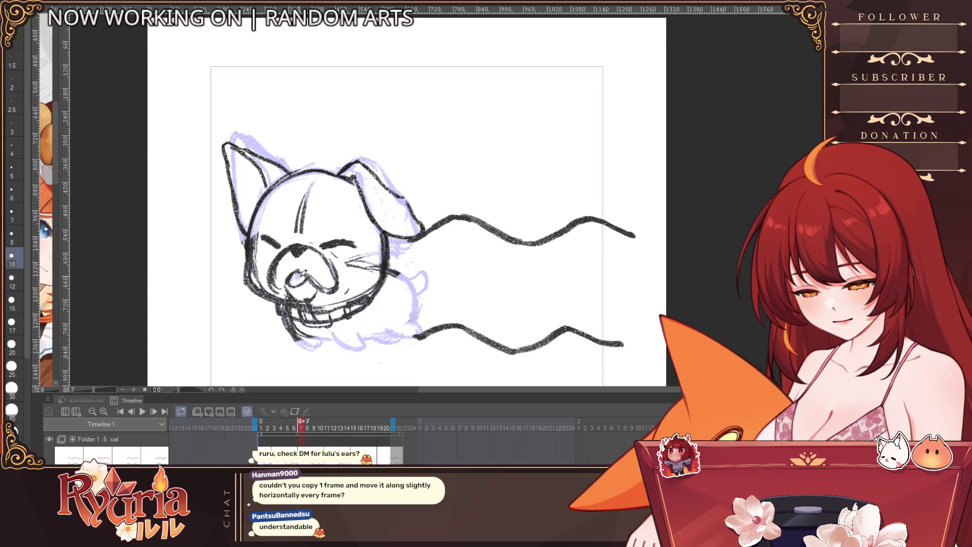
{"action": "key", "text": "]"}
{"action": "left_click_drag", "start_coordinate": [398, 272], "coordinate": [423, 303]}
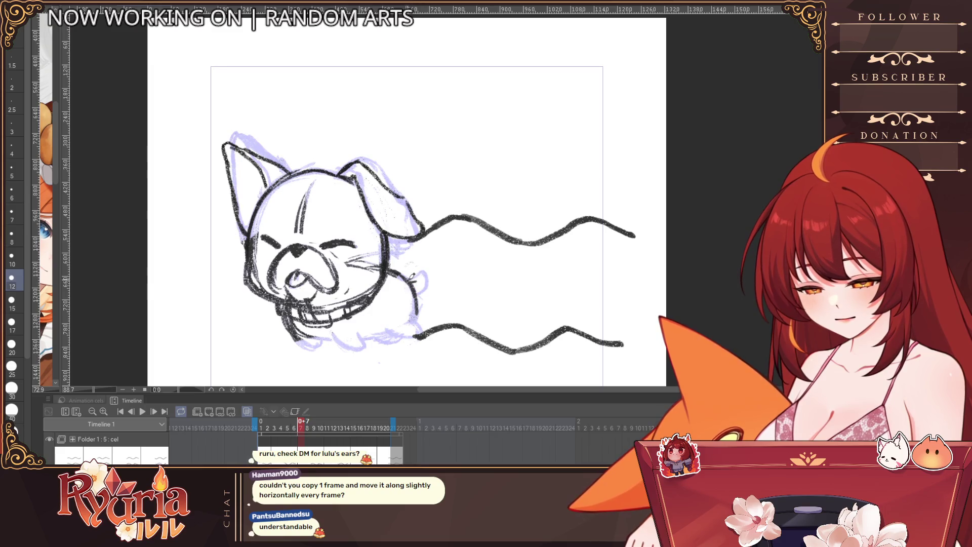
{"action": "left_click_drag", "start_coordinate": [428, 278], "coordinate": [413, 333]}
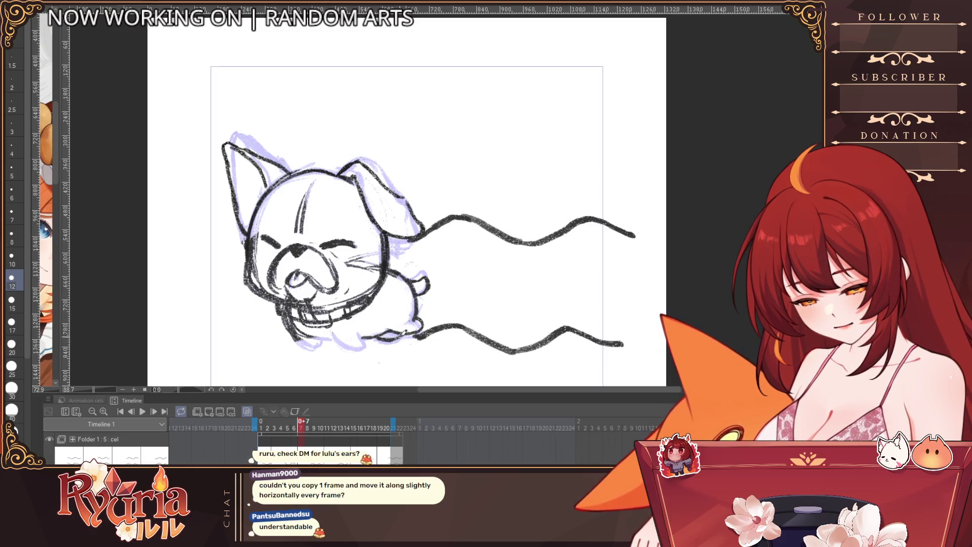
{"action": "left_click_drag", "start_coordinate": [334, 332], "coordinate": [373, 340]}
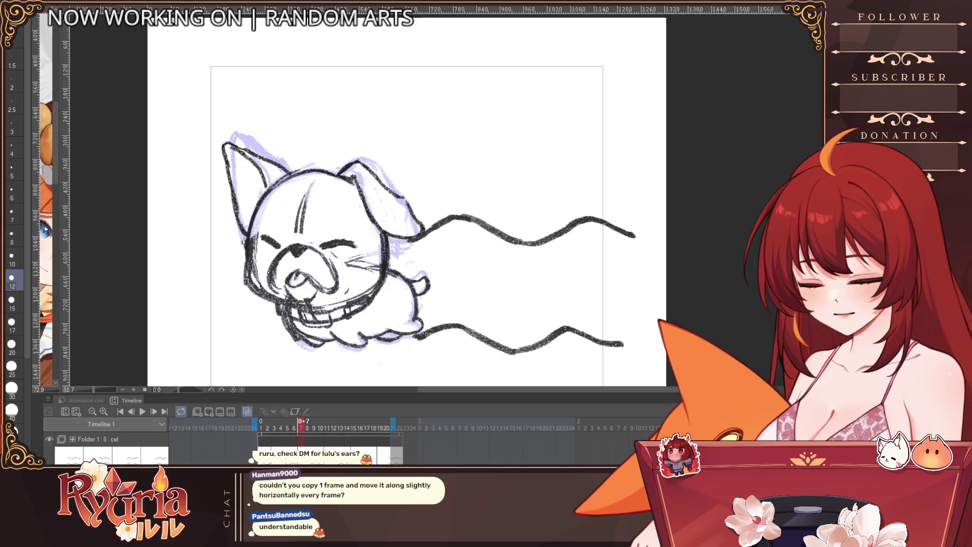
{"action": "left_click", "coordinate": [287, 428]}
{"action": "left_click", "coordinate": [301, 428]}
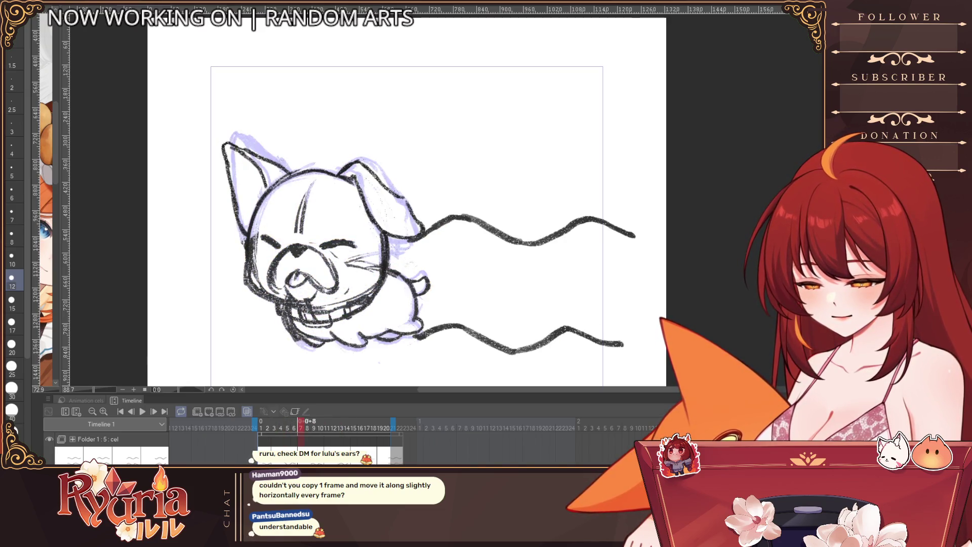
Jump through frames 9 and 12, then play and stop the running-dog loop.
{"action": "left_click", "coordinate": [314, 428]}
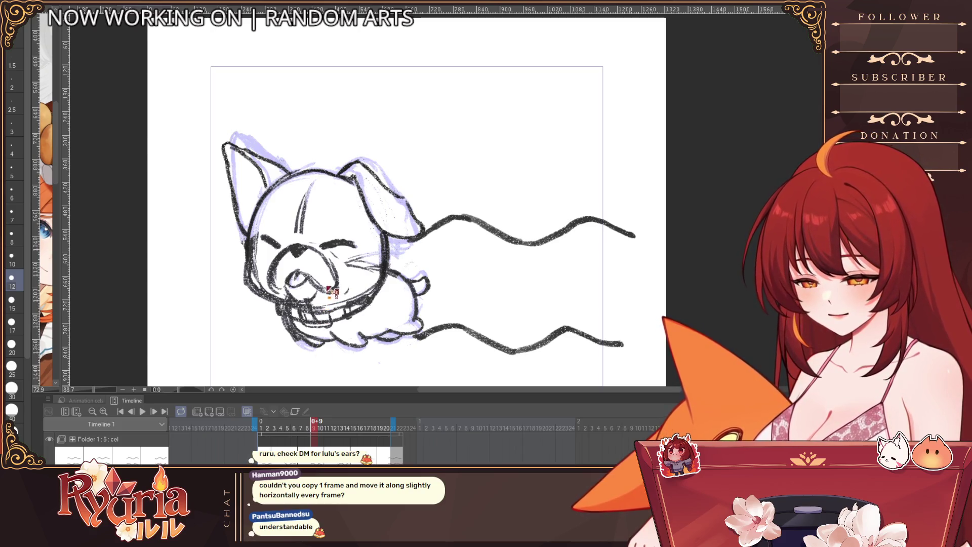
{"action": "key", "text": "Right"}
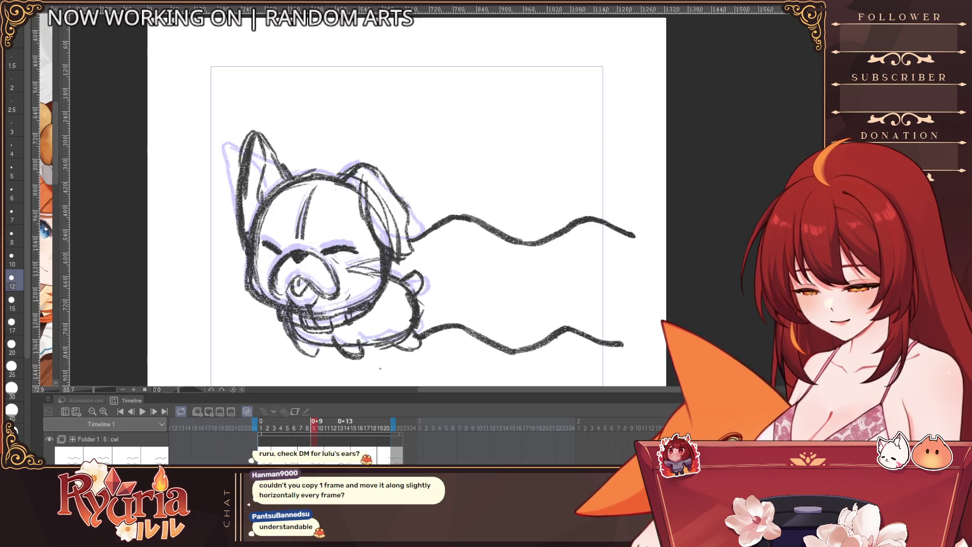
{"action": "left_click", "coordinate": [333, 428]}
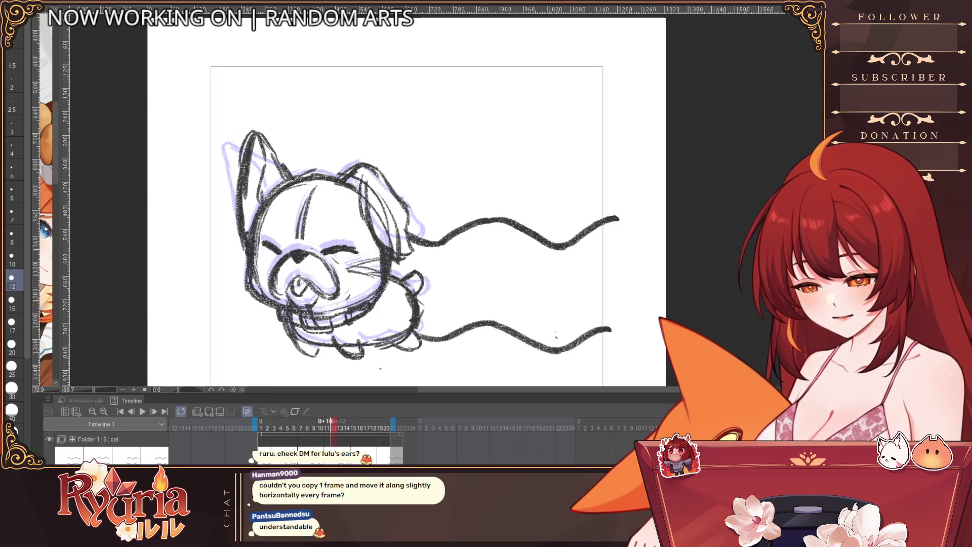
{"action": "left_click", "coordinate": [142, 411]}
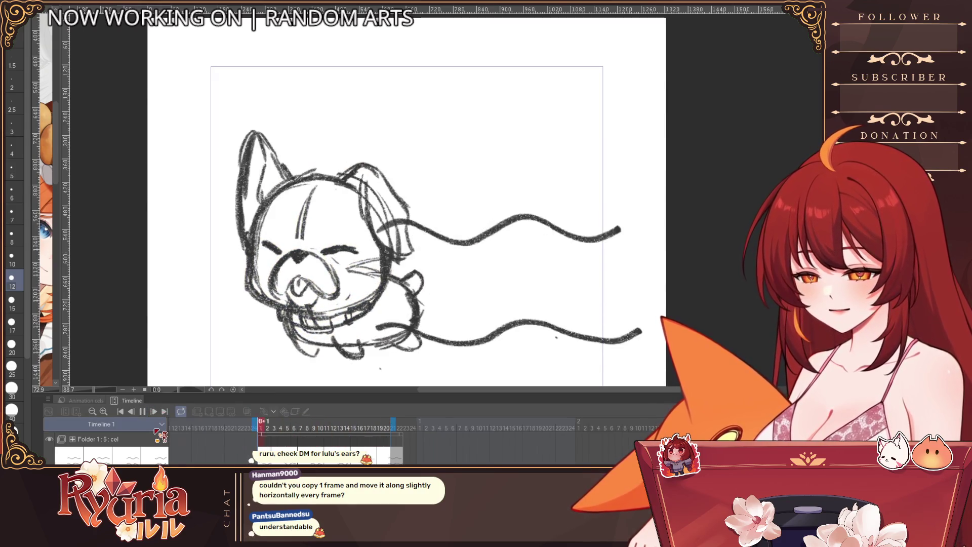
{"action": "key", "text": "space"}
Compare frames 8, 9 and 10, settle on frame 9, and erase its ears and head top.
{"action": "key", "text": "Right"}
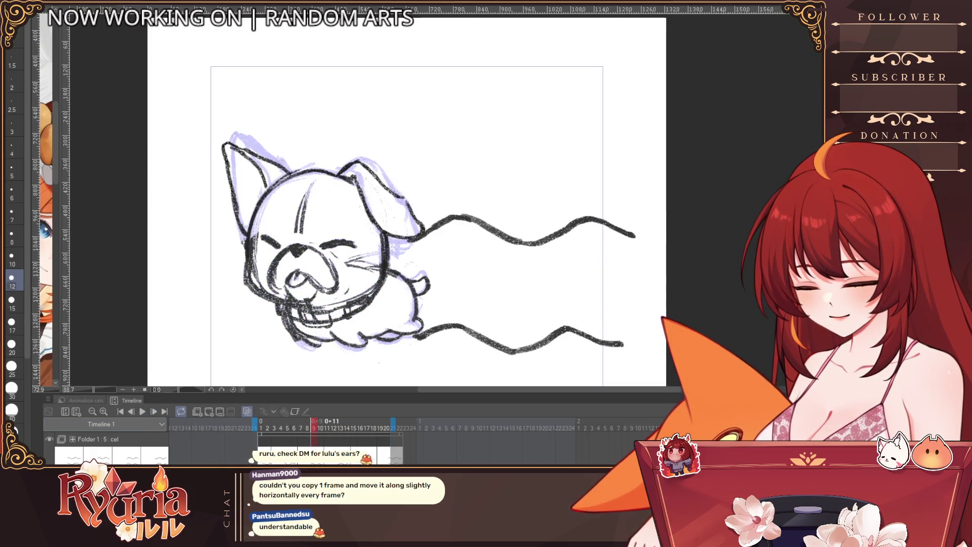
{"action": "key", "text": "Right"}
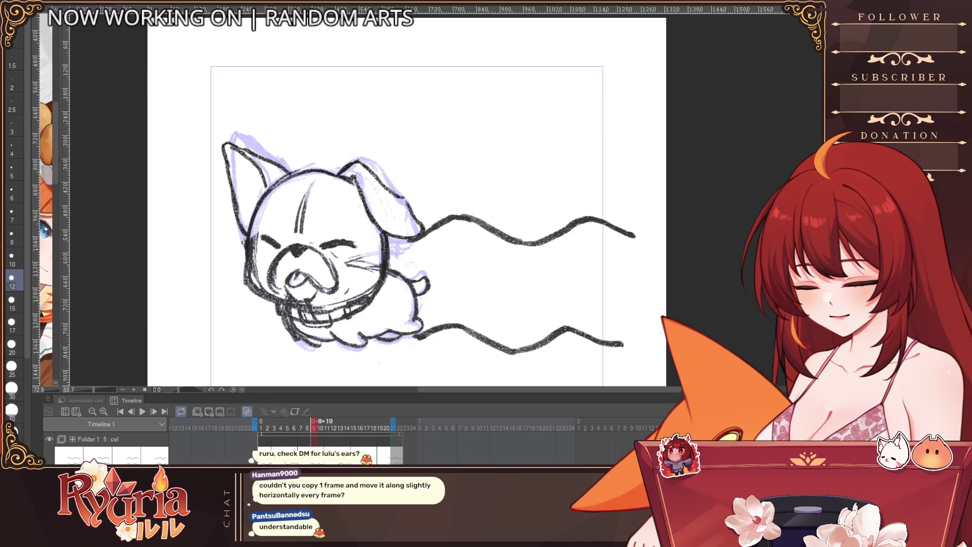
{"action": "key", "text": "Left"}
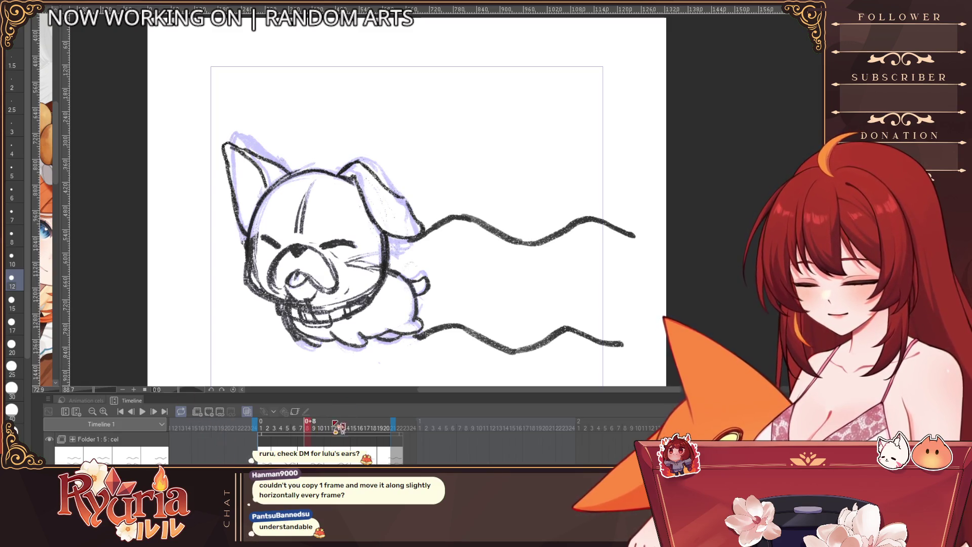
{"action": "key", "text": "Right"}
{"action": "key", "text": "Right"}
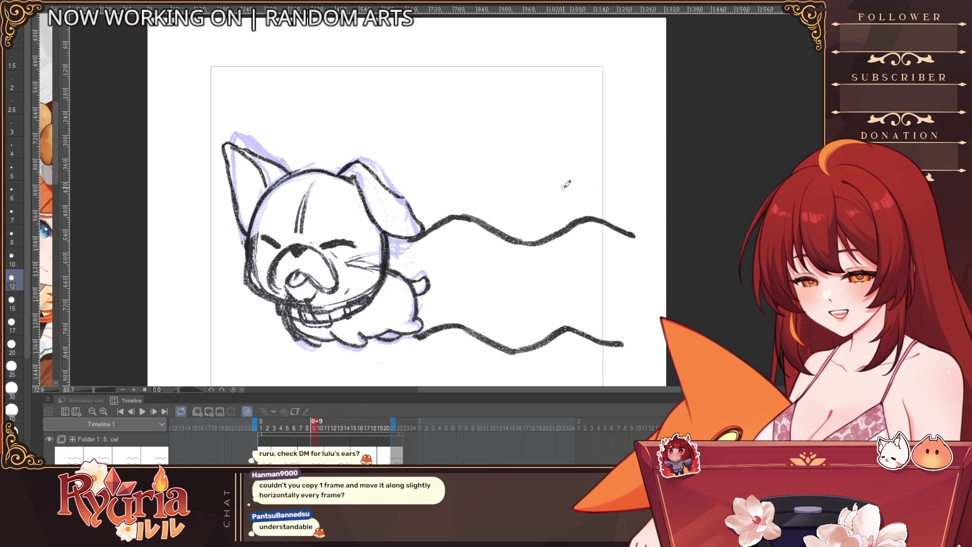
{"action": "key", "text": "Right"}
{"action": "key", "text": "Left"}
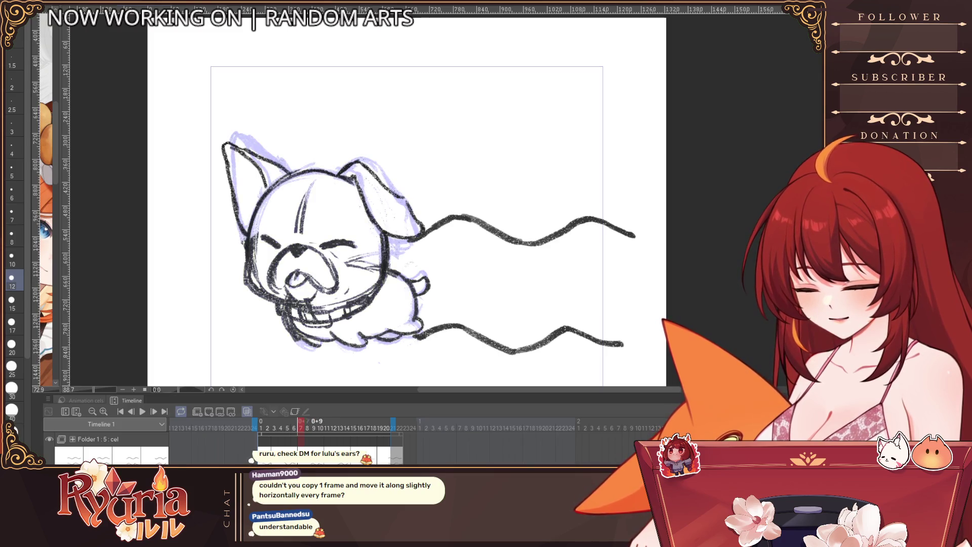
{"action": "key", "text": "bracketleft"}
{"action": "key", "text": "Right"}
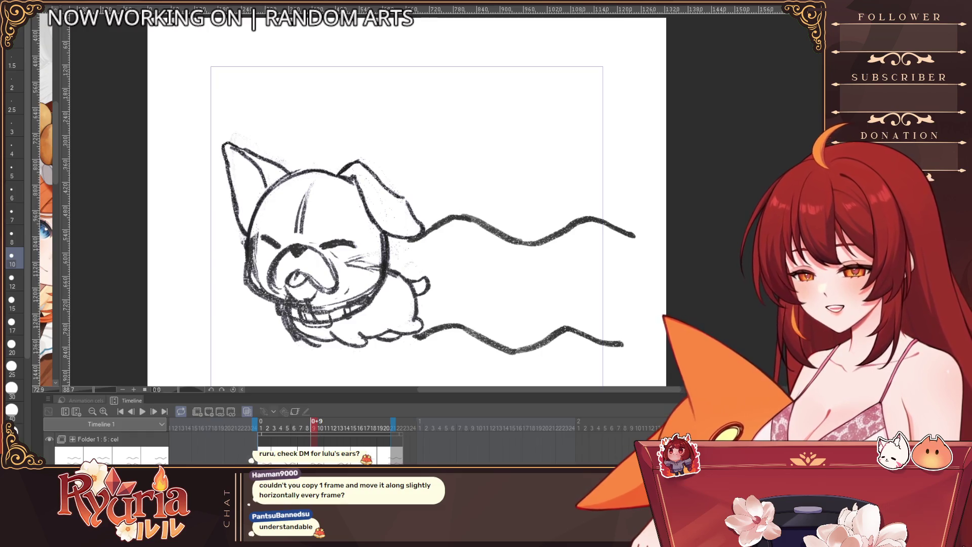
{"action": "key", "text": "e"}
{"action": "mouse_move", "coordinate": [243, 157]}
{"action": "left_mouse_down"}
{"action": "mouse_move", "coordinate": [253, 151]}
{"action": "mouse_move", "coordinate": [253, 178]}
{"action": "mouse_move", "coordinate": [401, 199]}
{"action": "left_mouse_up"}
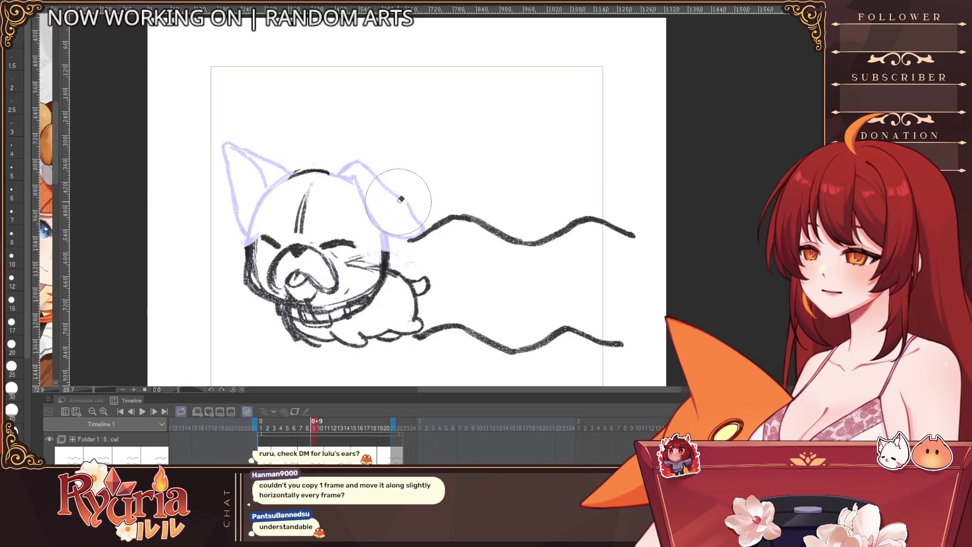
Ink the head top, the head's left edge and the right ear's outer outline.
{"action": "left_click", "coordinate": [11, 256]}
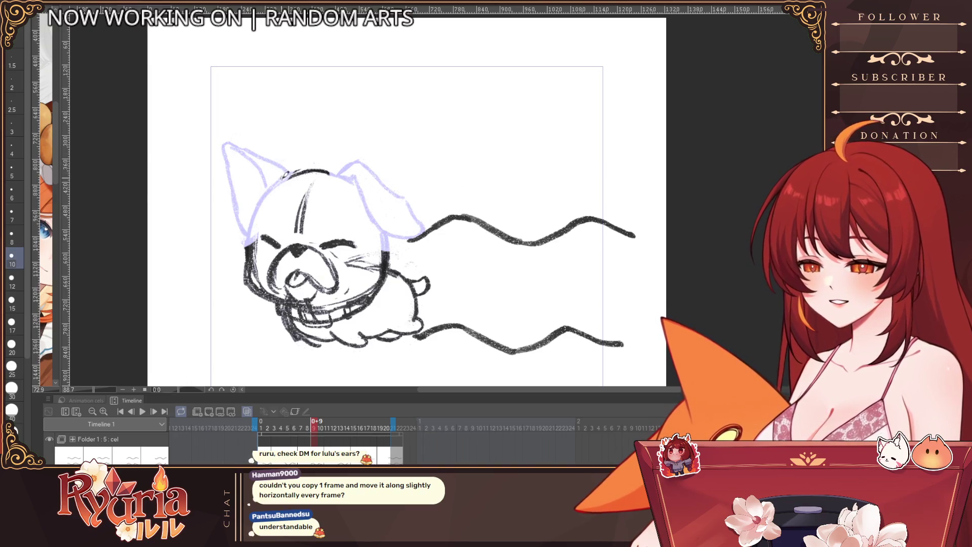
{"action": "mouse_move", "coordinate": [288, 175]}
{"action": "left_mouse_down"}
{"action": "mouse_move", "coordinate": [221, 148]}
{"action": "mouse_move", "coordinate": [248, 217]}
{"action": "left_mouse_up"}
{"action": "key", "text": "bracketright"}
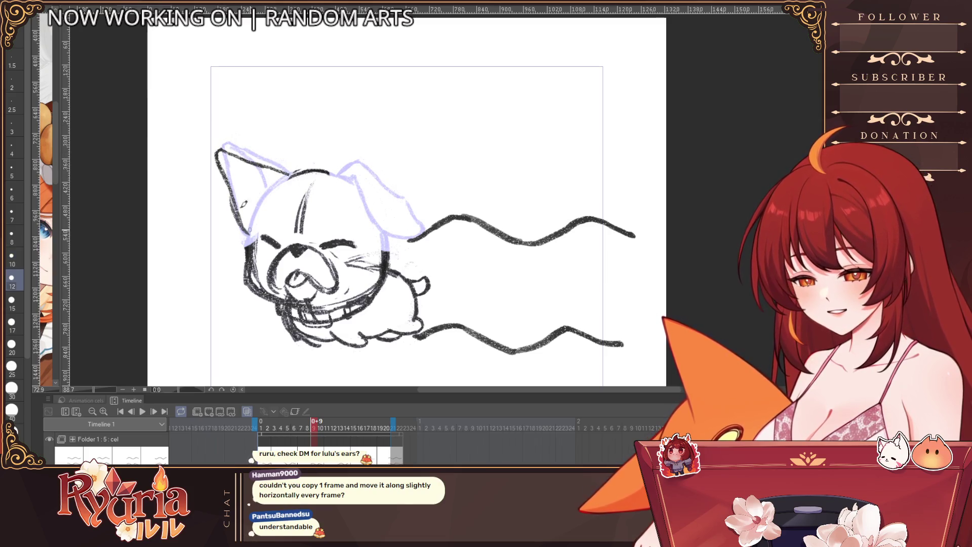
{"action": "left_click_drag", "start_coordinate": [248, 251], "coordinate": [299, 168]}
{"action": "left_click_drag", "start_coordinate": [228, 152], "coordinate": [238, 160]}
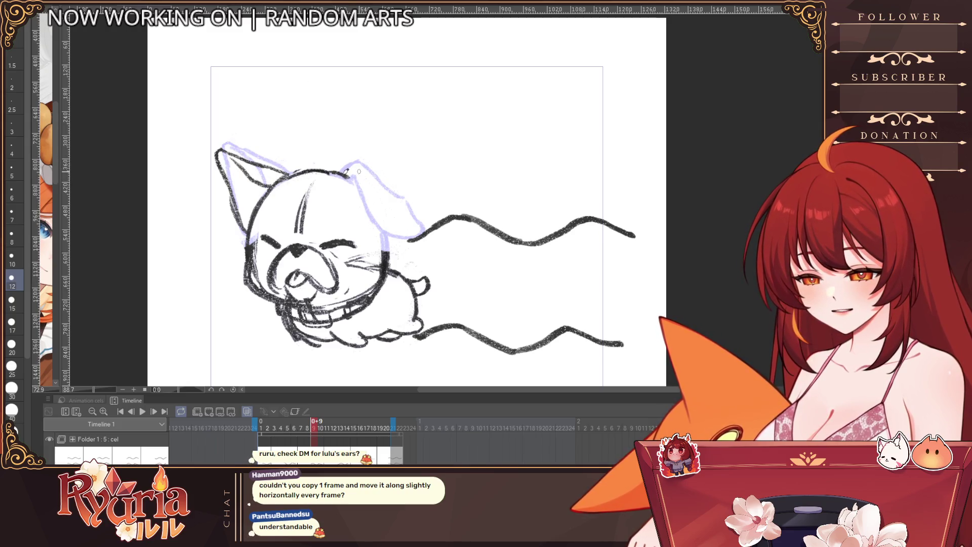
{"action": "left_click_drag", "start_coordinate": [359, 173], "coordinate": [381, 225]}
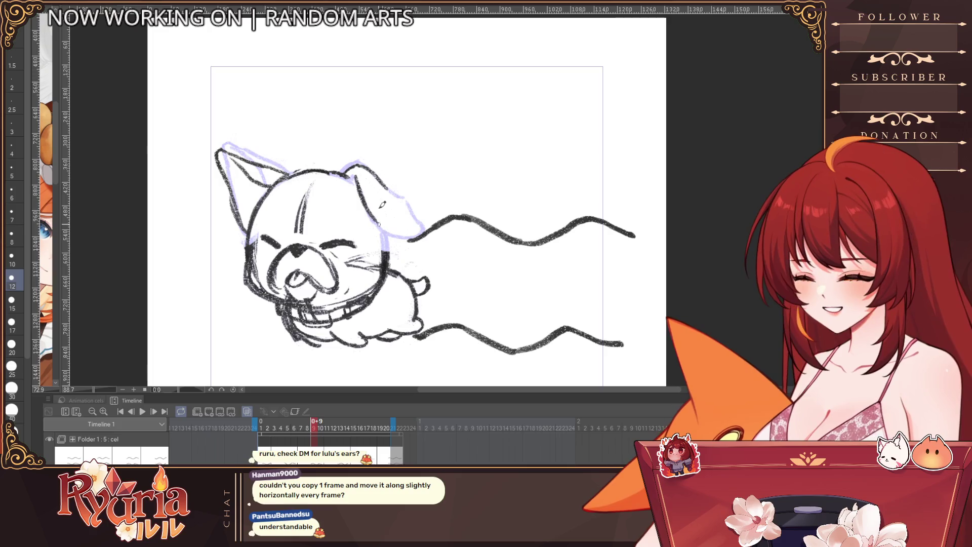
{"action": "left_click_drag", "start_coordinate": [399, 190], "coordinate": [430, 225]}
{"action": "left_click_drag", "start_coordinate": [265, 198], "coordinate": [250, 256]}
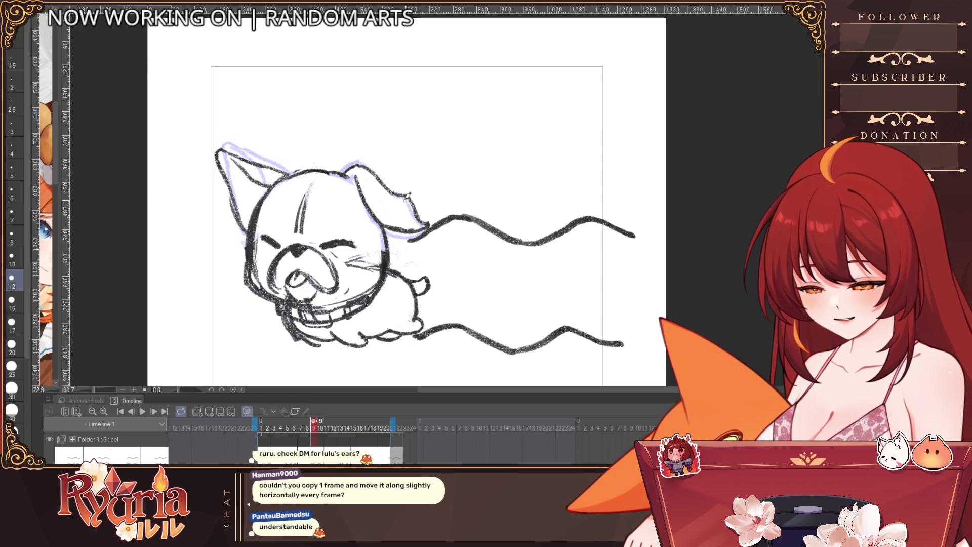
Erase the old lower-body outline and redraw a new belly line under the dog.
{"action": "left_click_drag", "start_coordinate": [357, 338], "coordinate": [372, 347]}
{"action": "left_click_drag", "start_coordinate": [286, 324], "coordinate": [329, 349]}
{"action": "mouse_move", "coordinate": [383, 319]}
{"action": "left_mouse_down"}
{"action": "mouse_move", "coordinate": [404, 341]}
{"action": "mouse_move", "coordinate": [402, 333]}
{"action": "left_mouse_up"}
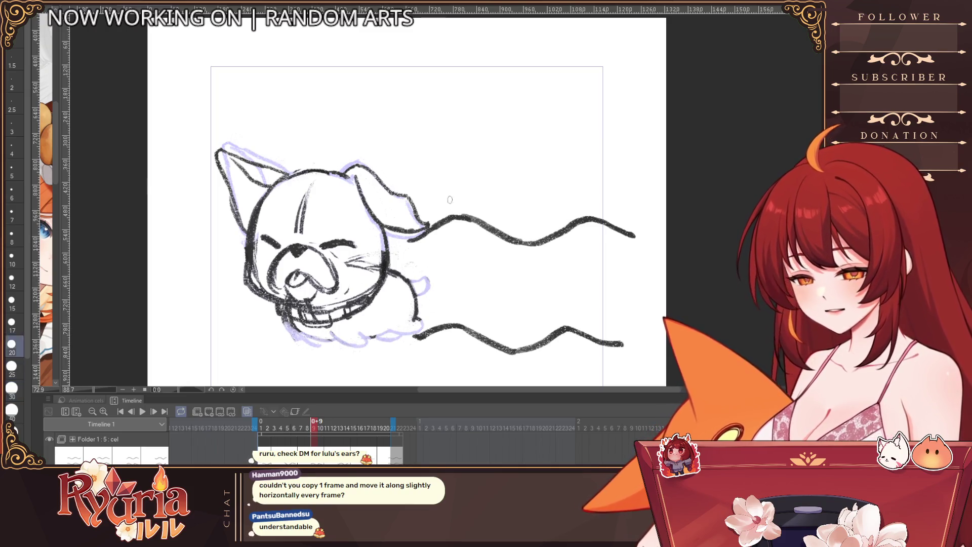
{"action": "key", "text": "p"}
{"action": "left_click_drag", "start_coordinate": [331, 334], "coordinate": [361, 345]}
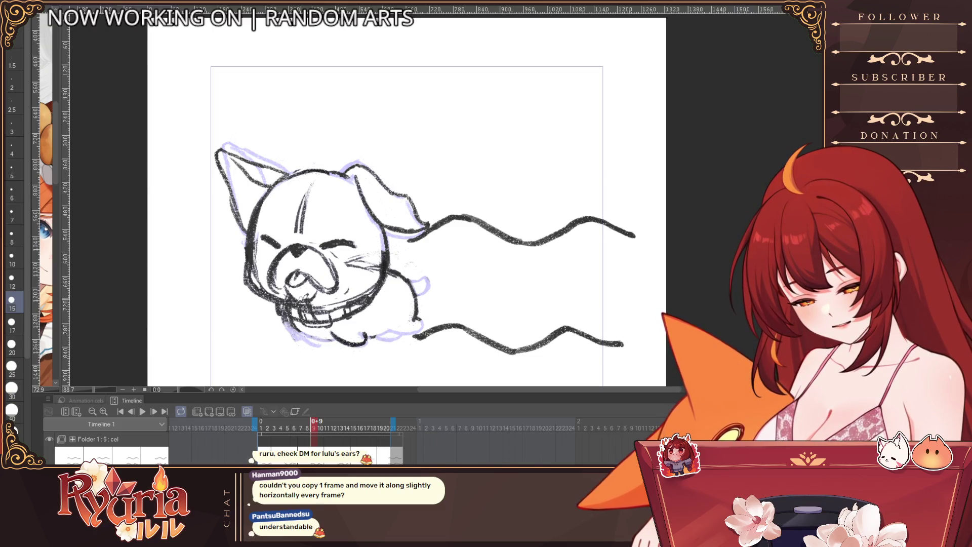
{"action": "key", "text": "bracketleft"}
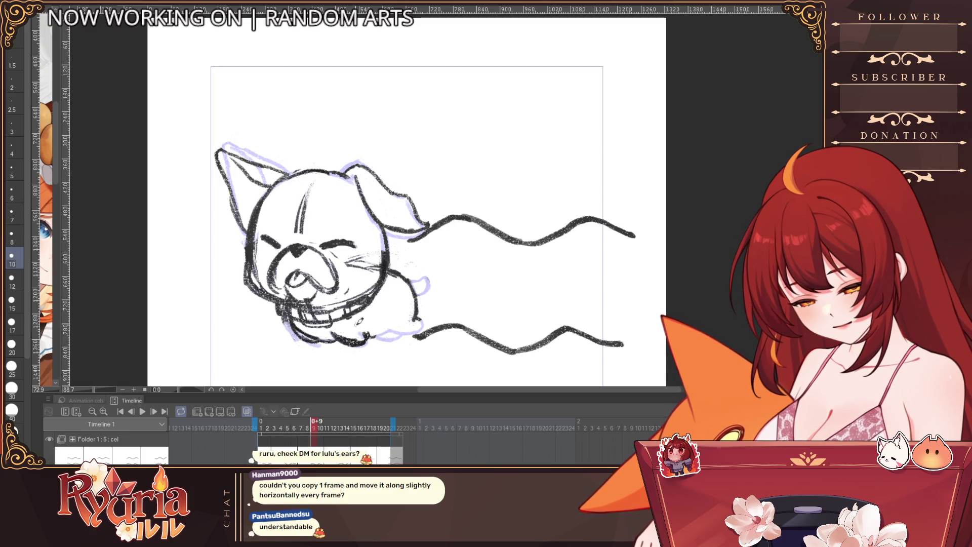
{"action": "key", "text": "e"}
{"action": "left_click_drag", "start_coordinate": [372, 339], "coordinate": [356, 335]}
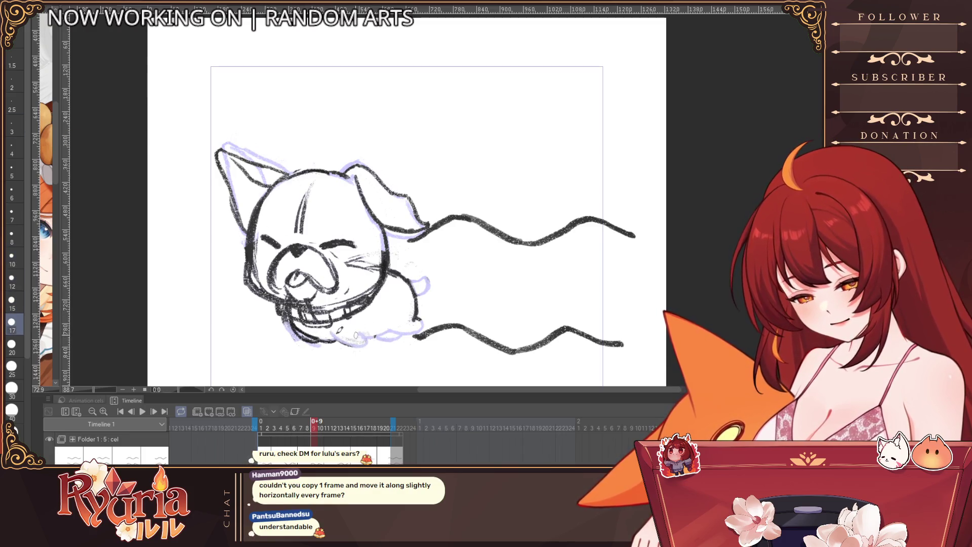
{"action": "key", "text": "bracketright"}
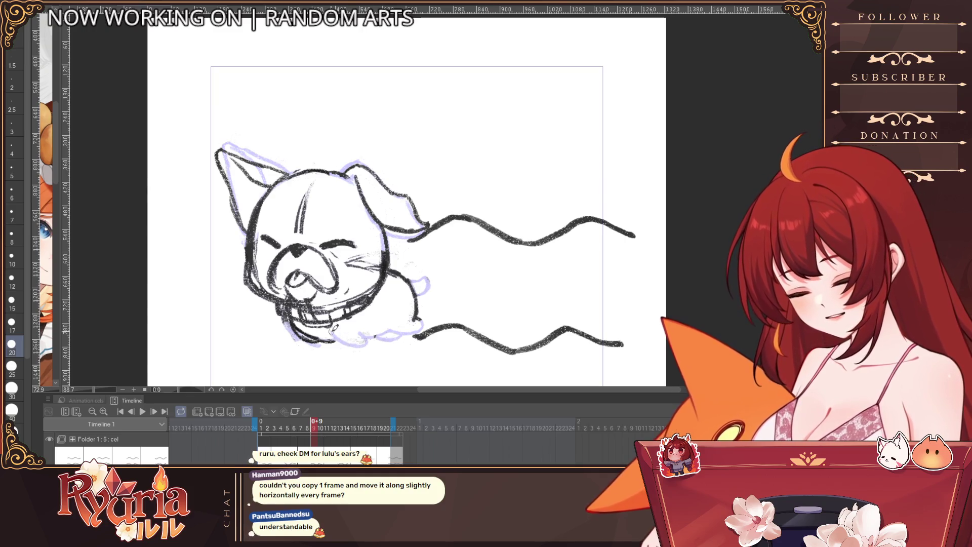
{"action": "key", "text": "bracketleft"}
{"action": "key", "text": "bracketleft"}
{"action": "key", "text": "bracketleft"}
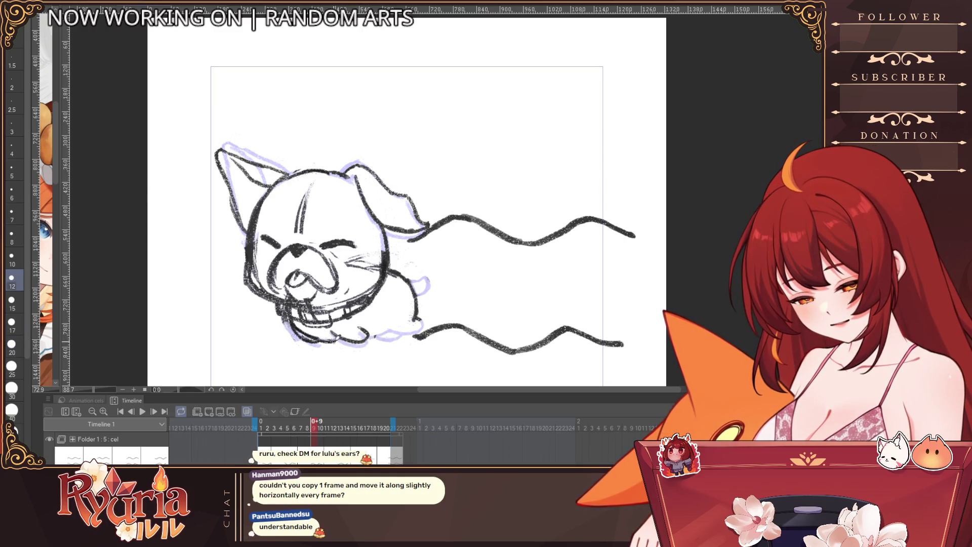
{"action": "left_click_drag", "start_coordinate": [369, 335], "coordinate": [397, 324]}
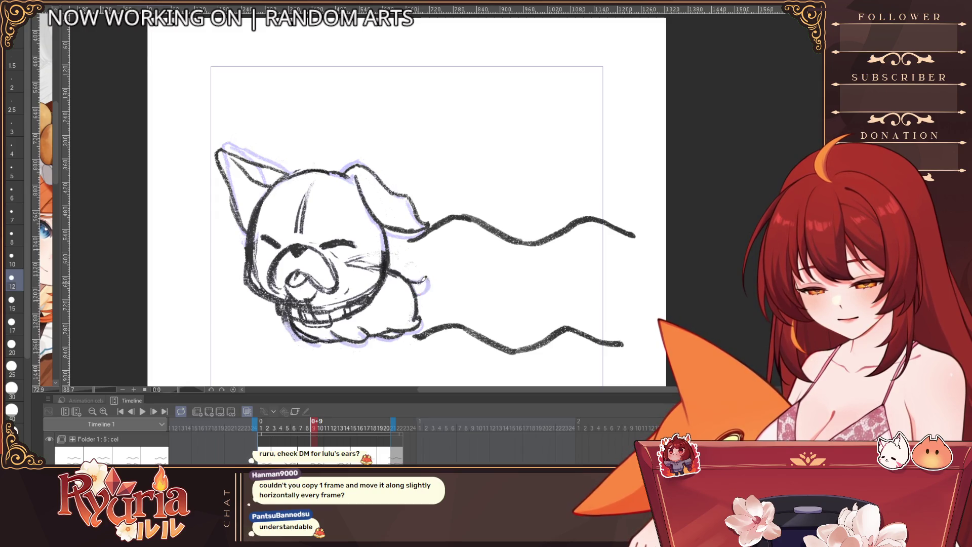
Step ahead through frames 11 and 14, play and stop the loop, then return to frame 5.
{"action": "scroll", "coordinate": [475, 235], "scroll_direction": "down", "scroll_amount": 2}
{"action": "scroll", "coordinate": [476, 235], "scroll_direction": "up", "scroll_amount": 1}
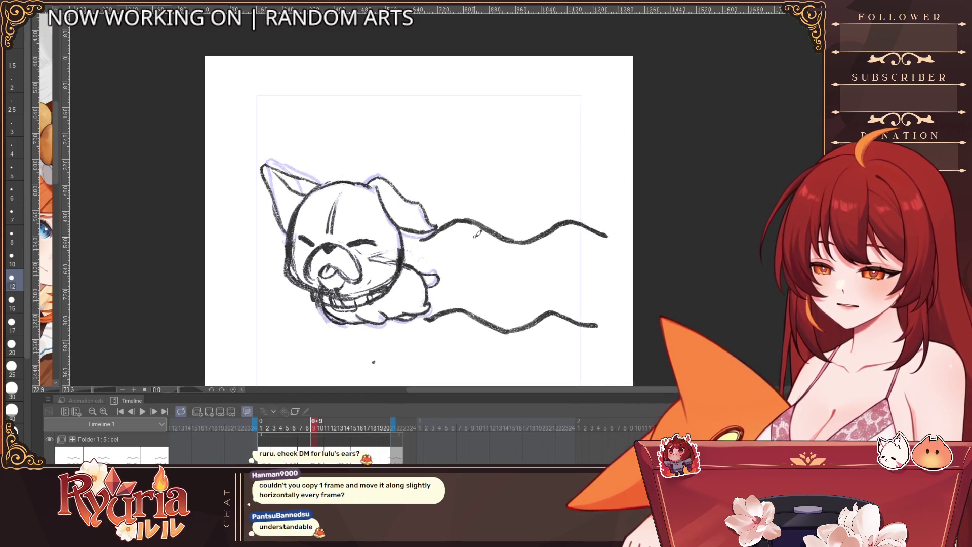
{"action": "key", "text": "Right"}
{"action": "key", "text": "Right"}
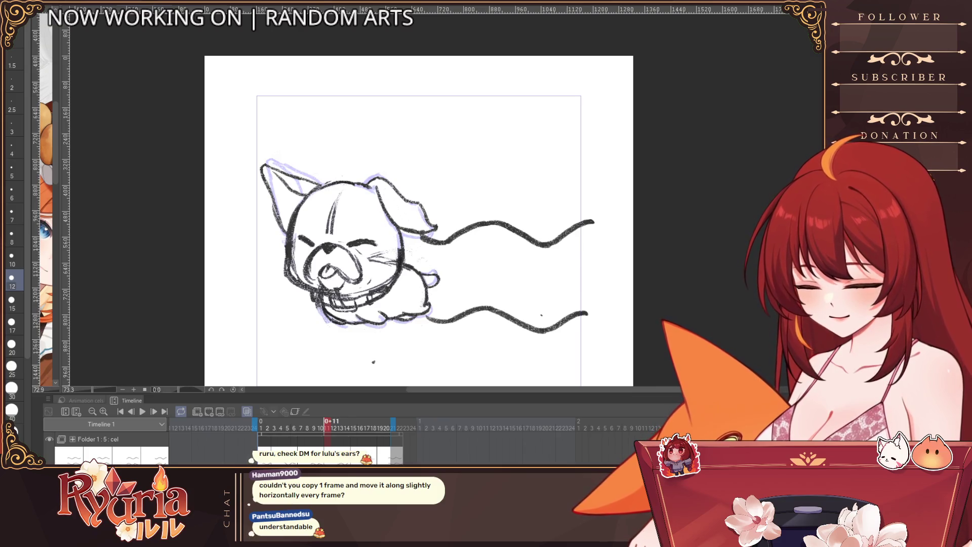
{"action": "key", "text": "Right"}
{"action": "key", "text": "Right"}
{"action": "key", "text": "Right"}
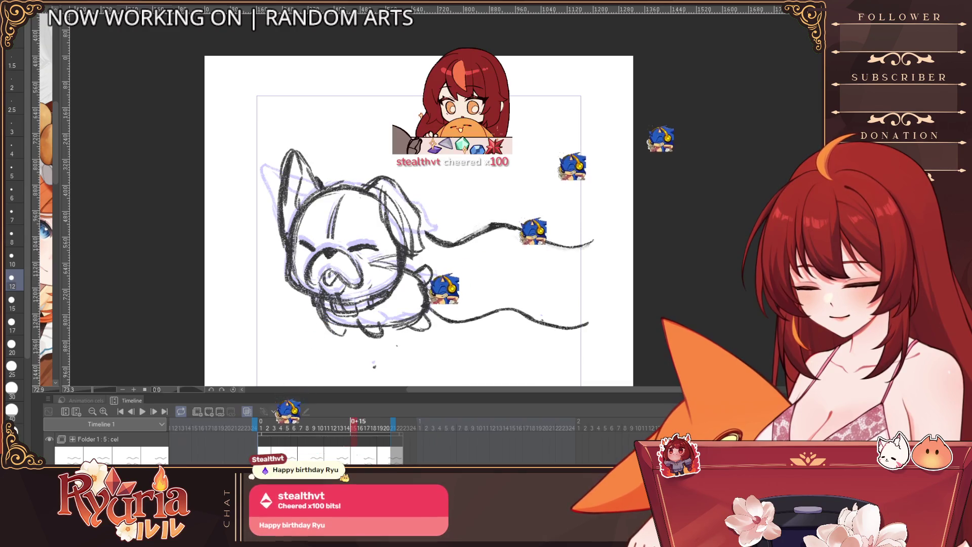
{"action": "key", "text": "space"}
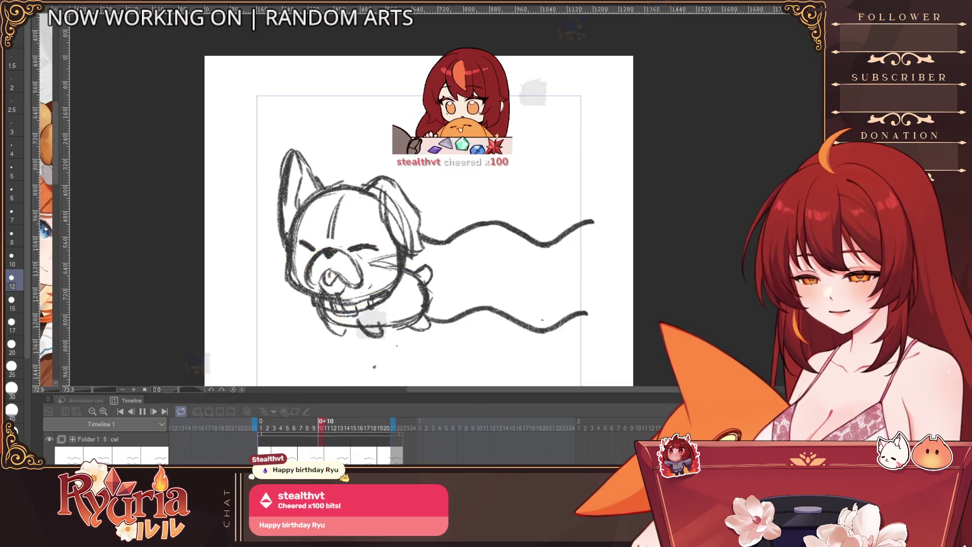
{"action": "key", "text": "space"}
{"action": "scroll", "coordinate": [334, 181], "scroll_direction": "up", "scroll_amount": 2}
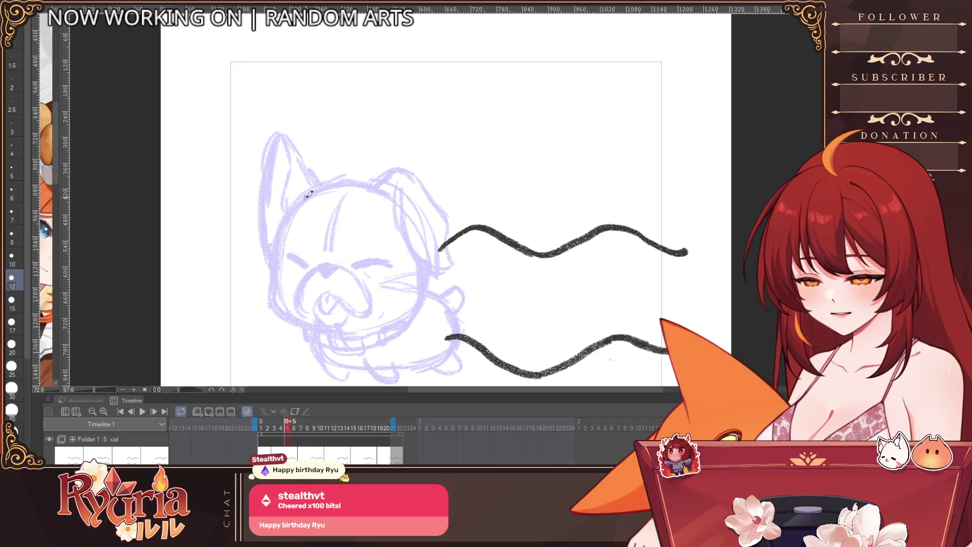
{"action": "scroll", "coordinate": [335, 181], "scroll_direction": "down", "scroll_amount": 2}
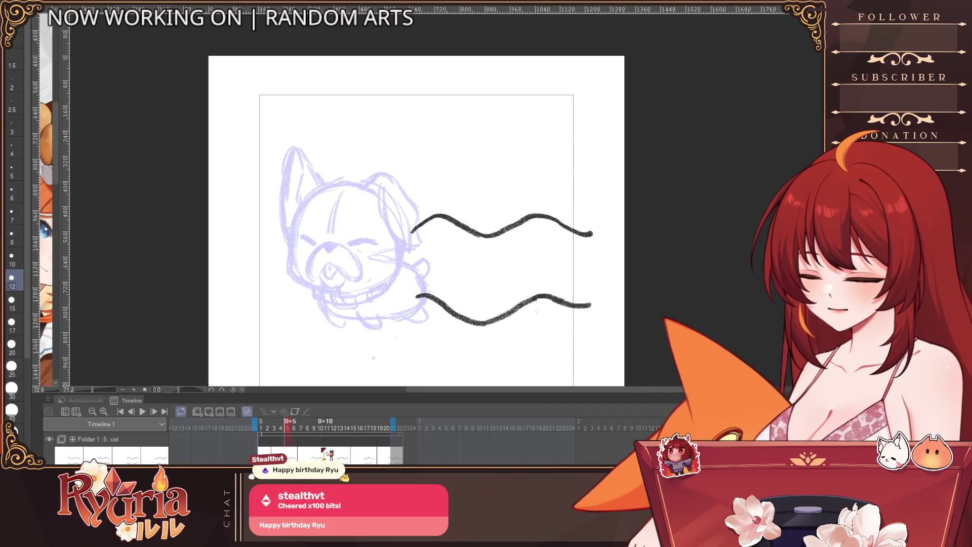
{"action": "key", "text": "Left"}
{"action": "key", "text": "Left"}
{"action": "key", "text": "Left"}
{"action": "key", "text": "Left"}
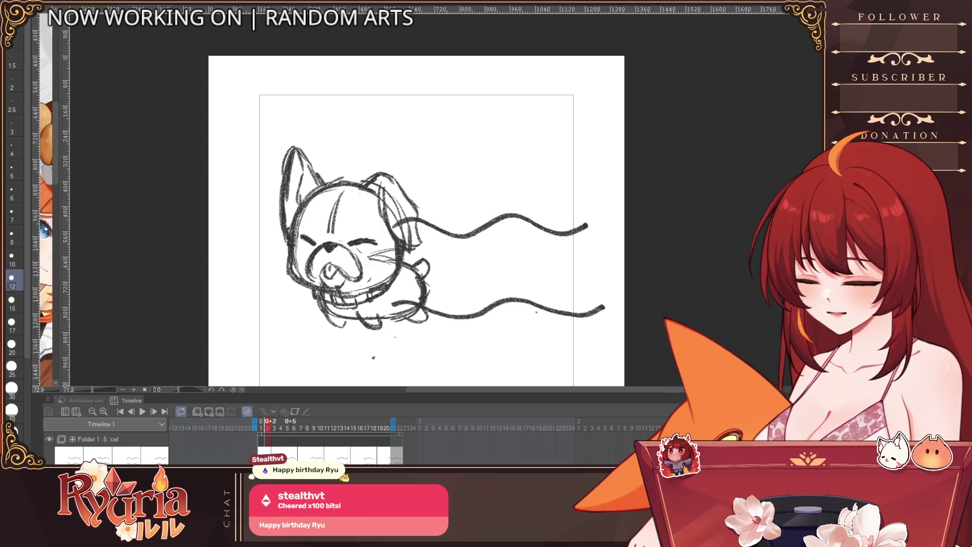
On frame 6, rough in both ears with a large light-purple brush.
{"action": "key", "text": "Right"}
{"action": "key", "text": "Right"}
{"action": "key", "text": "Right"}
{"action": "key", "text": "Right"}
{"action": "scroll", "coordinate": [324, 186], "scroll_direction": "up", "scroll_amount": 1}
{"action": "key", "text": "bracketright"}
{"action": "key", "text": "bracketright"}
{"action": "key", "text": "bracketright"}
{"action": "key", "text": "bracketright"}
{"action": "key", "text": "bracketright"}
{"action": "key", "text": "bracketright"}
{"action": "mouse_move", "coordinate": [299, 129]}
{"action": "left_mouse_down"}
{"action": "mouse_move", "coordinate": [276, 207]}
{"action": "mouse_move", "coordinate": [276, 251]}
{"action": "left_mouse_up"}
{"action": "mouse_move", "coordinate": [390, 174]}
{"action": "left_mouse_down"}
{"action": "mouse_move", "coordinate": [438, 259]}
{"action": "mouse_move", "coordinate": [448, 299]}
{"action": "left_mouse_up"}
{"action": "key", "text": "bracketleft"}
{"action": "key", "text": "bracketleft"}
{"action": "key", "text": "bracketleft"}
{"action": "key", "text": "bracketleft"}
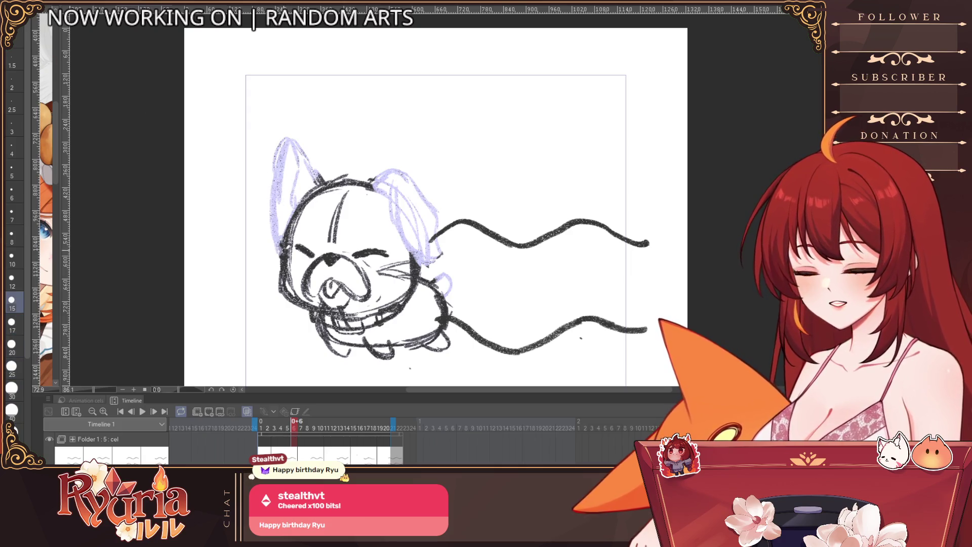
Ink the left ear, the right ear's outline, and the front and hind legs.
{"action": "mouse_move", "coordinate": [296, 152]}
{"action": "left_mouse_down"}
{"action": "mouse_move", "coordinate": [290, 166]}
{"action": "mouse_move", "coordinate": [302, 133]}
{"action": "left_mouse_up"}
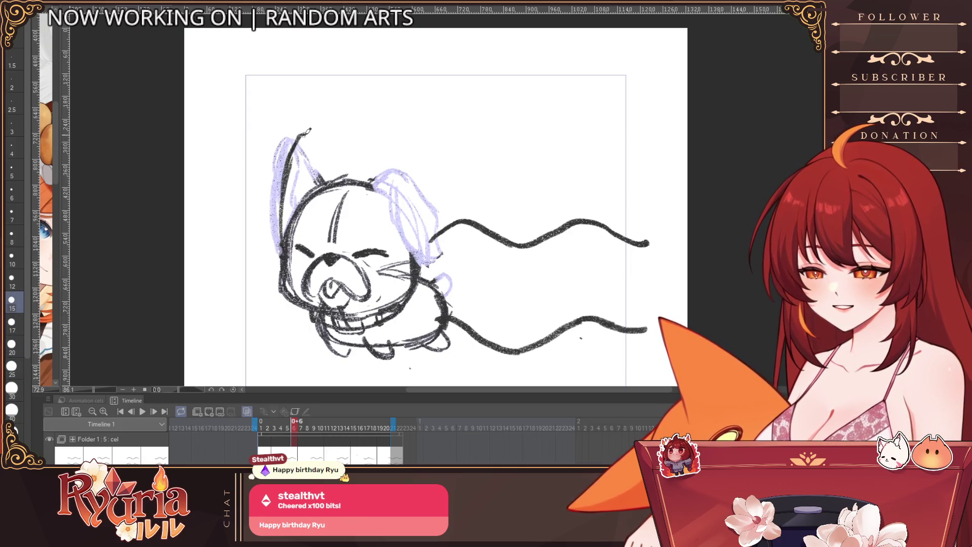
{"action": "key", "text": "bracketleft"}
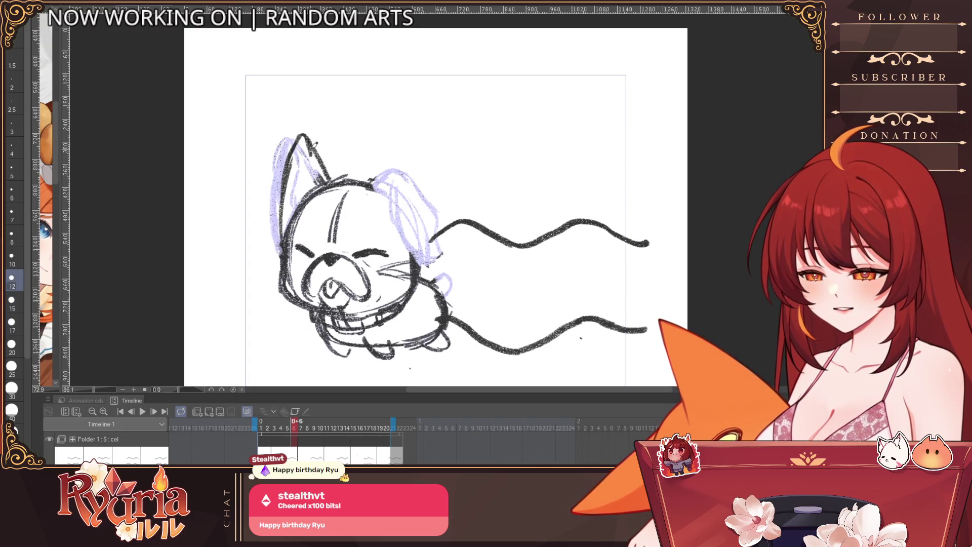
{"action": "left_click_drag", "start_coordinate": [397, 173], "coordinate": [404, 185]}
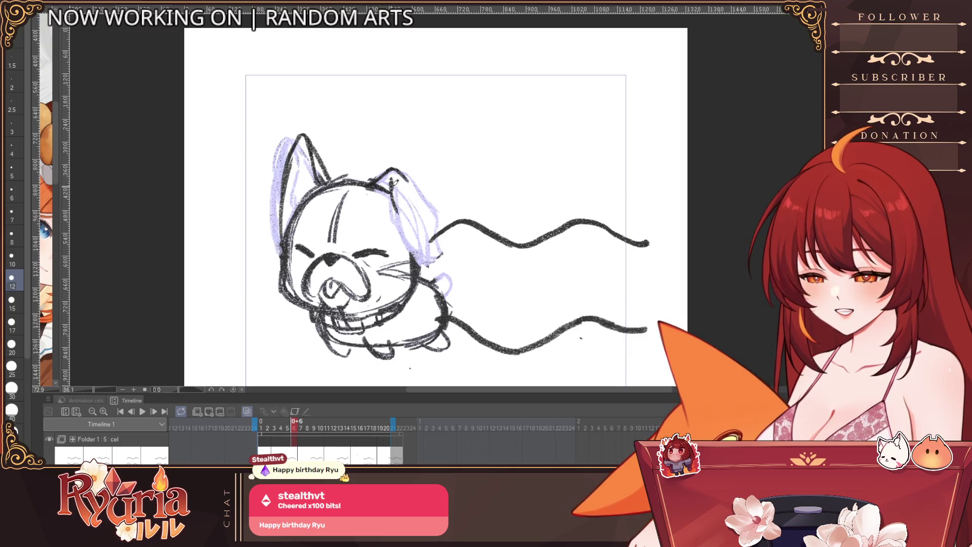
{"action": "left_click_drag", "start_coordinate": [405, 231], "coordinate": [433, 256]}
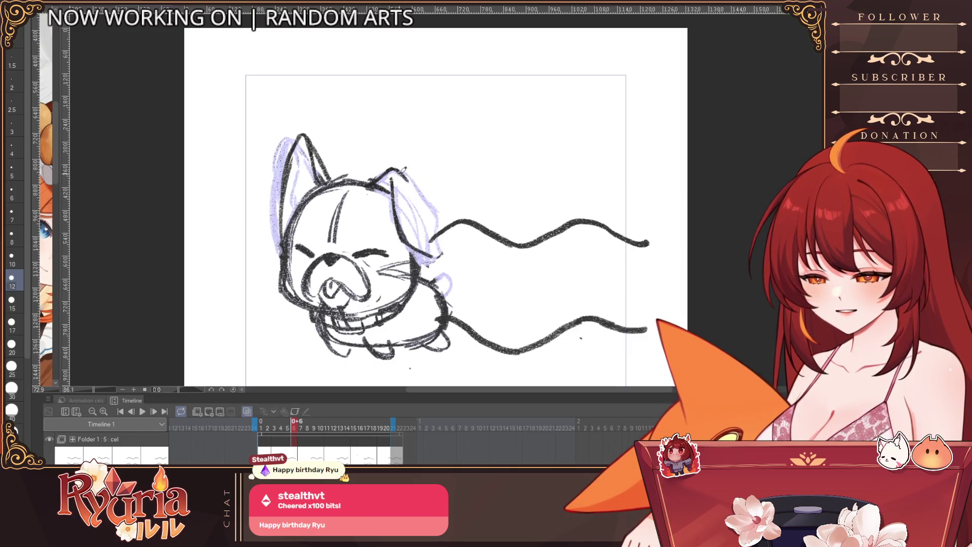
{"action": "mouse_move", "coordinate": [422, 191]}
{"action": "left_mouse_down"}
{"action": "mouse_move", "coordinate": [450, 246]}
{"action": "mouse_move", "coordinate": [436, 281]}
{"action": "left_mouse_up"}
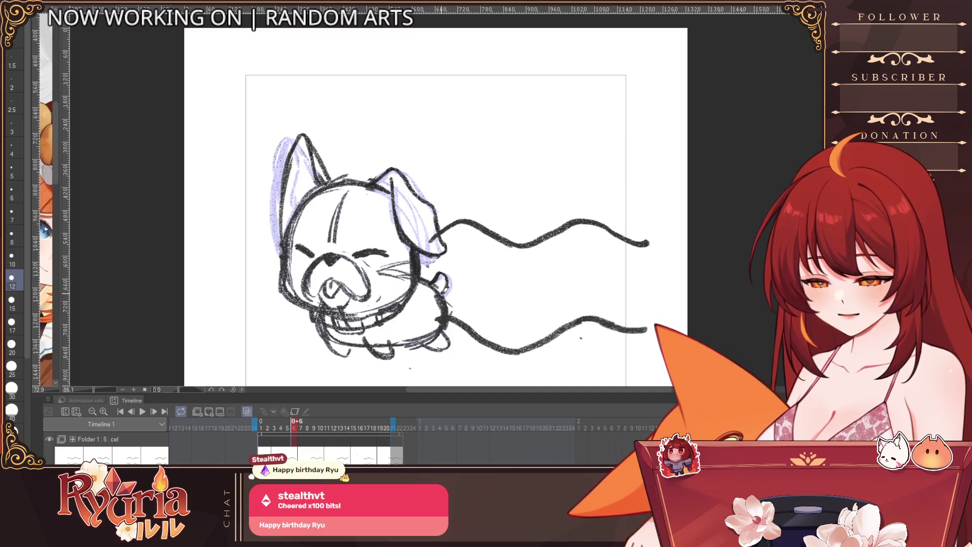
{"action": "left_click_drag", "start_coordinate": [324, 332], "coordinate": [338, 357]}
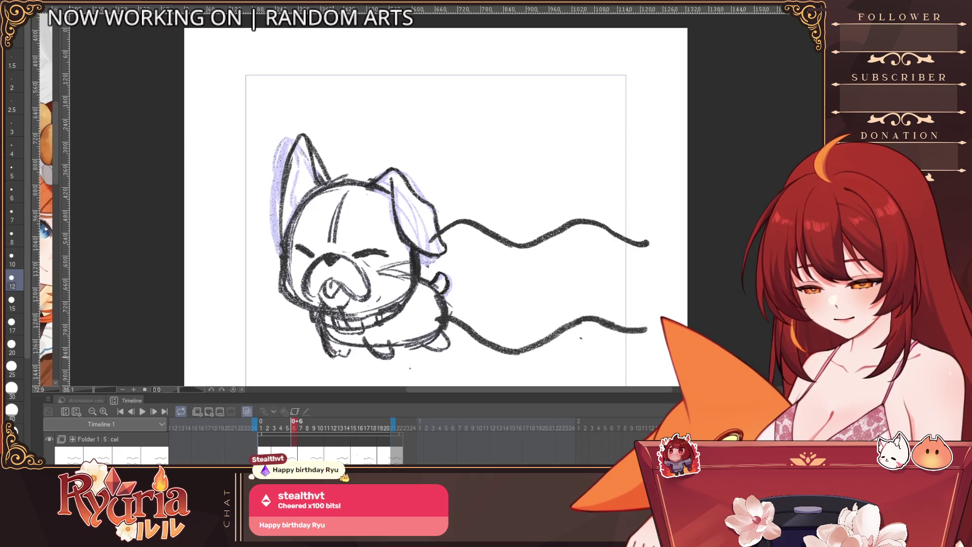
{"action": "left_click_drag", "start_coordinate": [413, 336], "coordinate": [436, 352]}
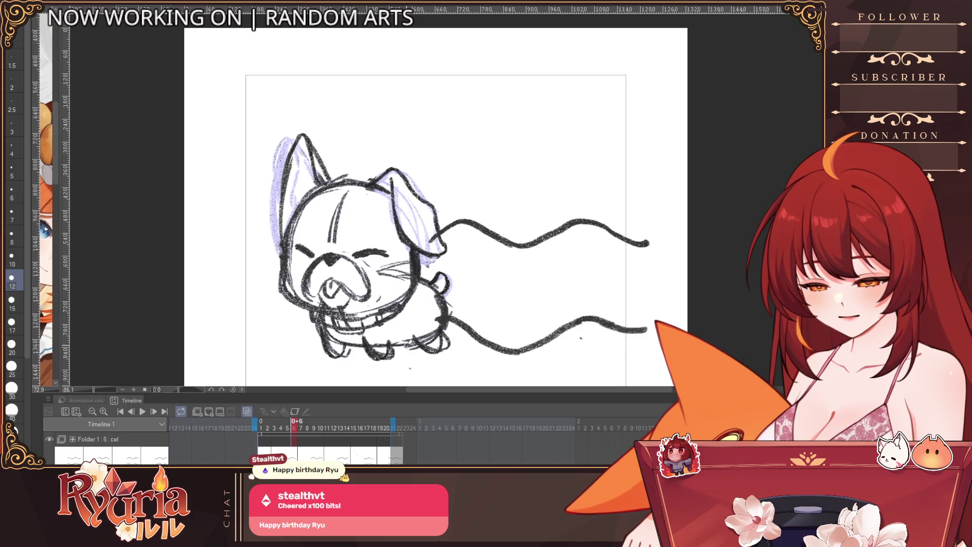
{"action": "key", "text": "bracketright"}
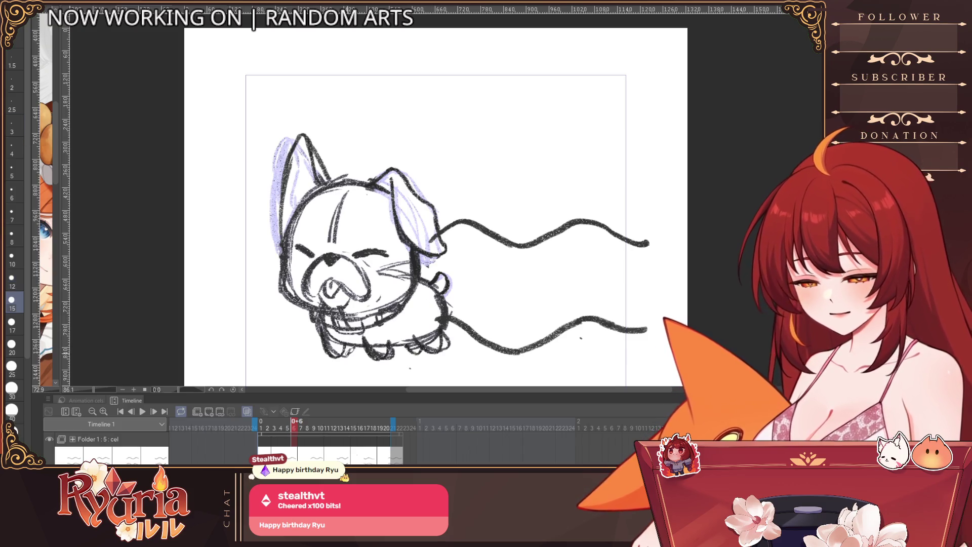
{"action": "key", "text": "bracketright"}
{"action": "key", "text": "bracketright"}
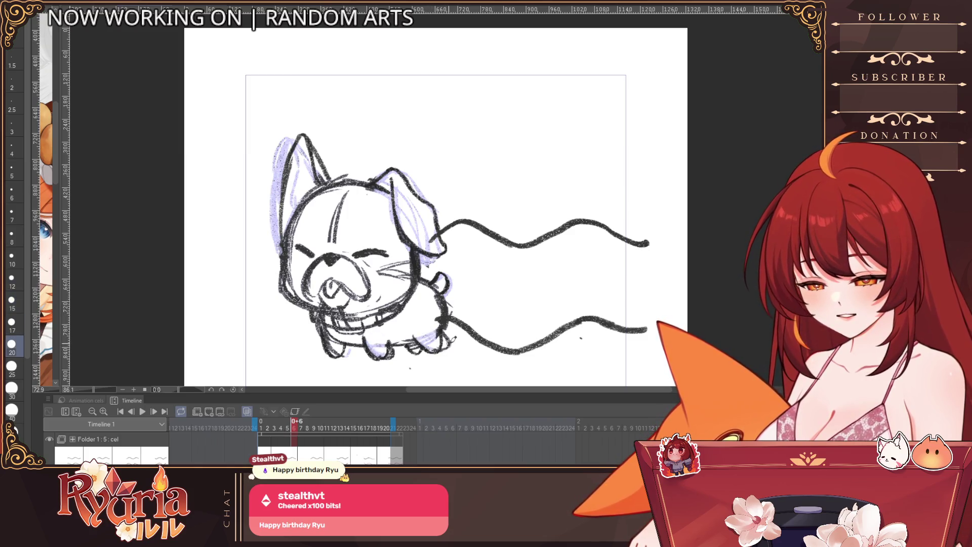
{"action": "scroll", "coordinate": [455, 318], "scroll_direction": "down", "scroll_amount": 3}
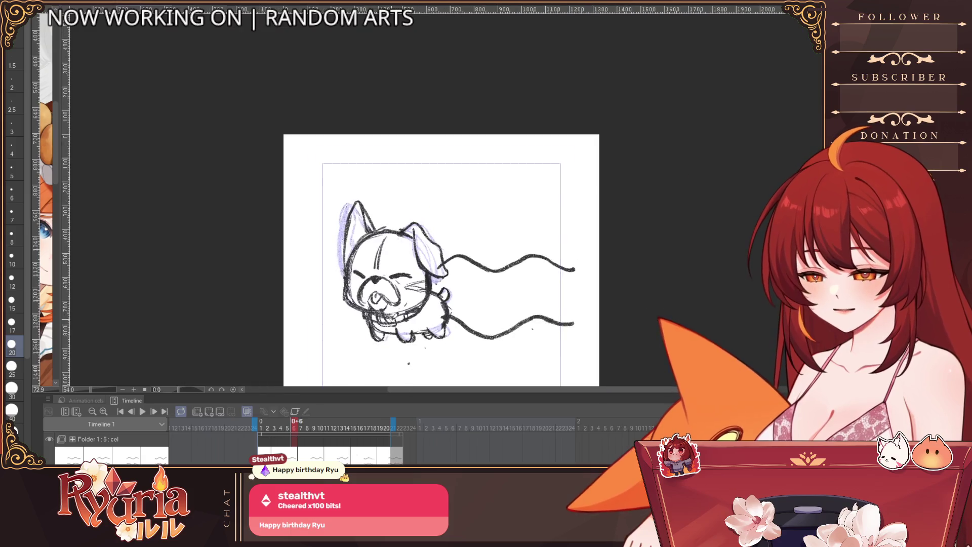
On frame 7, darken the left head-and-ear edge and the right ear's outline.
{"action": "scroll", "coordinate": [401, 301], "scroll_direction": "up", "scroll_amount": 2}
{"action": "key", "text": "Right"}
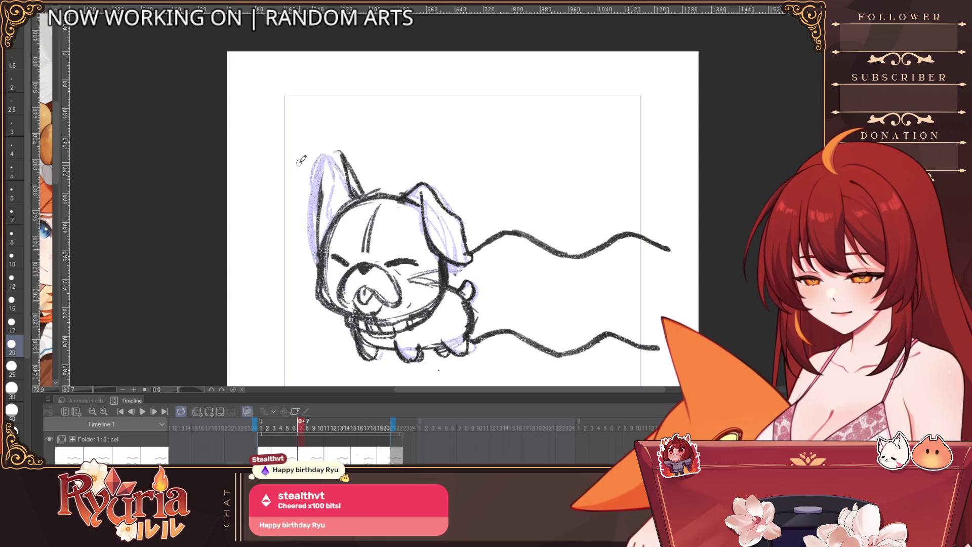
{"action": "key", "text": "bracketleft"}
{"action": "left_click_drag", "start_coordinate": [328, 185], "coordinate": [319, 231]}
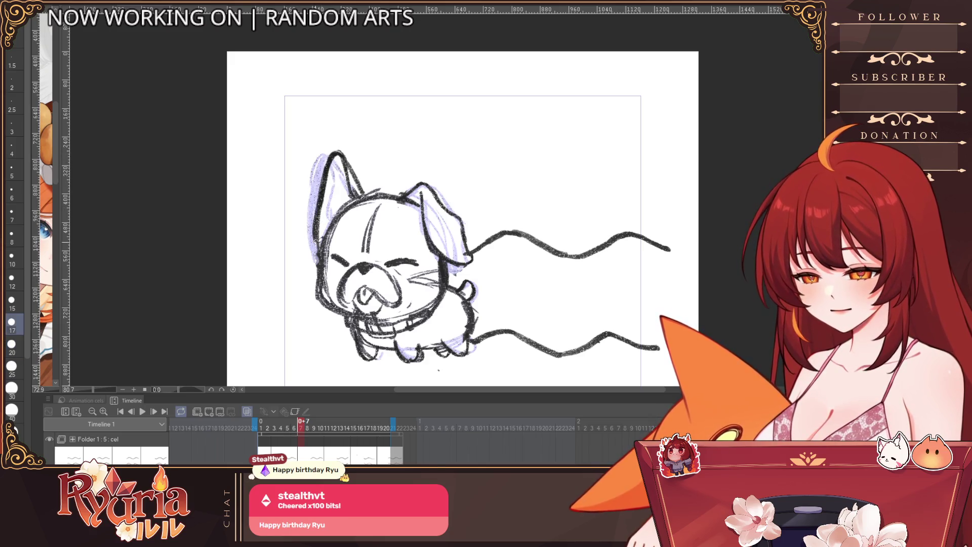
{"action": "key", "text": "bracketleft"}
{"action": "mouse_move", "coordinate": [423, 186]}
{"action": "left_mouse_down"}
{"action": "mouse_move", "coordinate": [451, 266]}
{"action": "mouse_move", "coordinate": [469, 238]}
{"action": "mouse_move", "coordinate": [464, 215]}
{"action": "mouse_move", "coordinate": [460, 259]}
{"action": "left_mouse_up"}
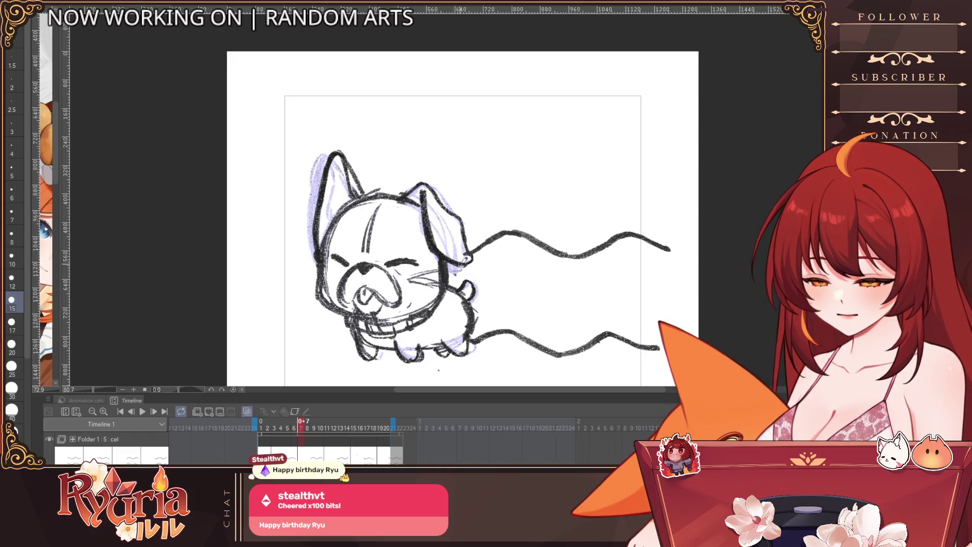
Play and stop the loop, then jump between frames 7 and 9.
{"action": "left_click", "coordinate": [142, 411]}
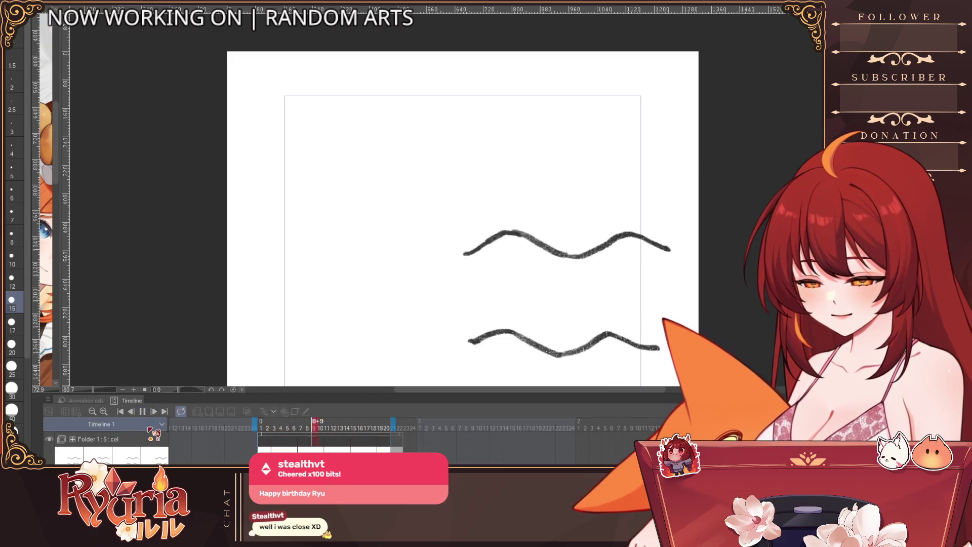
{"action": "left_click", "coordinate": [145, 412]}
{"action": "left_click", "coordinate": [297, 428]}
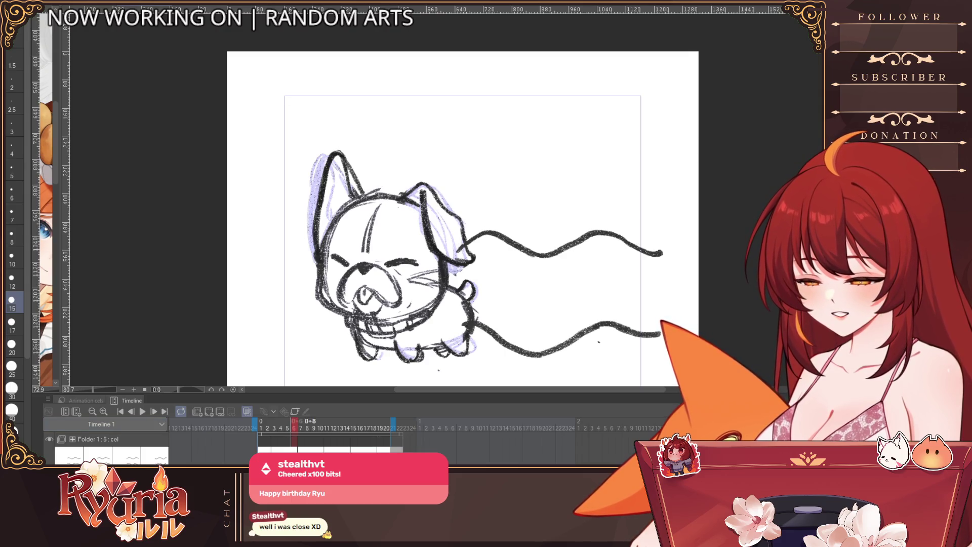
{"action": "left_click", "coordinate": [308, 429]}
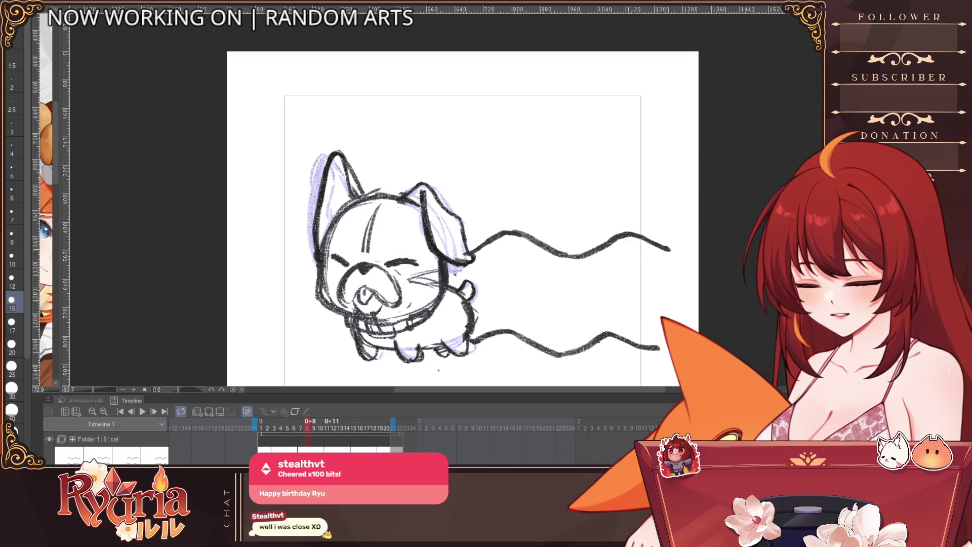
{"action": "left_click", "coordinate": [314, 430]}
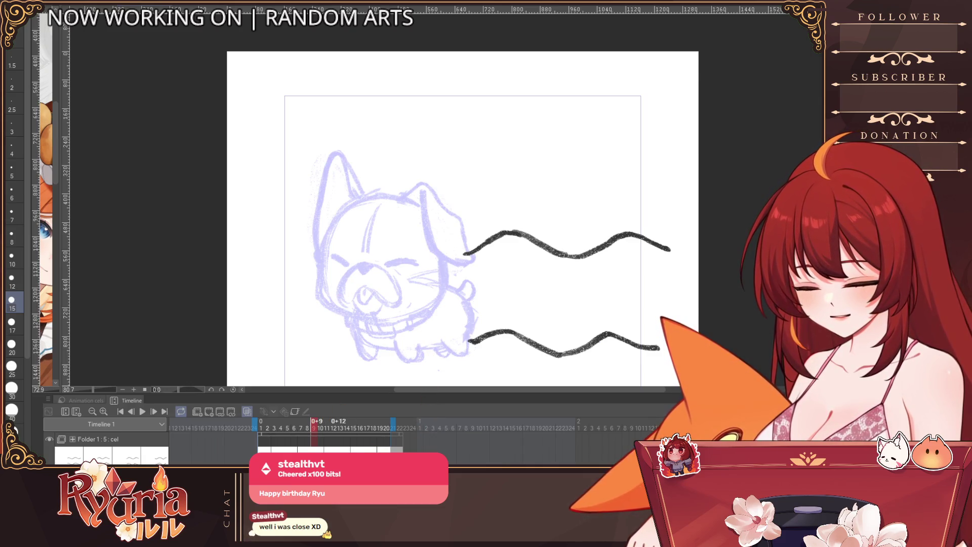
{"action": "left_click", "coordinate": [246, 411]}
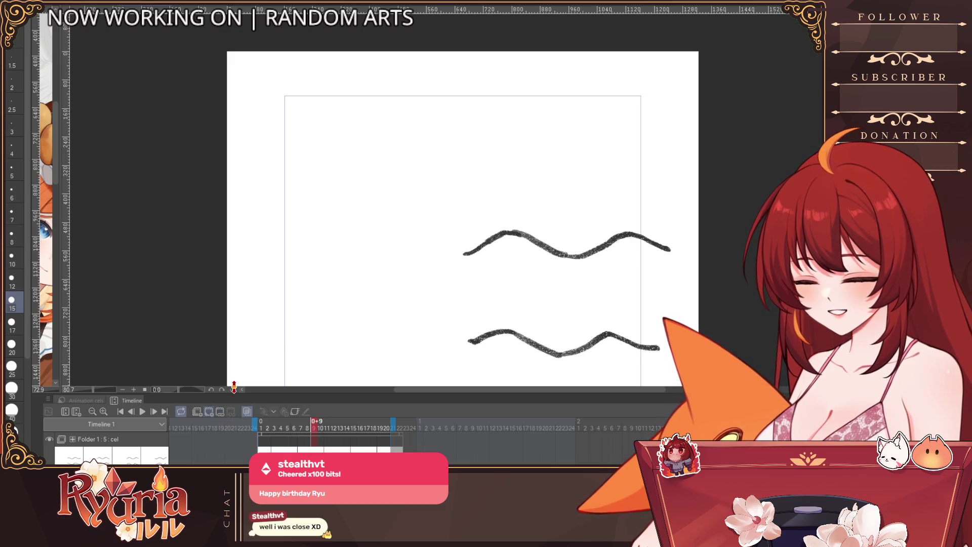
Compare frames 7, 9 and 6, then go to frame 10 and rough in the left ear in lavender.
{"action": "scroll", "coordinate": [398, 360], "scroll_direction": "up", "scroll_amount": 1}
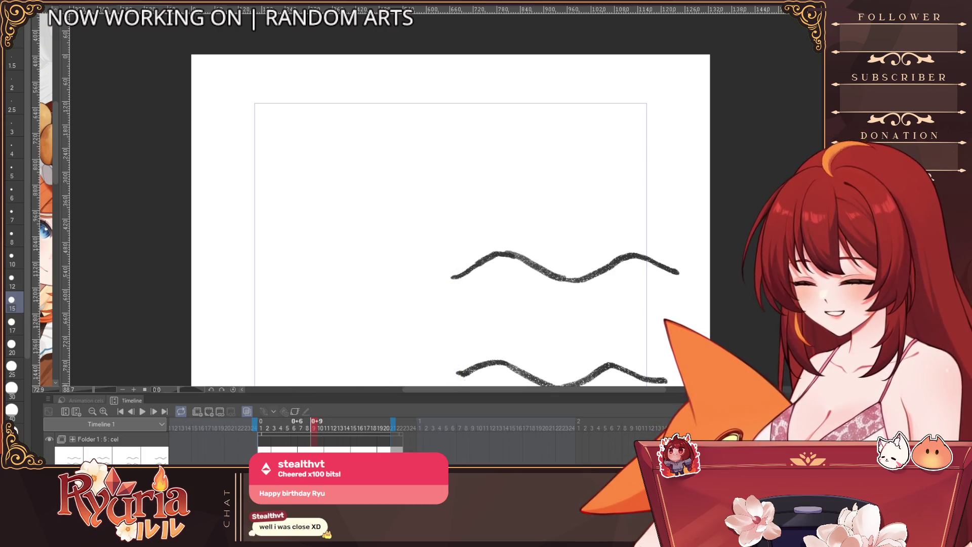
{"action": "left_click", "coordinate": [301, 428]}
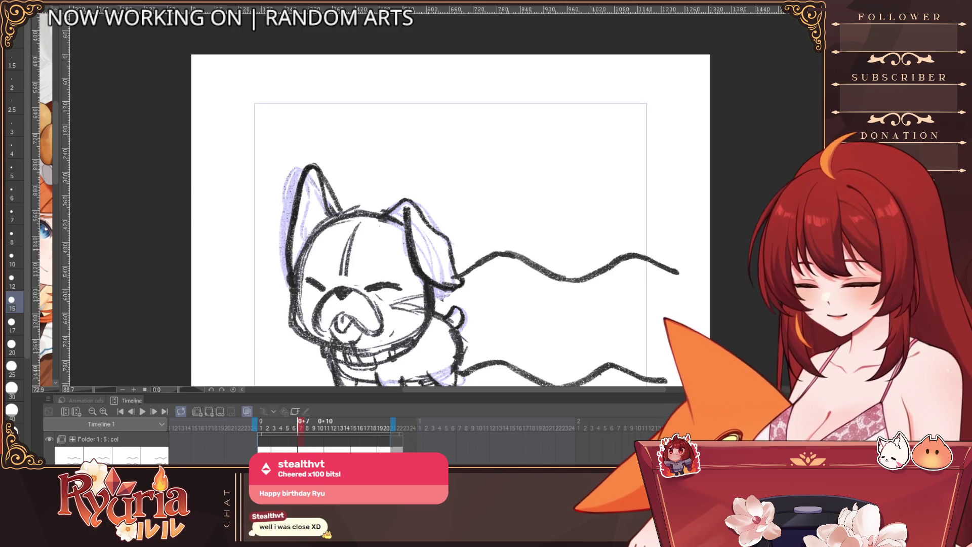
{"action": "left_click", "coordinate": [313, 428]}
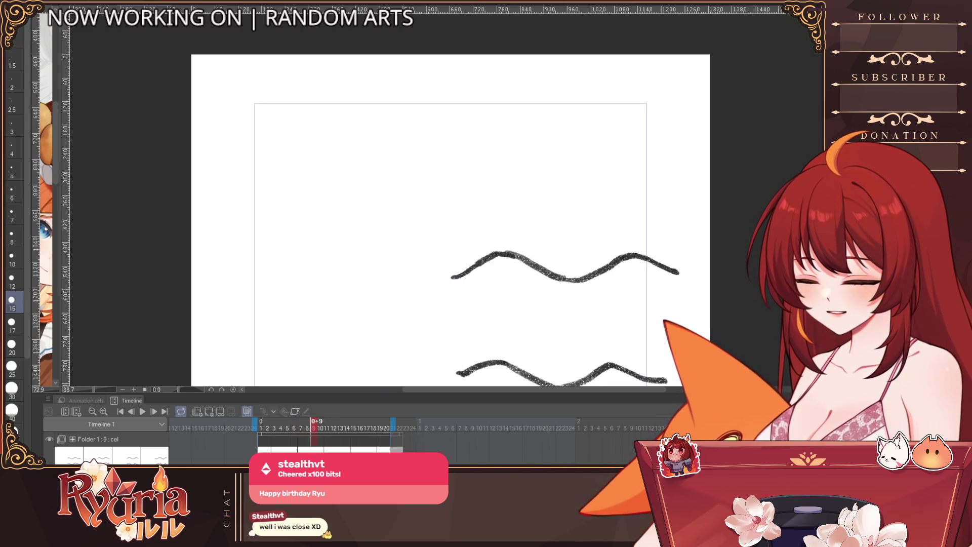
{"action": "left_click", "coordinate": [294, 428]}
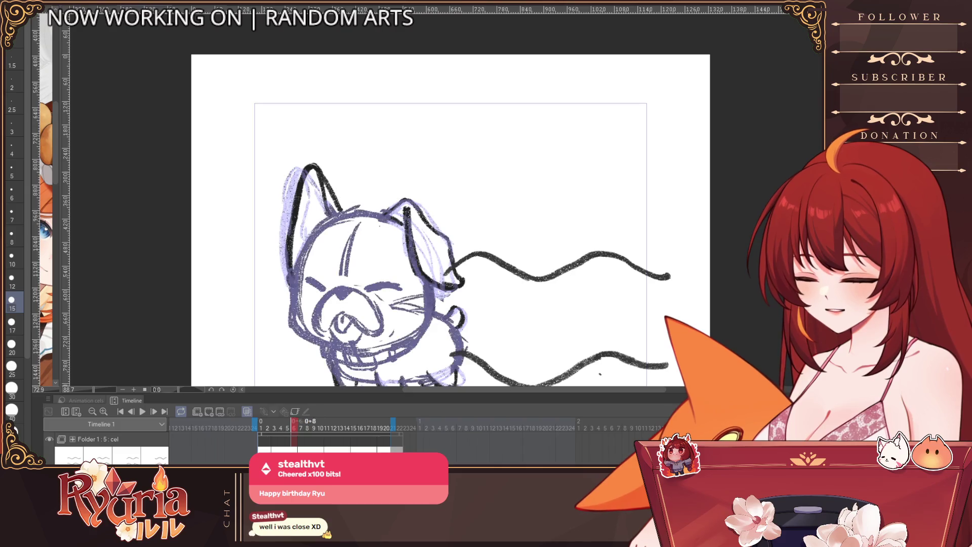
{"action": "left_click", "coordinate": [314, 428]}
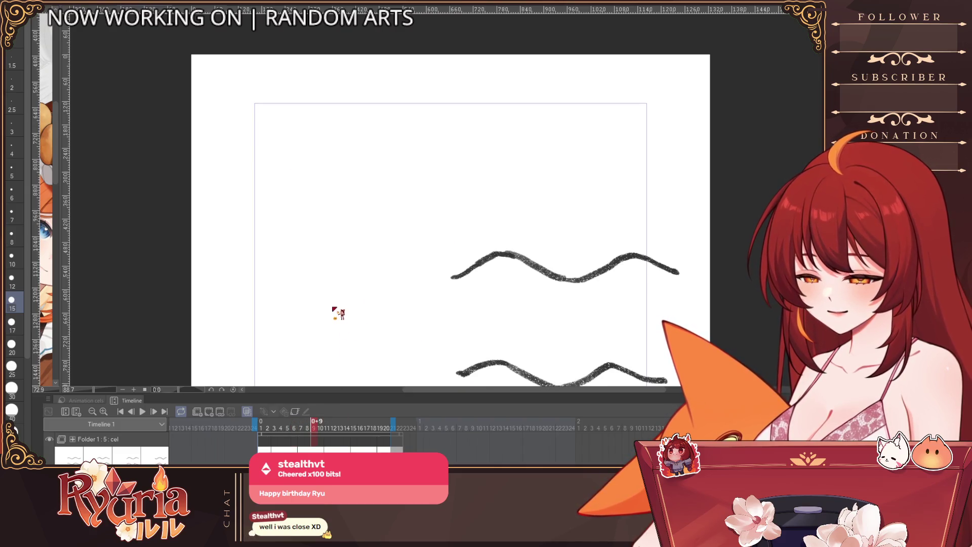
{"action": "left_click", "coordinate": [320, 428]}
{"action": "left_click_drag", "start_coordinate": [480, 347], "coordinate": [416, 291]}
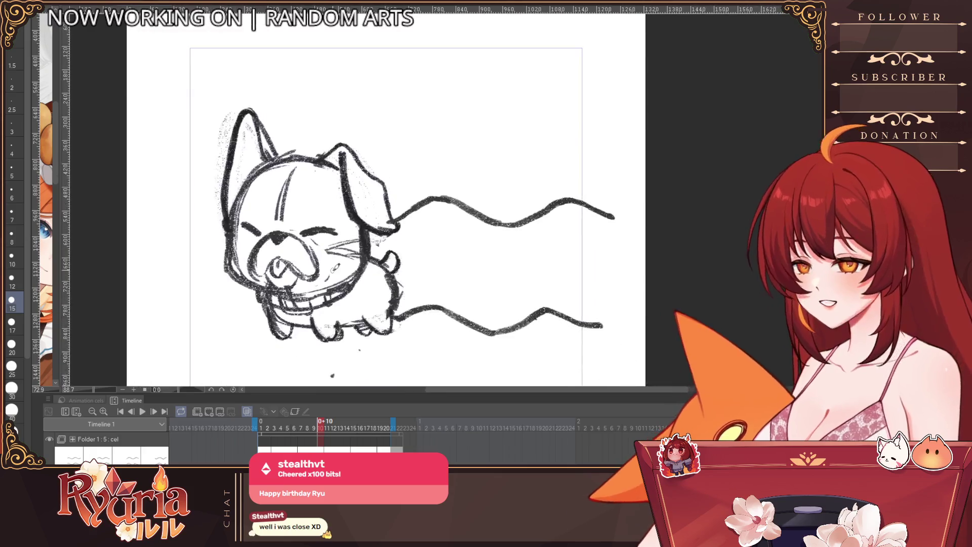
Sketch lavender guides over the ears and mouth, then redo the head's left outline lower down.
{"action": "mouse_move", "coordinate": [231, 161]}
{"action": "left_mouse_down"}
{"action": "mouse_move", "coordinate": [274, 154]}
{"action": "mouse_move", "coordinate": [399, 221]}
{"action": "left_mouse_up"}
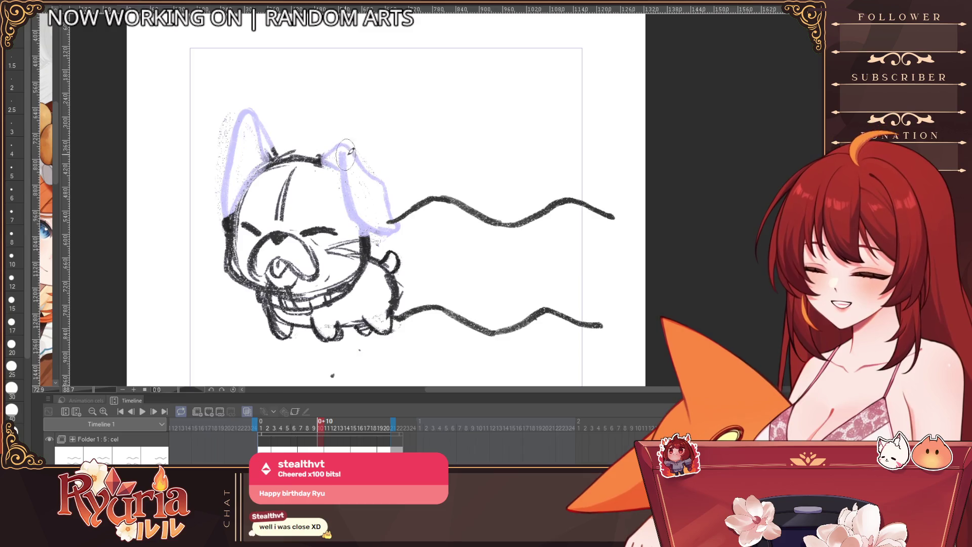
{"action": "left_click_drag", "start_coordinate": [272, 271], "coordinate": [293, 259]}
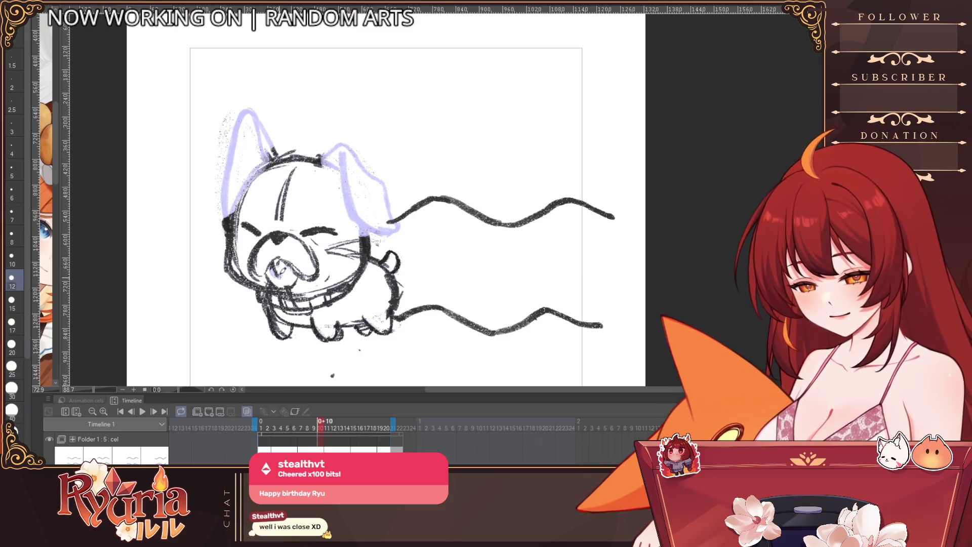
{"action": "left_click_drag", "start_coordinate": [228, 176], "coordinate": [223, 216]}
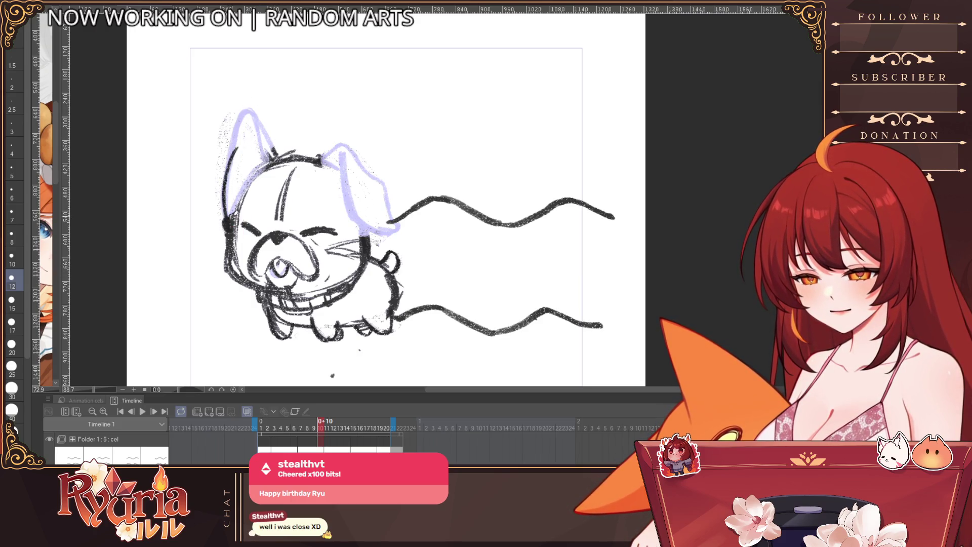
{"action": "key", "text": "ctrl+z"}
{"action": "left_click_drag", "start_coordinate": [234, 181], "coordinate": [224, 212]}
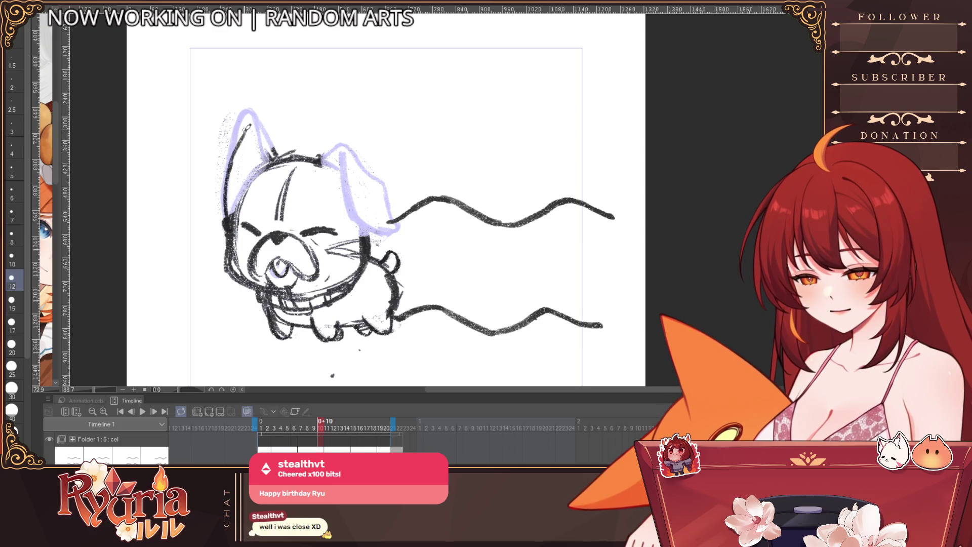
Darken the outlines of both ears, the front-left leg and the back leg.
{"action": "left_click_drag", "start_coordinate": [244, 126], "coordinate": [235, 160]}
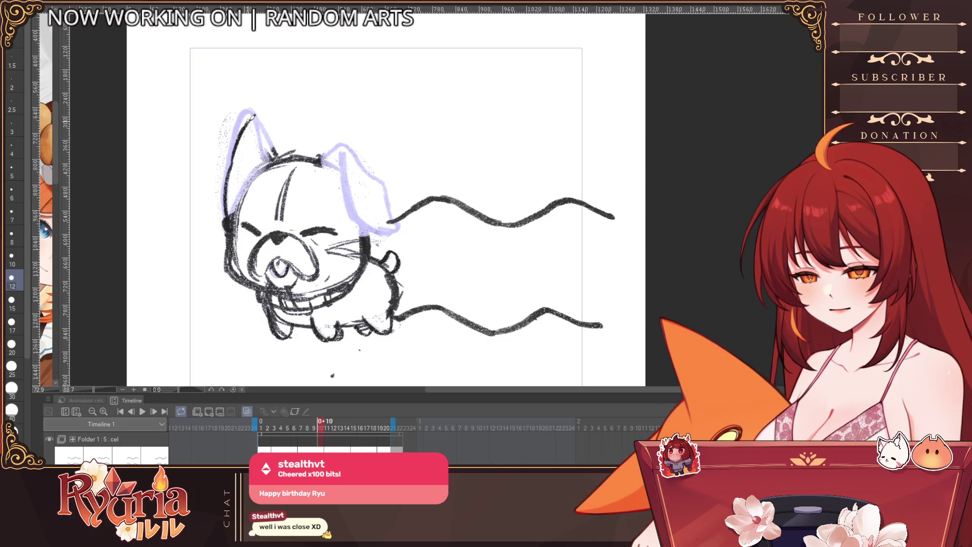
{"action": "mouse_move", "coordinate": [263, 111]}
{"action": "left_mouse_down"}
{"action": "mouse_move", "coordinate": [281, 155]}
{"action": "mouse_move", "coordinate": [234, 232]}
{"action": "left_mouse_up"}
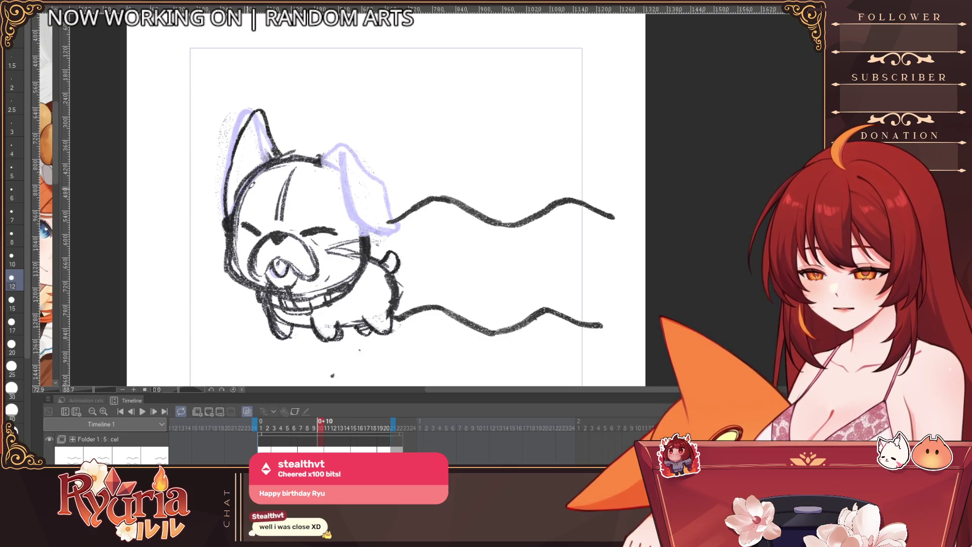
{"action": "mouse_move", "coordinate": [325, 154]}
{"action": "left_mouse_down"}
{"action": "mouse_move", "coordinate": [361, 147]}
{"action": "mouse_move", "coordinate": [369, 223]}
{"action": "mouse_move", "coordinate": [385, 180]}
{"action": "left_mouse_up"}
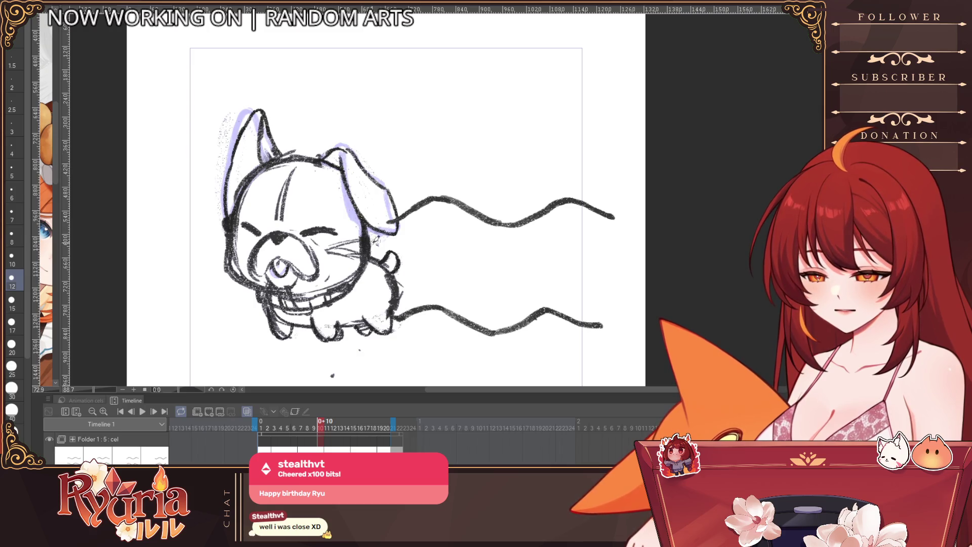
{"action": "mouse_move", "coordinate": [265, 308]}
{"action": "left_mouse_down"}
{"action": "mouse_move", "coordinate": [274, 336]}
{"action": "mouse_move", "coordinate": [287, 340]}
{"action": "left_mouse_up"}
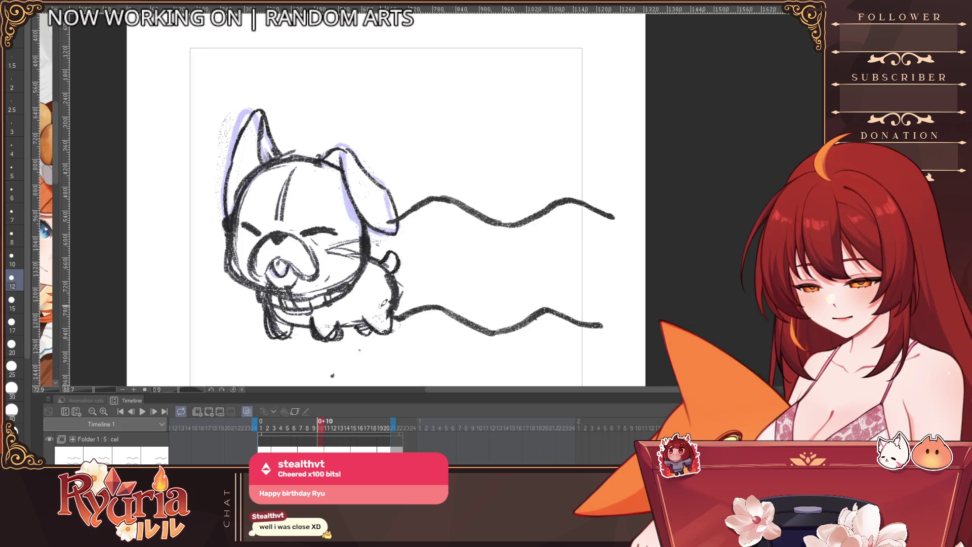
{"action": "left_click_drag", "start_coordinate": [363, 316], "coordinate": [392, 330]}
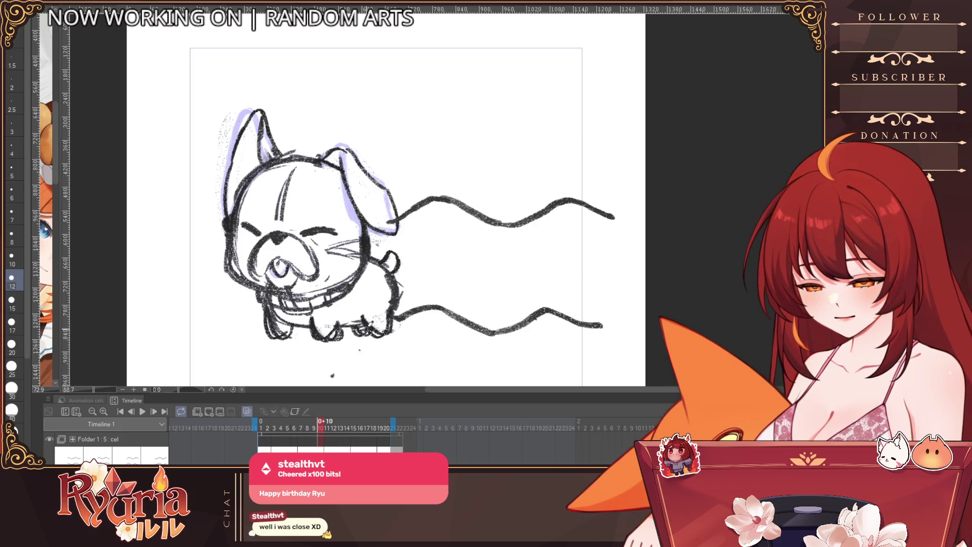
With a larger brush, rough the front leg and back feet in lavender, then add a stroke above the tail.
{"action": "left_click", "coordinate": [11, 323]}
{"action": "mouse_move", "coordinate": [269, 317]}
{"action": "left_mouse_down"}
{"action": "mouse_move", "coordinate": [290, 335]}
{"action": "mouse_move", "coordinate": [349, 339]}
{"action": "left_mouse_up"}
{"action": "left_click", "coordinate": [11, 367]}
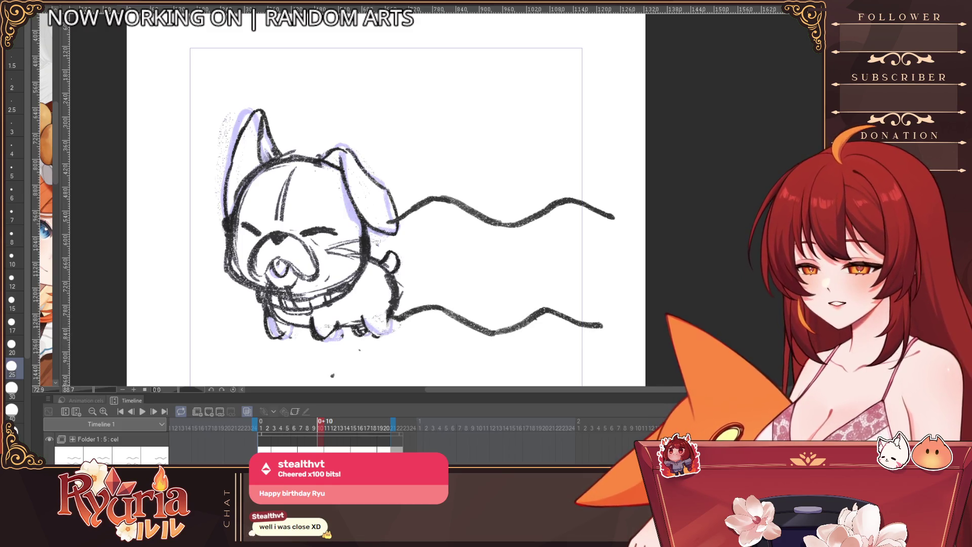
{"action": "left_click", "coordinate": [11, 300]}
{"action": "left_click_drag", "start_coordinate": [401, 248], "coordinate": [388, 260]}
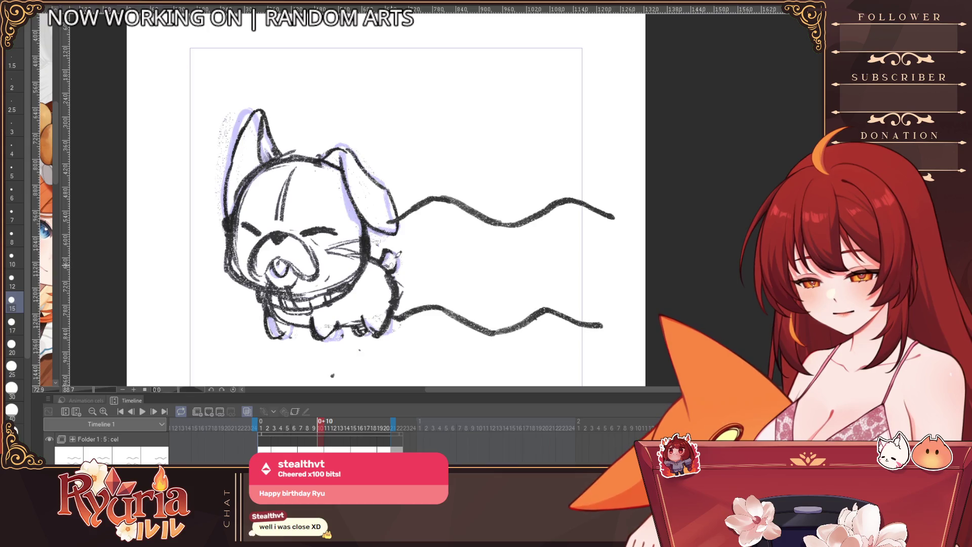
Shrink the brush, zoom out, and step through frames 2 to 22 to check the drawings.
{"action": "key", "text": "bracketleft"}
{"action": "key", "text": "bracketleft"}
{"action": "key", "text": "bracketleft"}
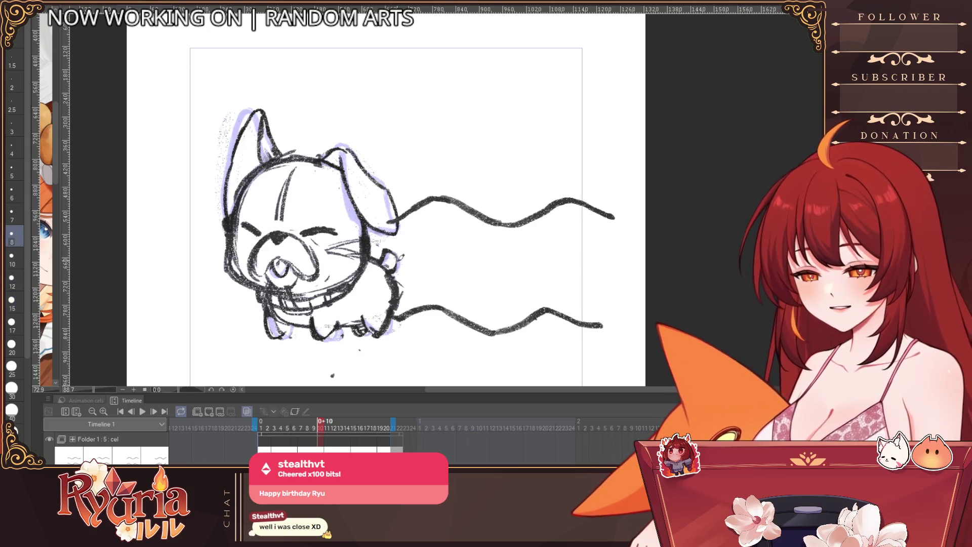
{"action": "key", "text": "ctrl+minus"}
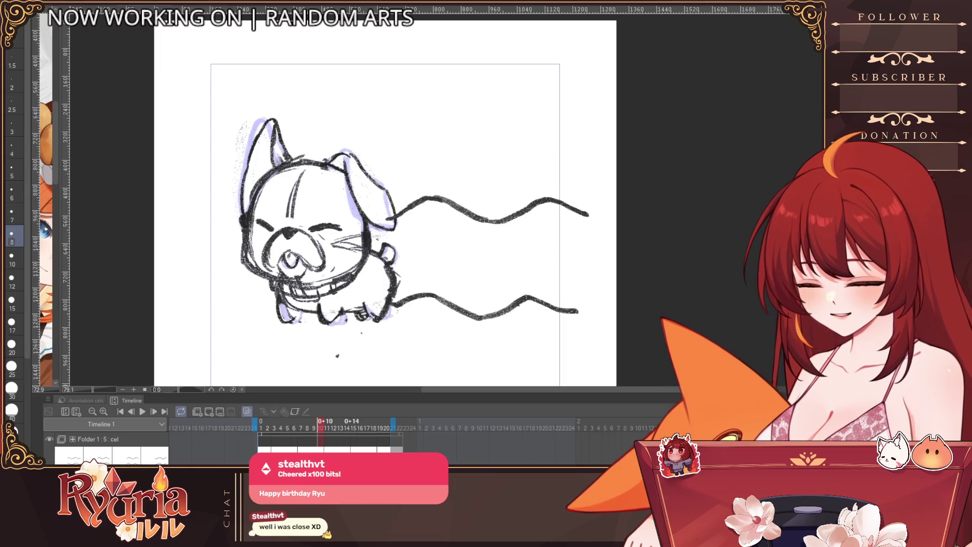
{"action": "key", "text": "Right"}
{"action": "key", "text": "Left"}
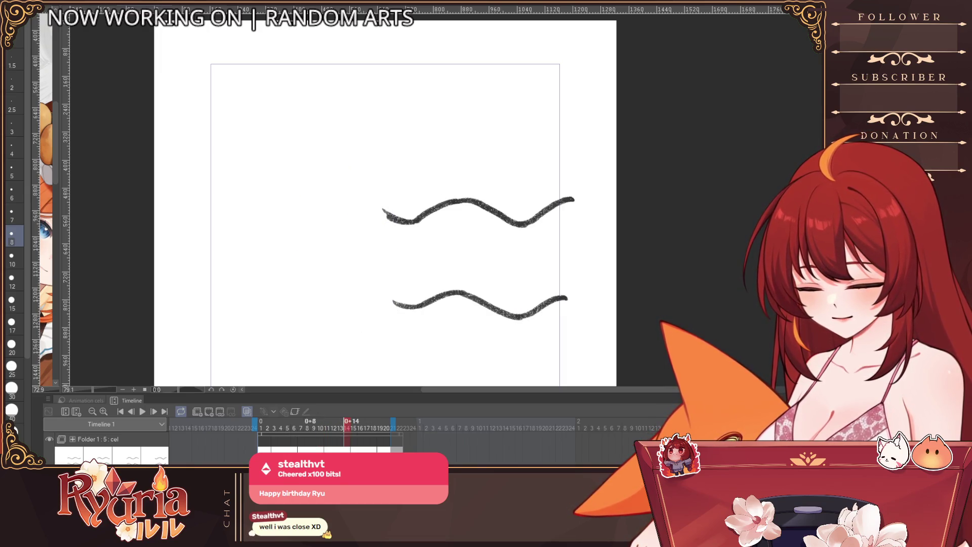
{"action": "key", "text": "Left"}
{"action": "key", "text": "Left"}
{"action": "key", "text": "Left"}
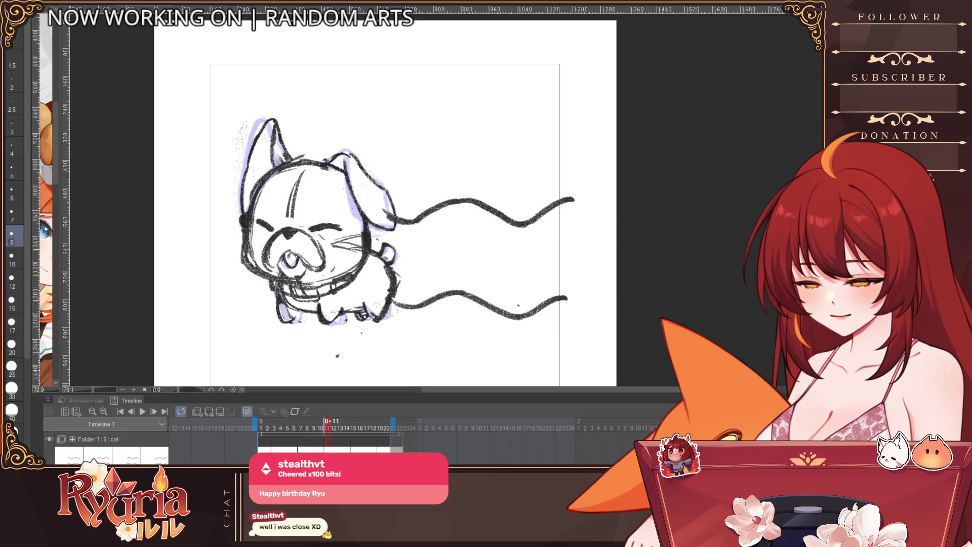
{"action": "key", "text": "Left"}
{"action": "key", "text": "Left"}
{"action": "key", "text": "Left"}
{"action": "key", "text": "Left"}
{"action": "key", "text": "Left"}
{"action": "key", "text": "Left"}
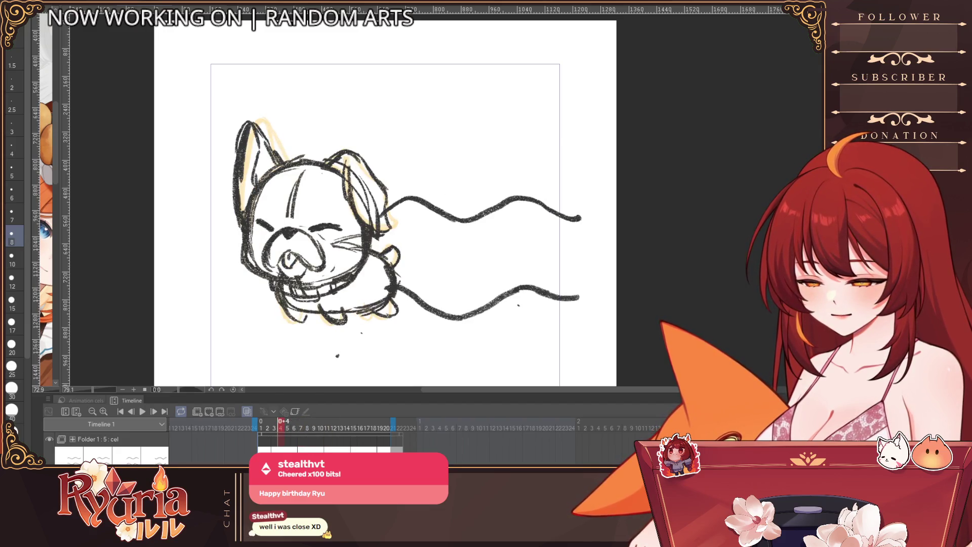
{"action": "left_click", "coordinate": [341, 428]}
{"action": "key", "text": "Left"}
{"action": "key", "text": "Left"}
{"action": "key", "text": "Left"}
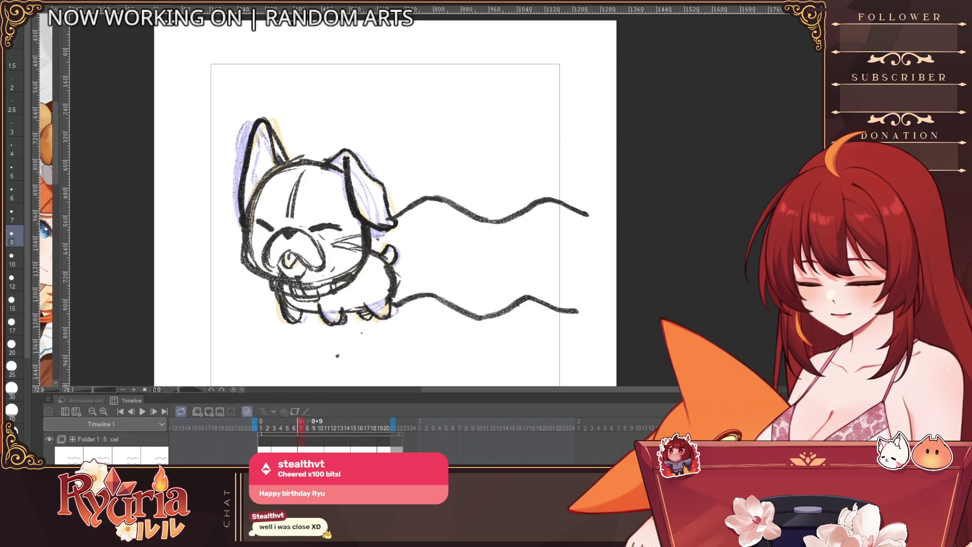
{"action": "key", "text": "Right"}
{"action": "key", "text": "Right"}
{"action": "key", "text": "Right"}
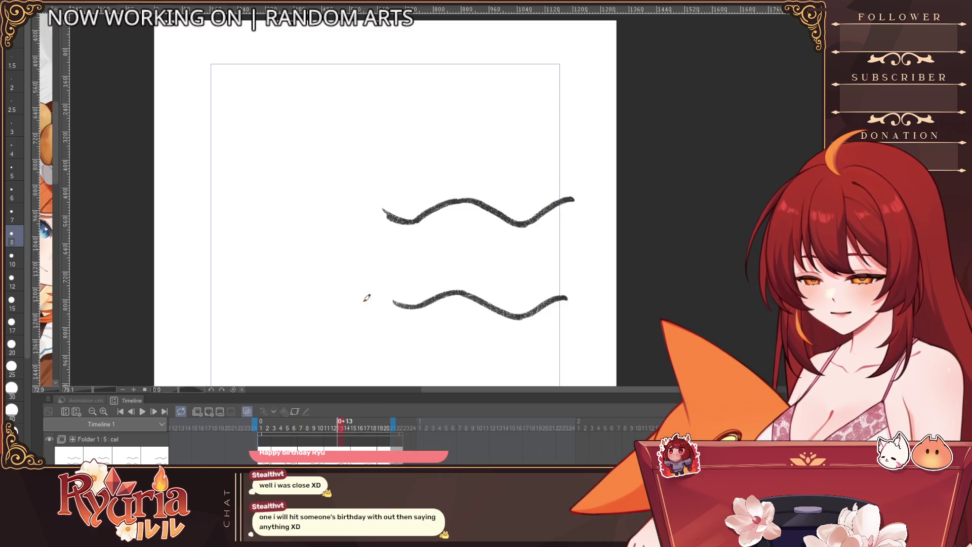
{"action": "key", "text": "Right"}
{"action": "key", "text": "Right"}
{"action": "key", "text": "Right"}
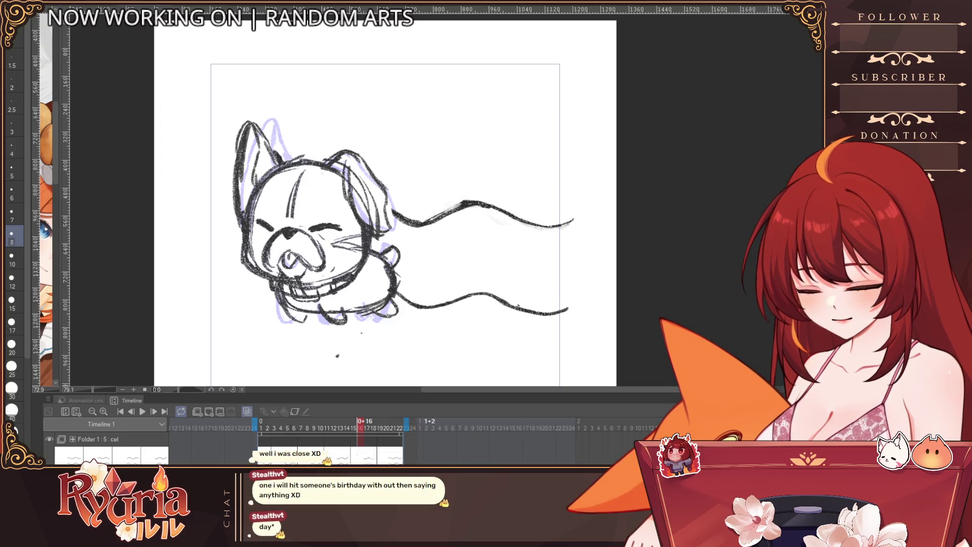
{"action": "left_click", "coordinate": [400, 428]}
{"action": "left_click", "coordinate": [267, 428]}
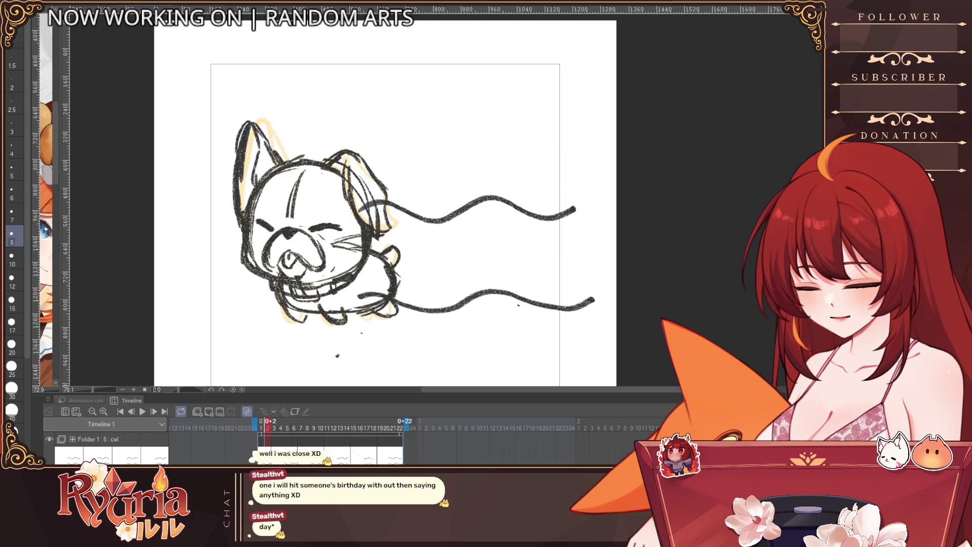
Play the run cycle preview, pausing and resuming once before stopping playback.
{"action": "left_click", "coordinate": [143, 412]}
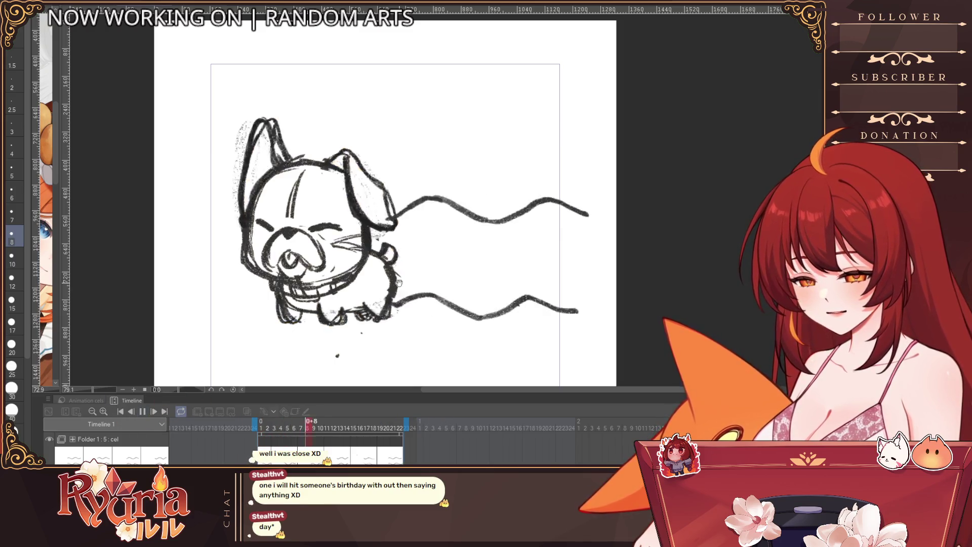
{"action": "key", "text": "space"}
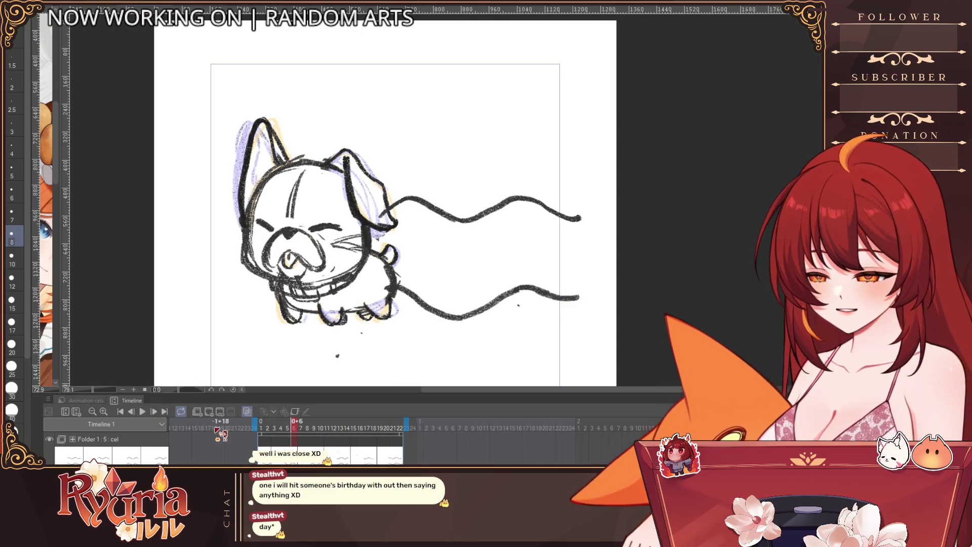
{"action": "left_click", "coordinate": [142, 411]}
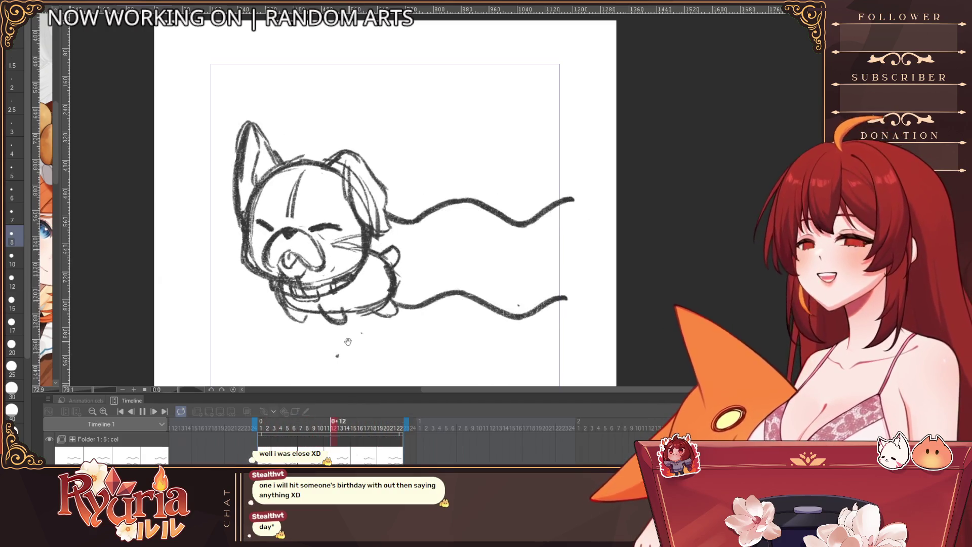
{"action": "scroll", "coordinate": [348, 265], "scroll_direction": "up", "scroll_amount": 1}
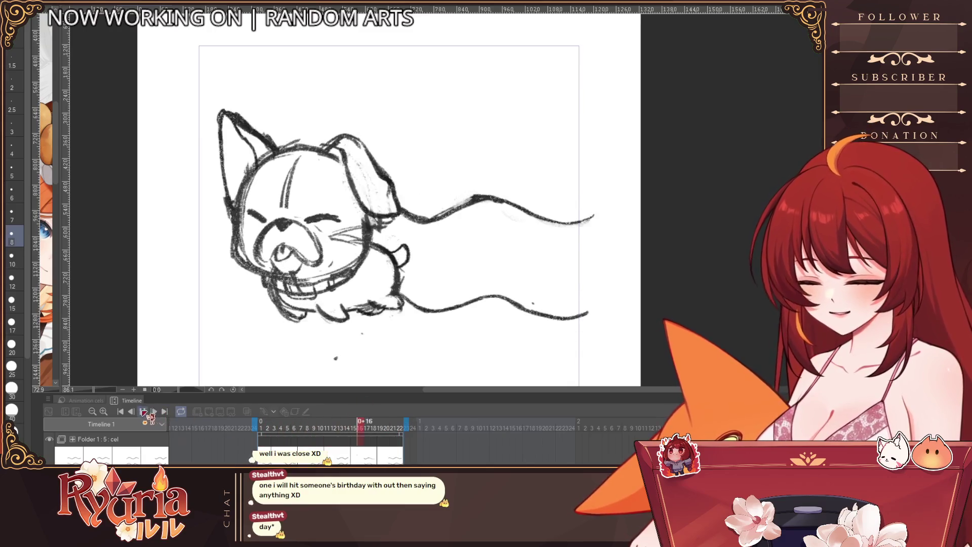
{"action": "left_click", "coordinate": [143, 411]}
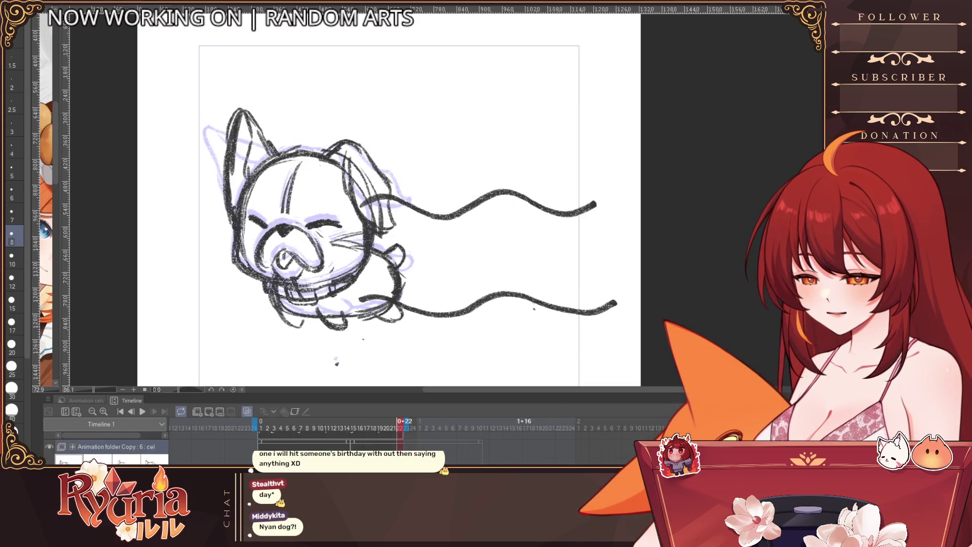
{"action": "left_click", "coordinate": [142, 412]}
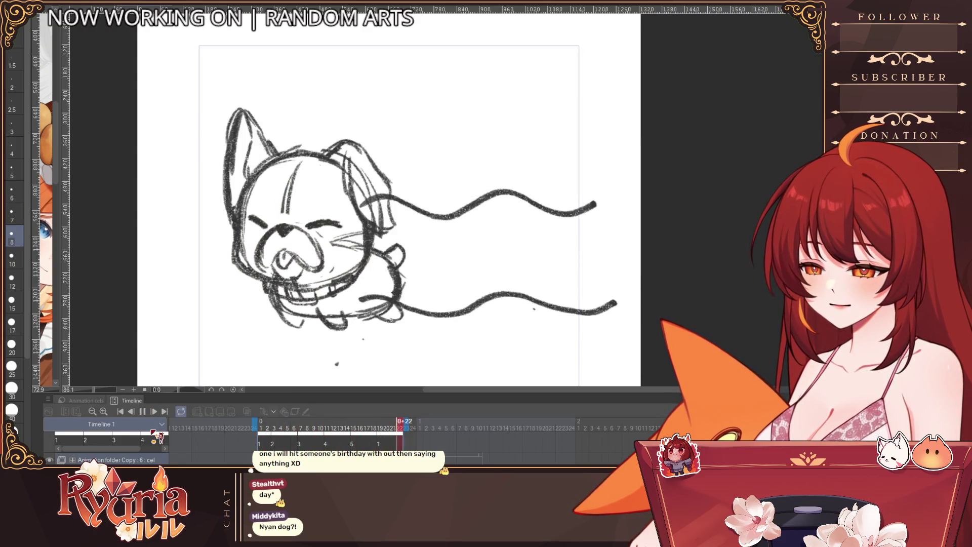
{"action": "left_click", "coordinate": [142, 412]}
{"action": "left_click", "coordinate": [247, 412]}
{"action": "left_click", "coordinate": [281, 428]}
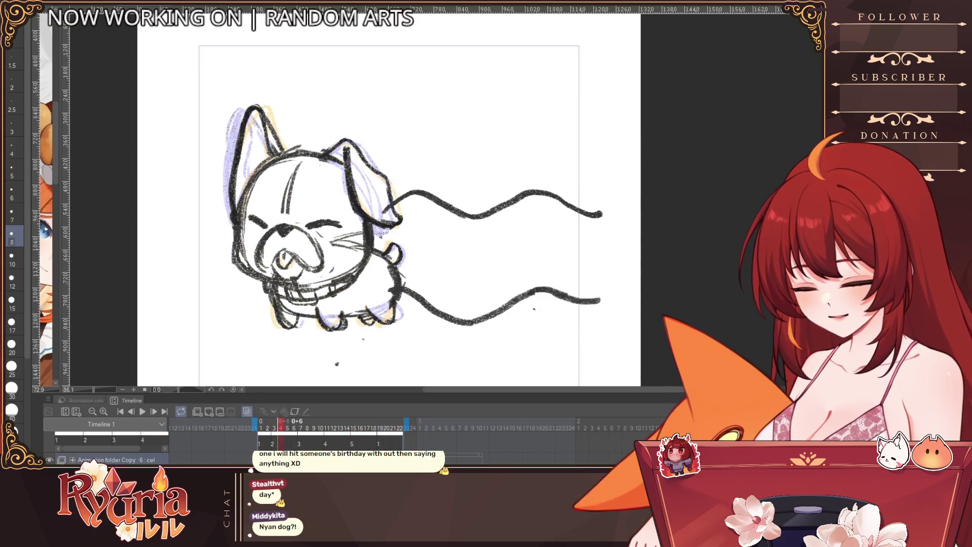
{"action": "key", "text": "ctrl+t"}
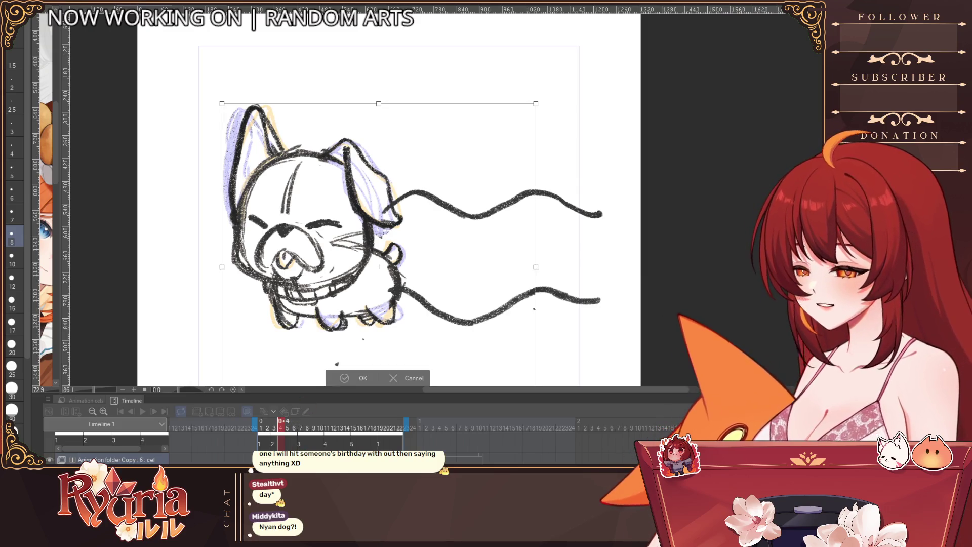
{"action": "left_click", "coordinate": [358, 378]}
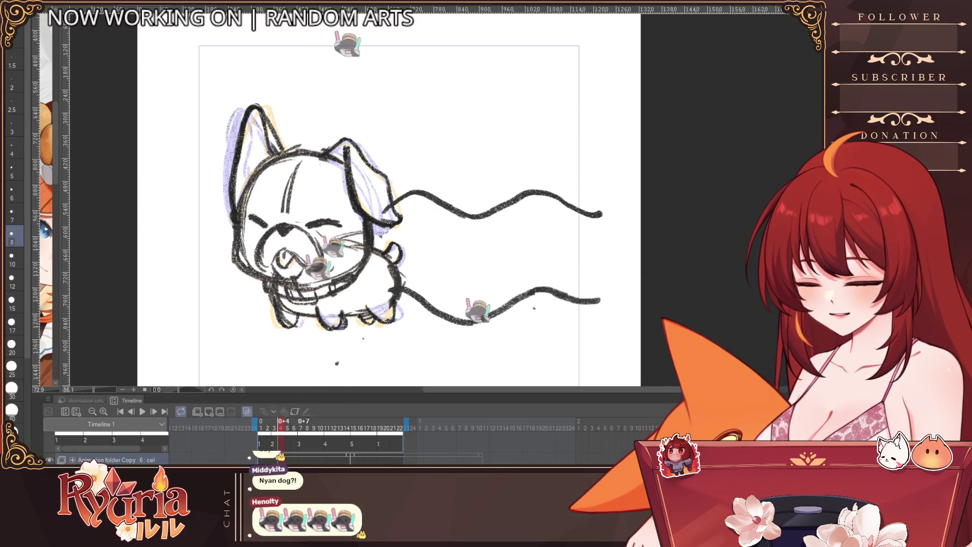
{"action": "left_click_drag", "start_coordinate": [281, 428], "coordinate": [335, 428]}
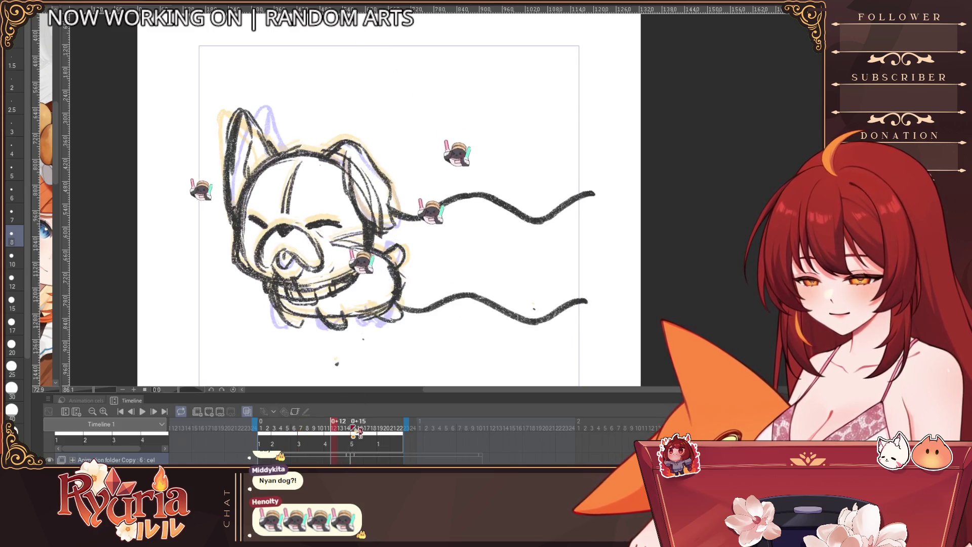
{"action": "mouse_move", "coordinate": [334, 428]}
{"action": "left_mouse_down"}
{"action": "mouse_move", "coordinate": [274, 428]}
{"action": "mouse_move", "coordinate": [327, 428]}
{"action": "left_mouse_up"}
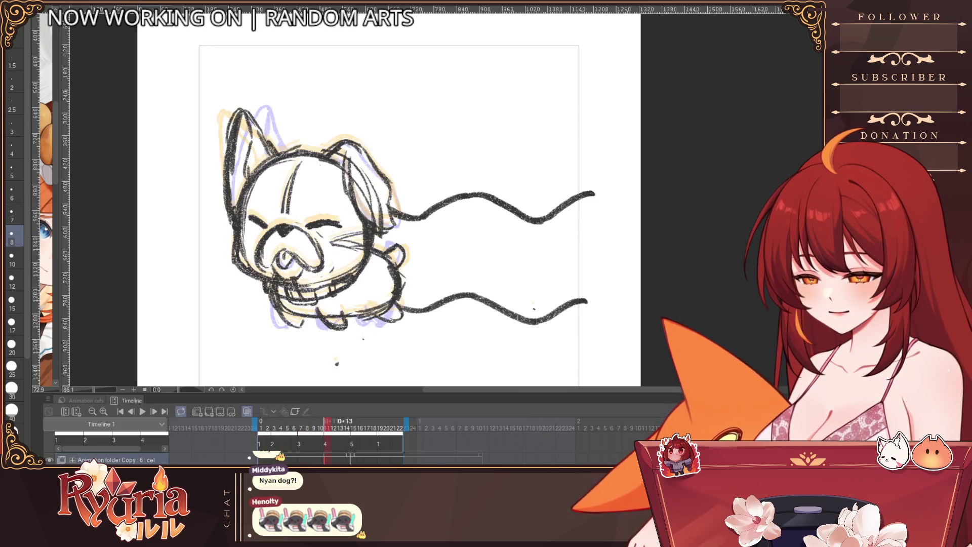
{"action": "left_click", "coordinate": [340, 428]}
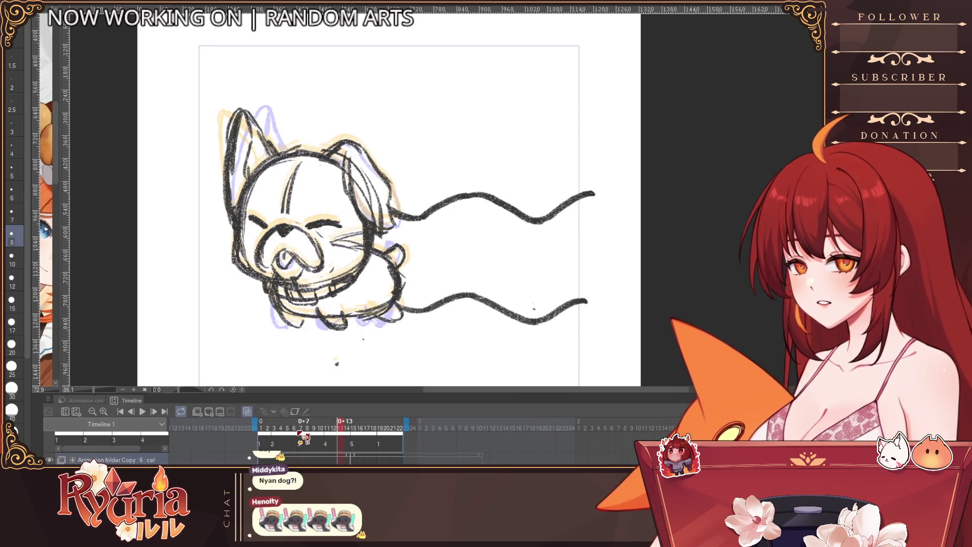
{"action": "key", "text": "space"}
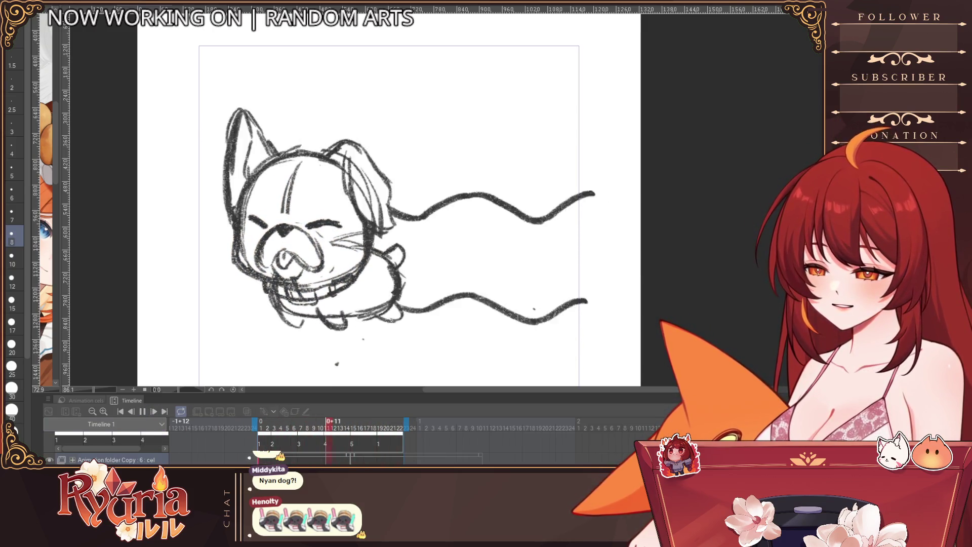
{"action": "scroll", "coordinate": [370, 206], "scroll_direction": "down", "scroll_amount": 2}
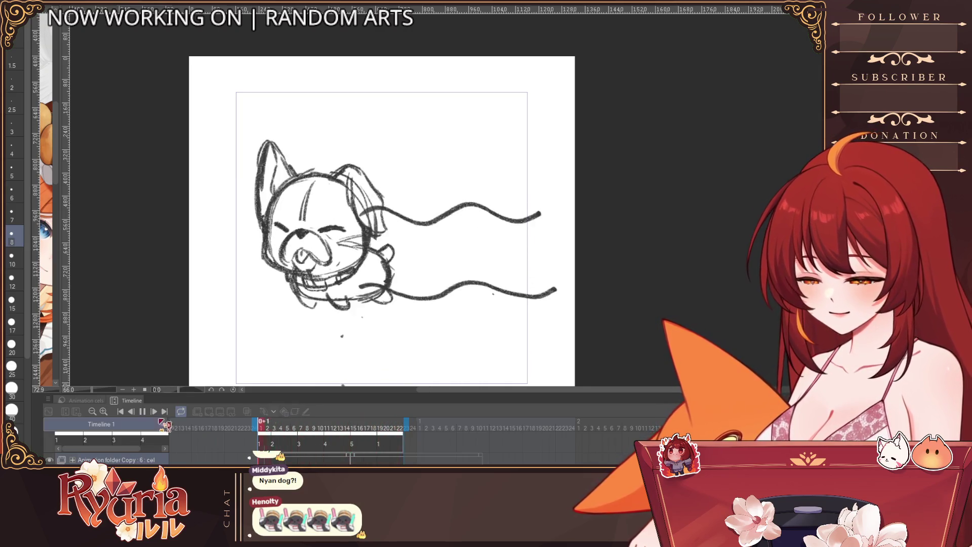
Stop playback, step through frames 7, 11 and 15, and select cels on the track.
{"action": "key", "text": "space"}
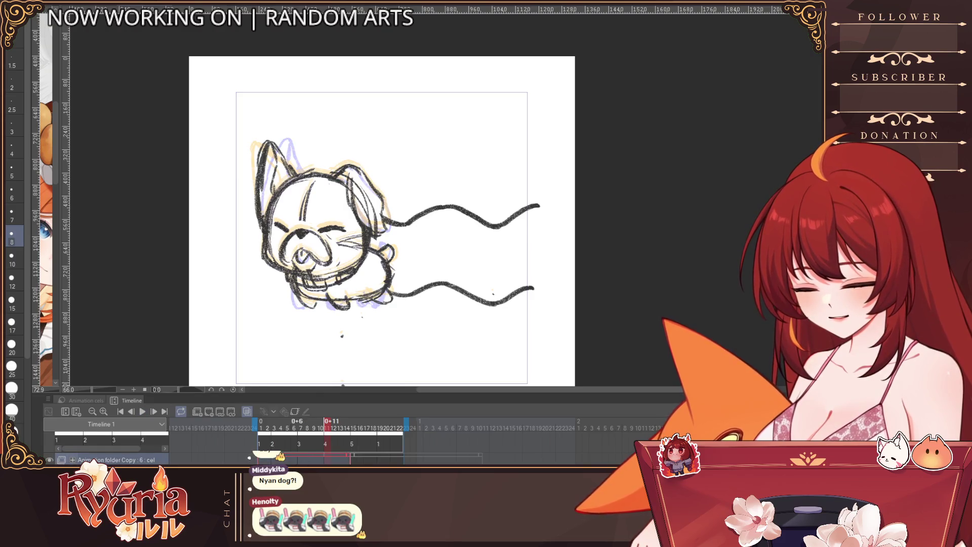
{"action": "key", "text": "Left"}
{"action": "key", "text": "Left"}
{"action": "key", "text": "Left"}
{"action": "key", "text": "Left"}
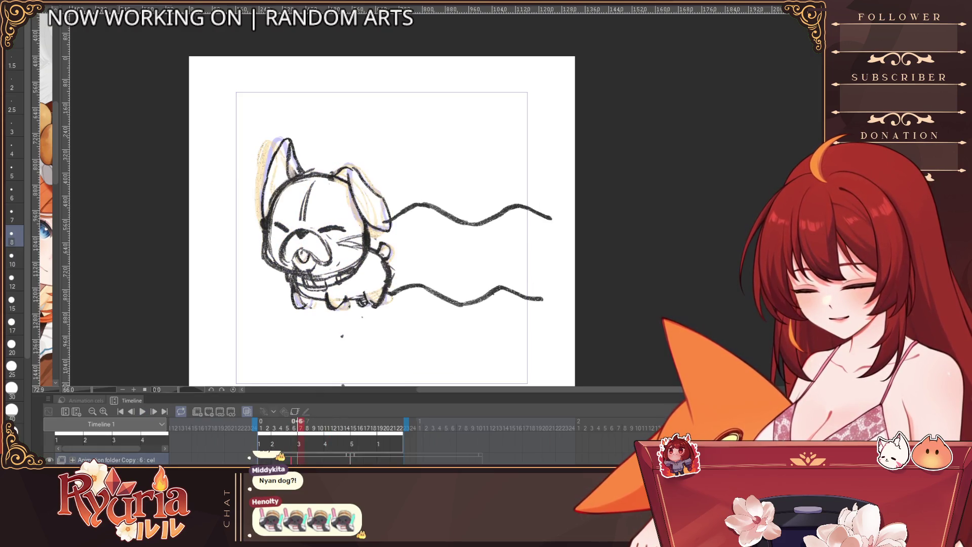
{"action": "key", "text": "Right"}
{"action": "key", "text": "Right"}
{"action": "key", "text": "Right"}
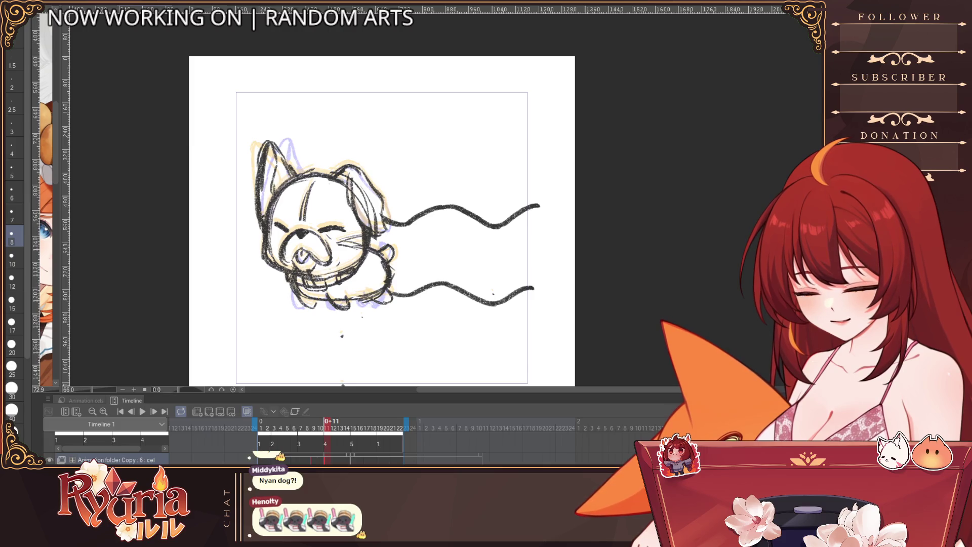
{"action": "key", "text": "Right"}
{"action": "key", "text": "Right"}
{"action": "key", "text": "Right"}
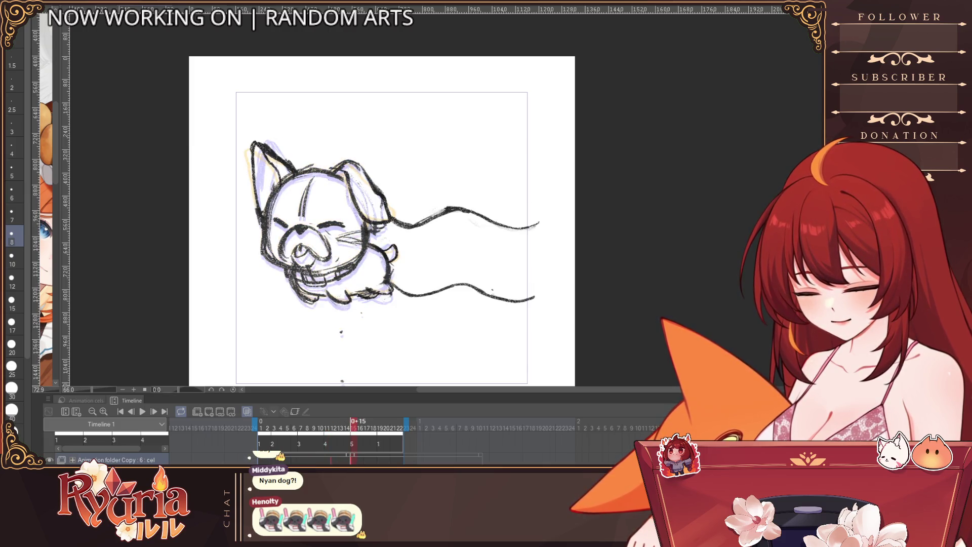
{"action": "scroll", "coordinate": [330, 428], "scroll_direction": "left", "scroll_amount": 1}
{"action": "scroll", "coordinate": [365, 436], "scroll_direction": "right", "scroll_amount": 1}
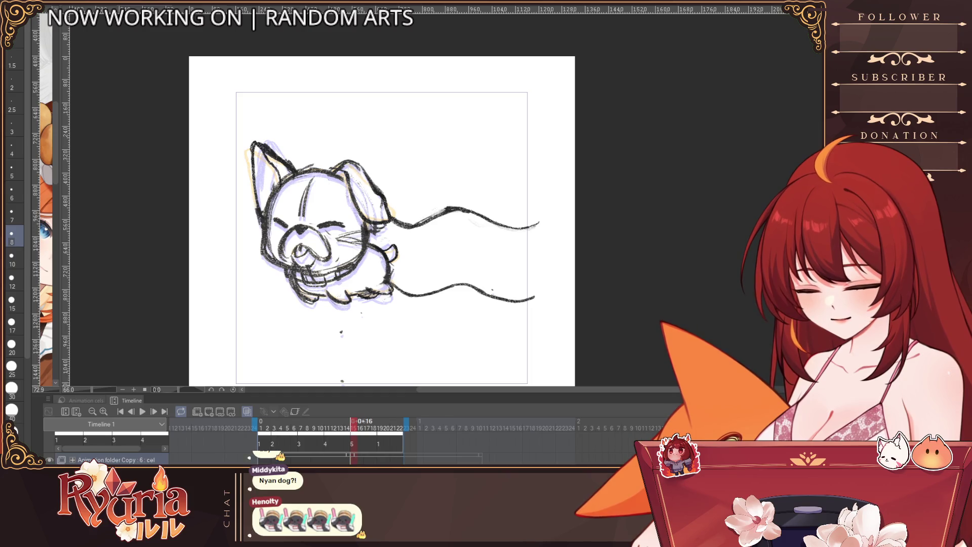
{"action": "mouse_move", "coordinate": [350, 456]}
{"action": "left_mouse_down"}
{"action": "mouse_move", "coordinate": [338, 455]}
{"action": "mouse_move", "coordinate": [359, 459]}
{"action": "mouse_move", "coordinate": [351, 460]}
{"action": "left_mouse_up"}
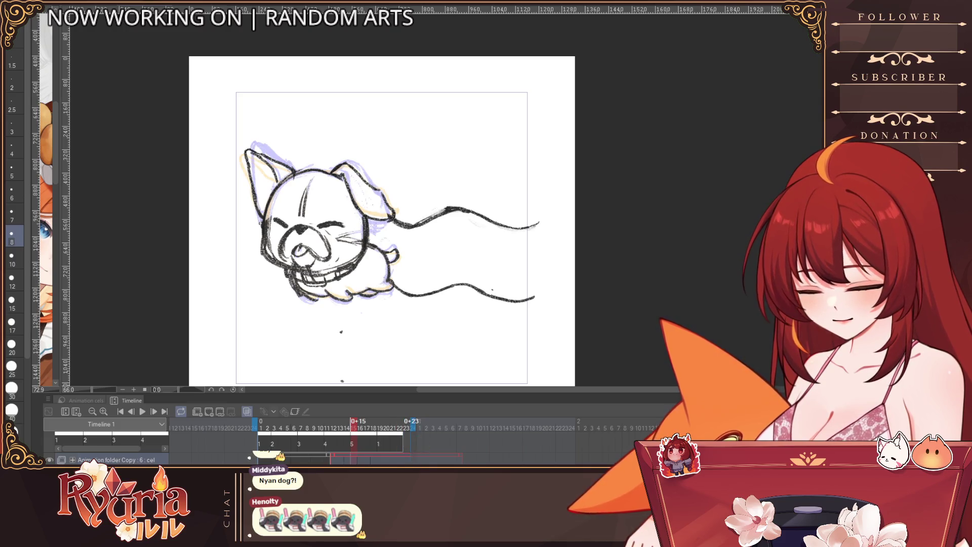
Return to the first frame and drag the selected cels along the track toward frame 19.
{"action": "key", "text": "Home"}
{"action": "key", "text": "Right"}
{"action": "key", "text": "Left"}
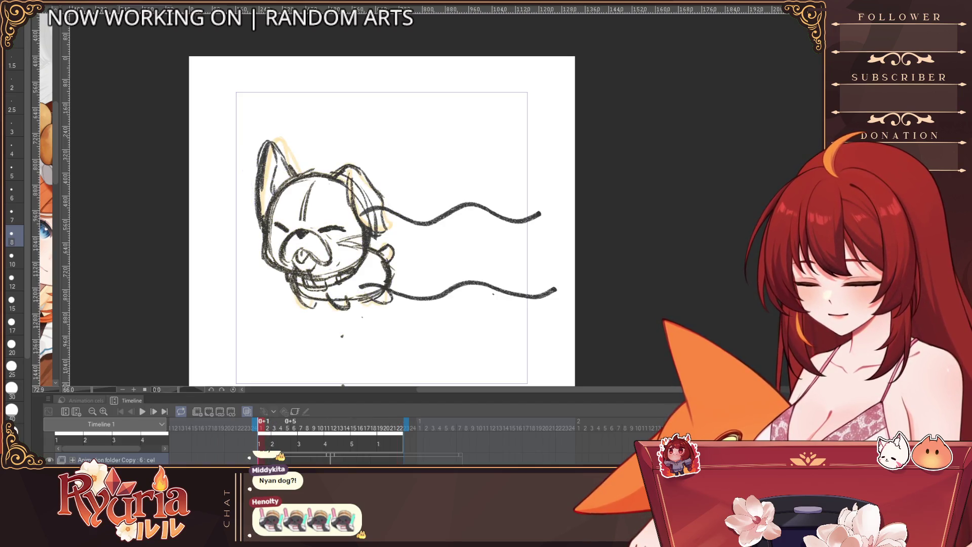
{"action": "left_click_drag", "start_coordinate": [261, 459], "coordinate": [384, 457]}
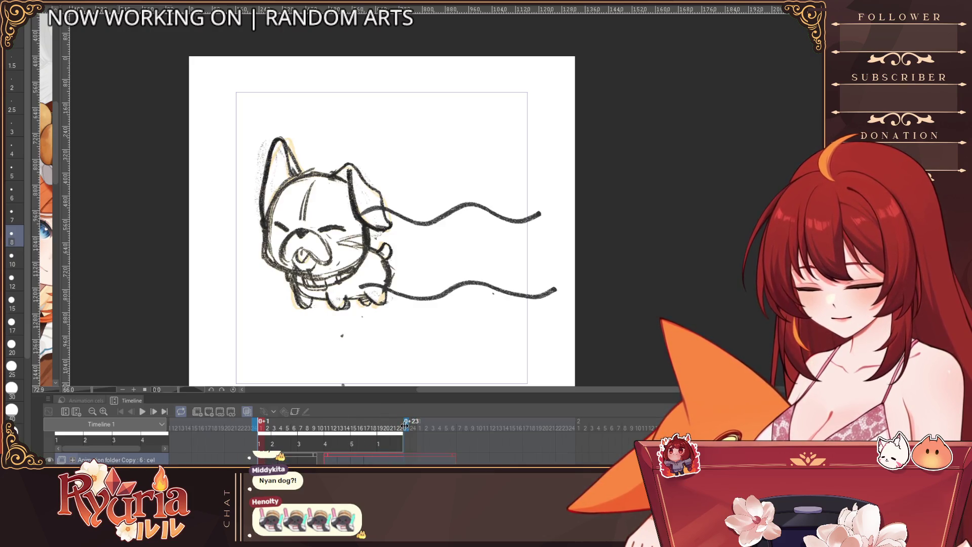
{"action": "left_click_drag", "start_coordinate": [383, 457], "coordinate": [380, 457]}
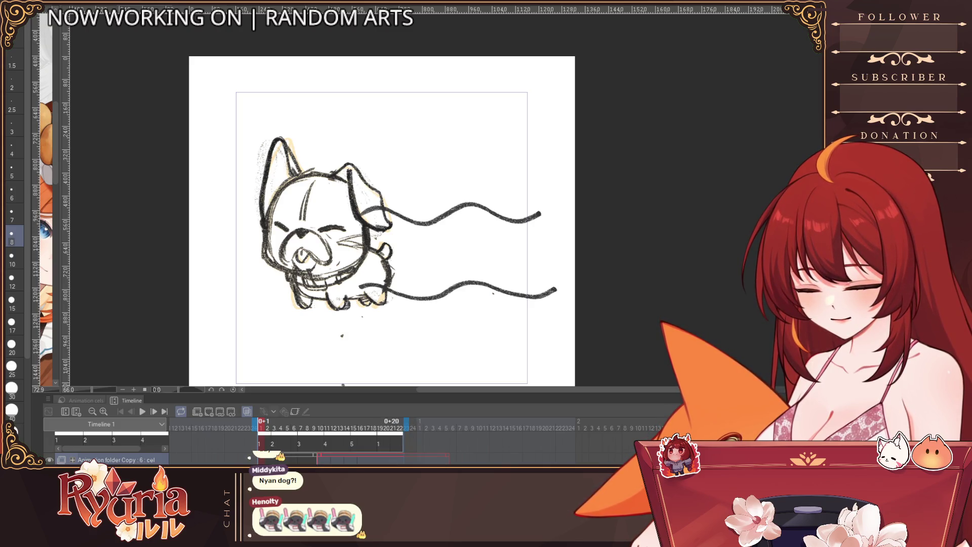
{"action": "left_click_drag", "start_coordinate": [287, 456], "coordinate": [384, 457]}
{"action": "left_click_drag", "start_coordinate": [278, 457], "coordinate": [281, 457]}
Check the drawings on frames 19, 22 and 23, then play the loop.
{"action": "left_click", "coordinate": [380, 428]}
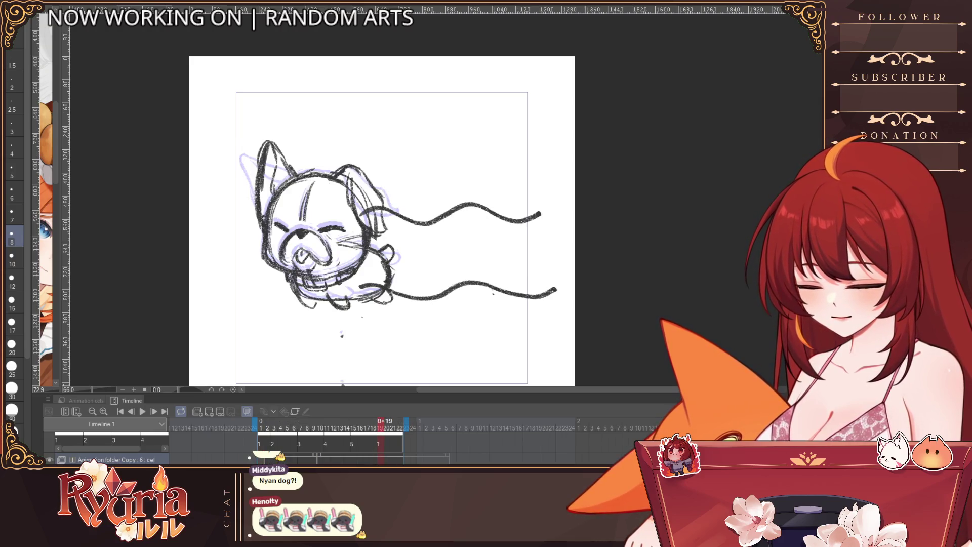
{"action": "left_click", "coordinate": [401, 428]}
{"action": "left_click", "coordinate": [409, 454]}
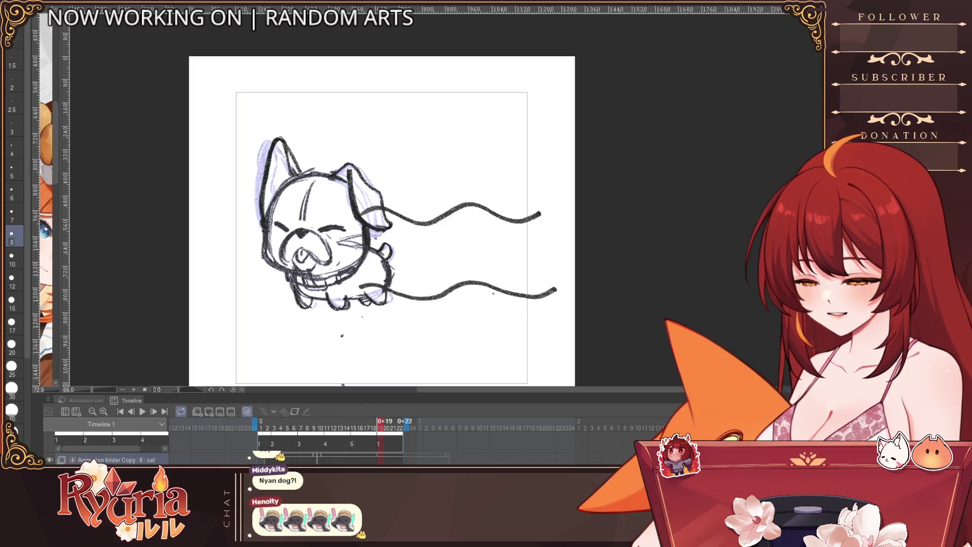
{"action": "key", "text": "Right"}
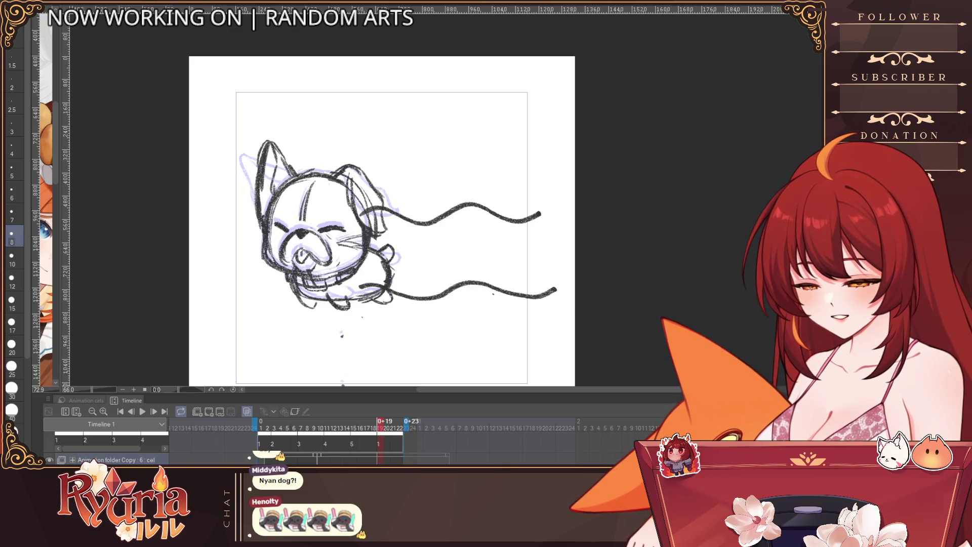
{"action": "scroll", "coordinate": [329, 448], "scroll_direction": "up", "scroll_amount": 1}
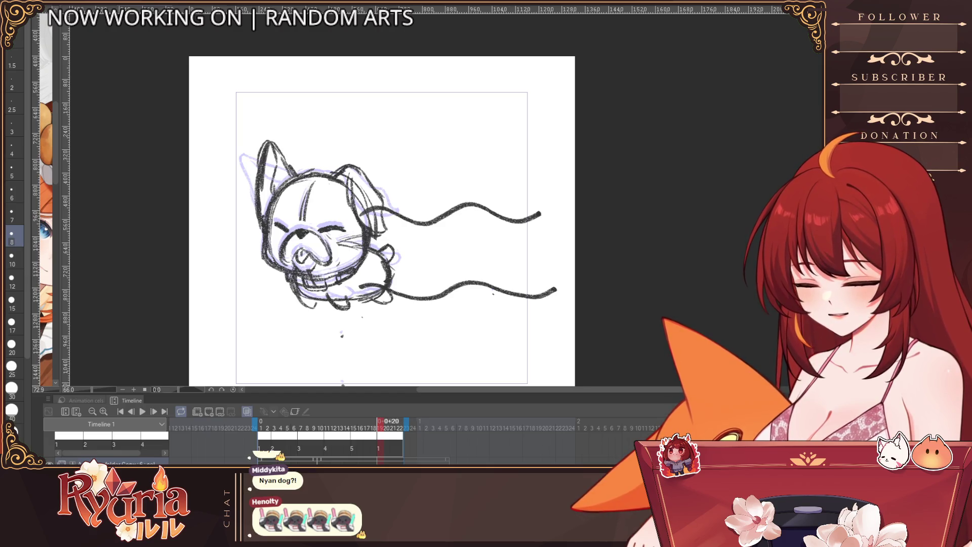
{"action": "scroll", "coordinate": [411, 444], "scroll_direction": "up", "scroll_amount": 1}
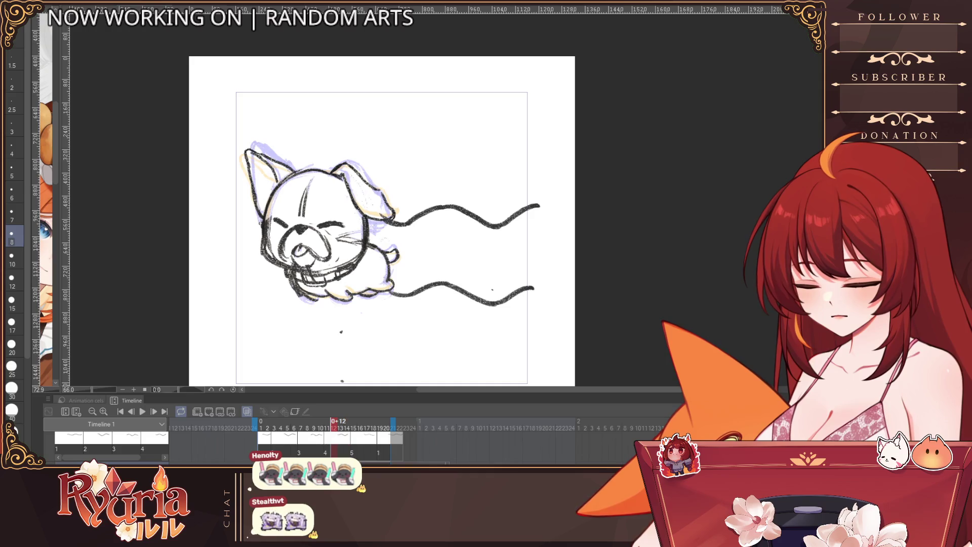
{"action": "left_click", "coordinate": [142, 412]}
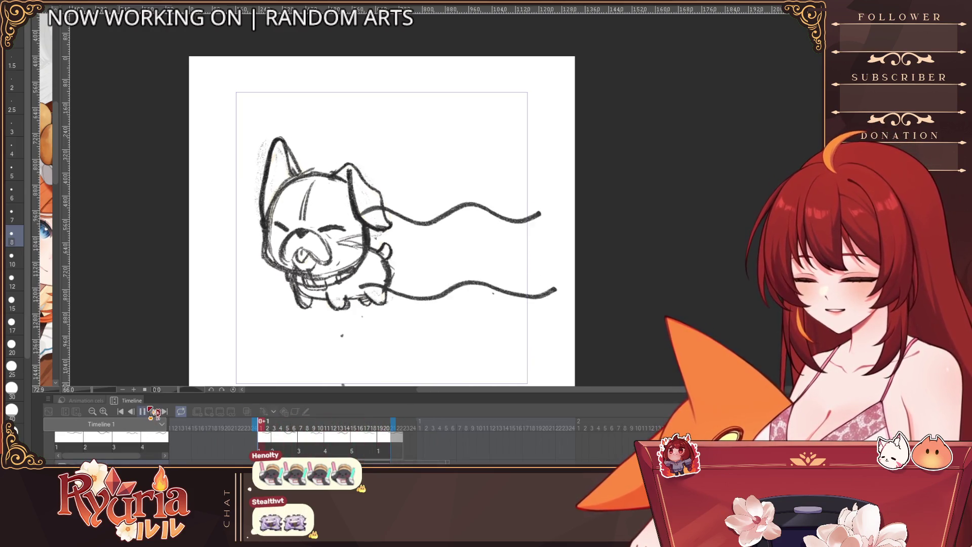
Stop playback, turn on onion skins, and compare frames 16 to 19, settling on frame 17.
{"action": "key", "text": "Return"}
{"action": "key", "text": "o"}
{"action": "key", "text": "Left"}
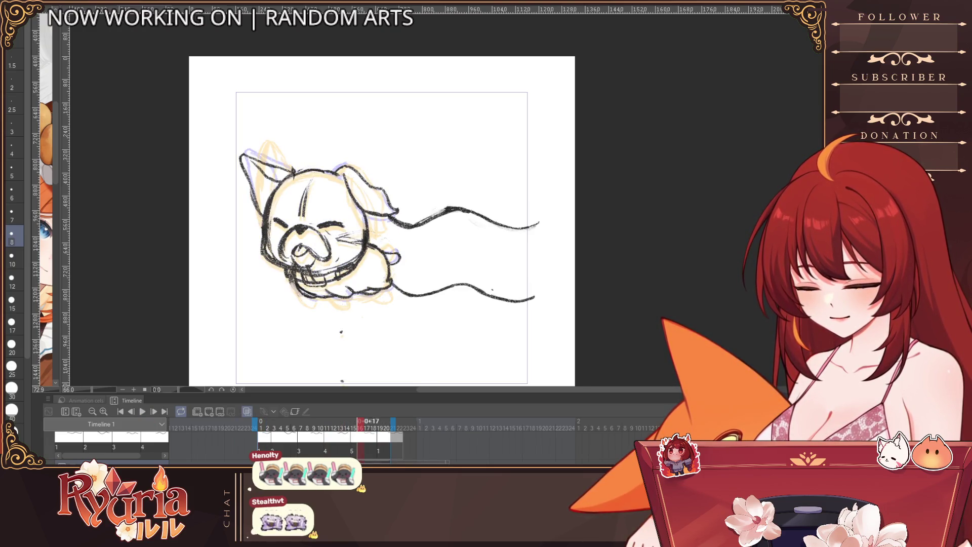
{"action": "key", "text": "Right"}
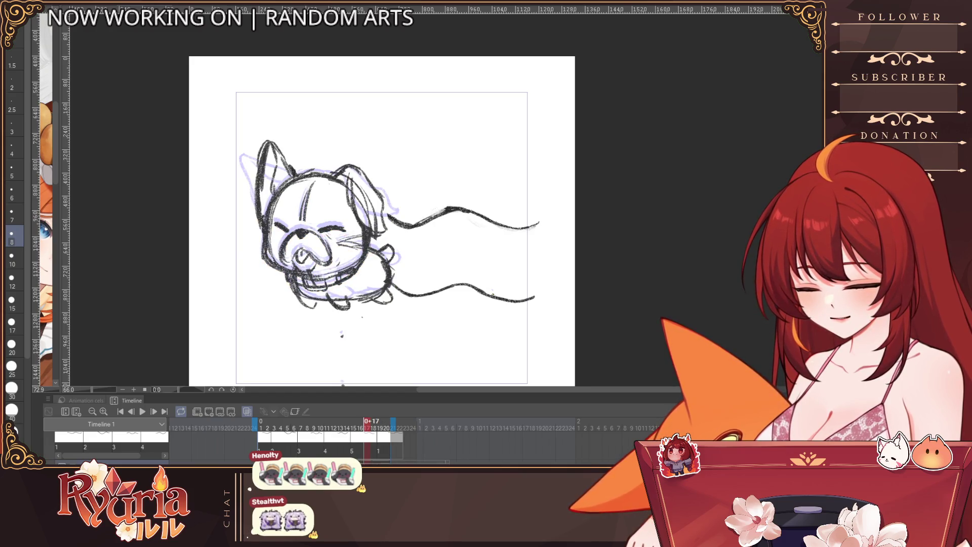
{"action": "key", "text": "Right"}
{"action": "key", "text": "Right"}
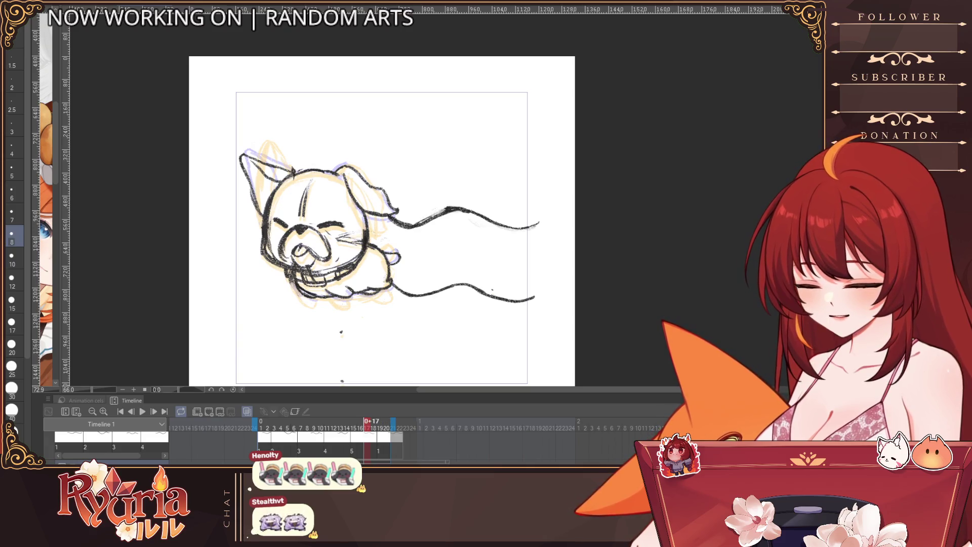
{"action": "left_click", "coordinate": [222, 413]}
{"action": "left_click", "coordinate": [383, 452]}
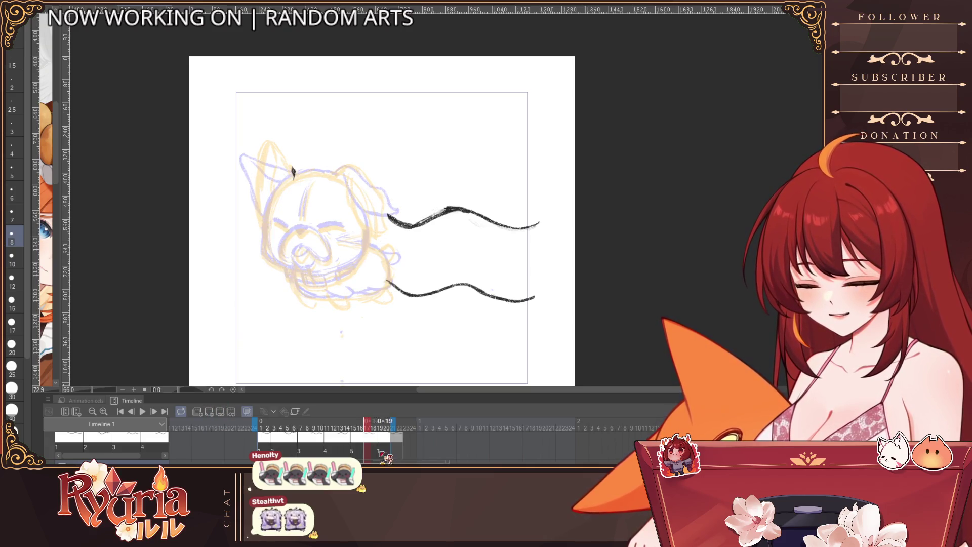
{"action": "key", "text": "Left"}
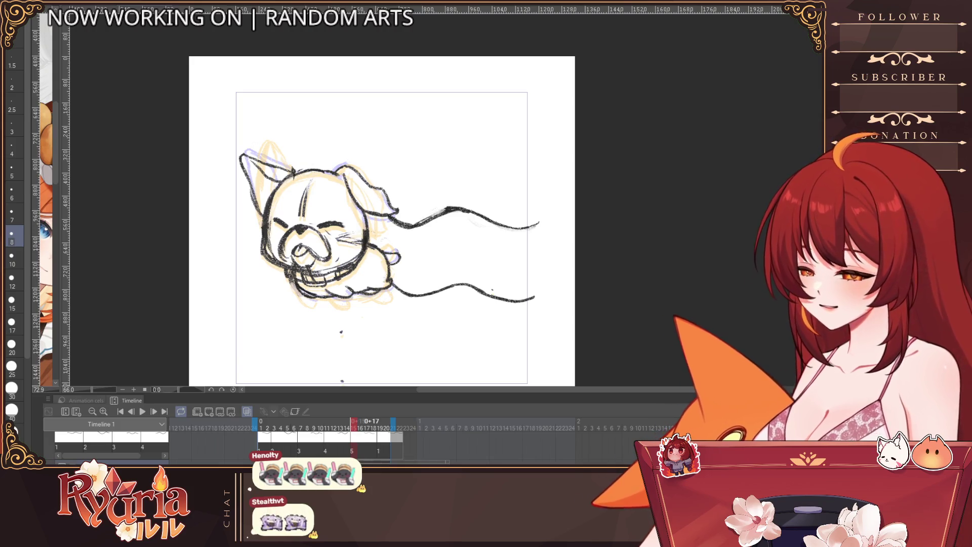
{"action": "key", "text": "Right"}
{"action": "key", "text": "Right"}
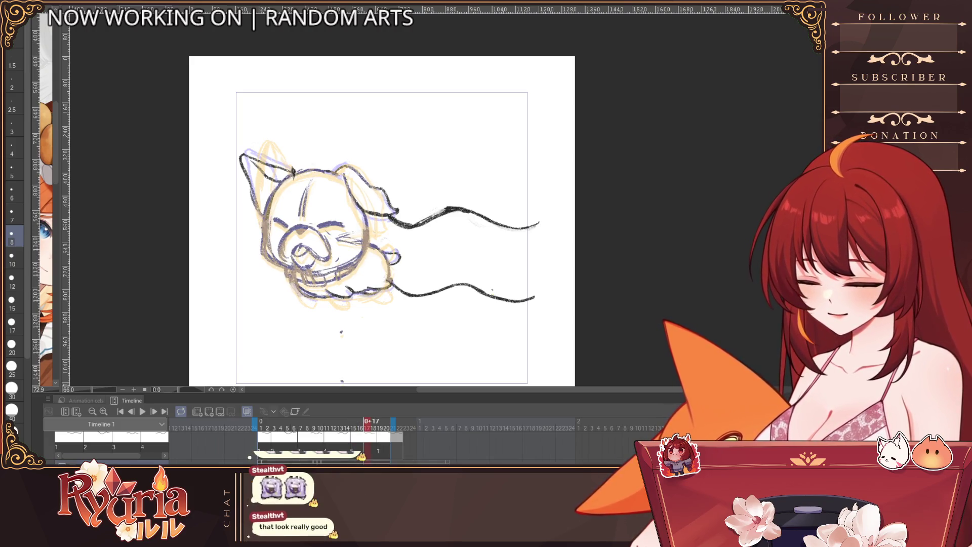
{"action": "key", "text": "Left"}
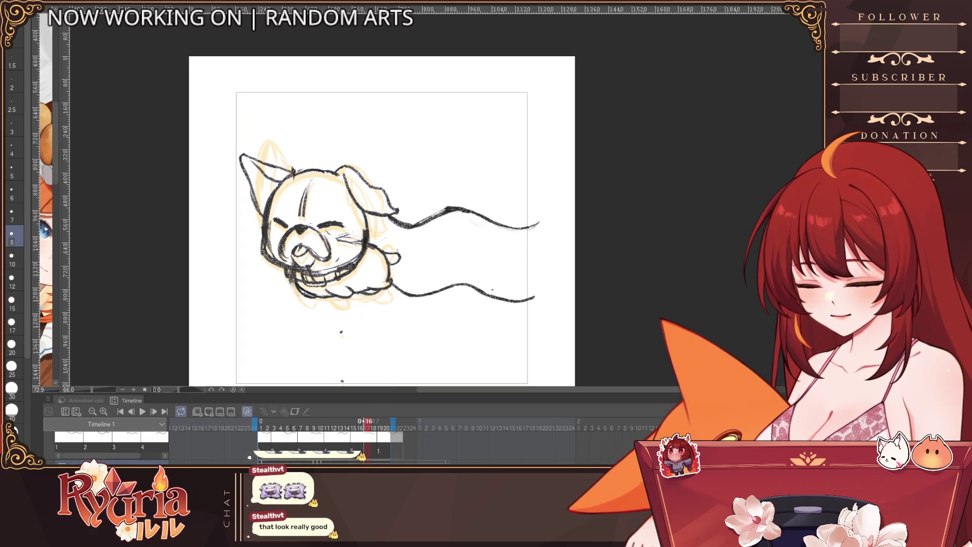
{"action": "scroll", "coordinate": [390, 327], "scroll_direction": "up", "scroll_amount": 1}
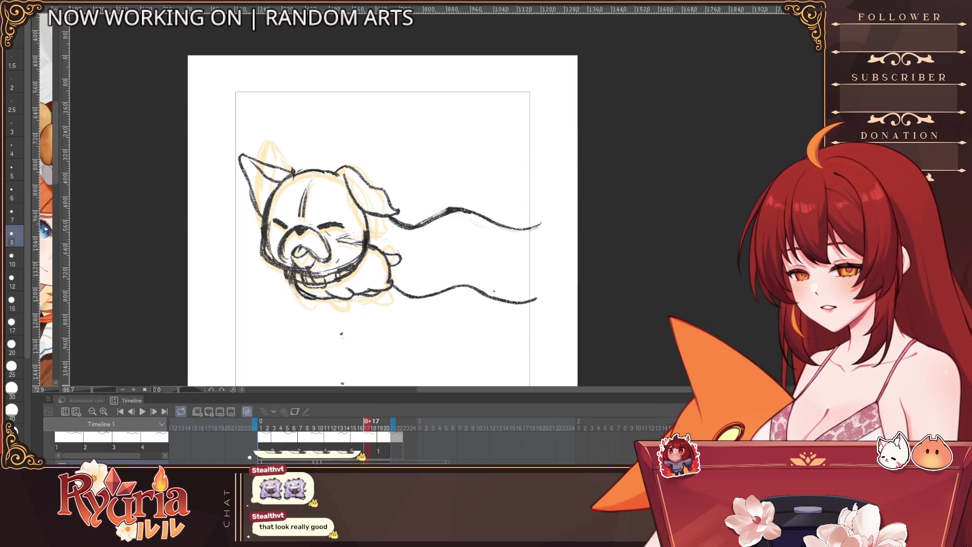
Redraw the left ear outline and add a stroke at the right ear tip, adjusting brush sizes.
{"action": "key", "text": "bracketright"}
{"action": "key", "text": "bracketright"}
{"action": "key", "text": "bracketright"}
{"action": "key", "text": "bracketright"}
{"action": "key", "text": "bracketright"}
{"action": "key", "text": "bracketright"}
{"action": "mouse_move", "coordinate": [273, 163]}
{"action": "left_mouse_down"}
{"action": "mouse_move", "coordinate": [239, 155]}
{"action": "mouse_move", "coordinate": [273, 176]}
{"action": "mouse_move", "coordinate": [295, 174]}
{"action": "left_mouse_up"}
{"action": "key", "text": "bracketright"}
{"action": "key", "text": "bracketleft"}
{"action": "key", "text": "bracketleft"}
{"action": "key", "text": "bracketleft"}
{"action": "key", "text": "bracketleft"}
{"action": "key", "text": "ctrl+z"}
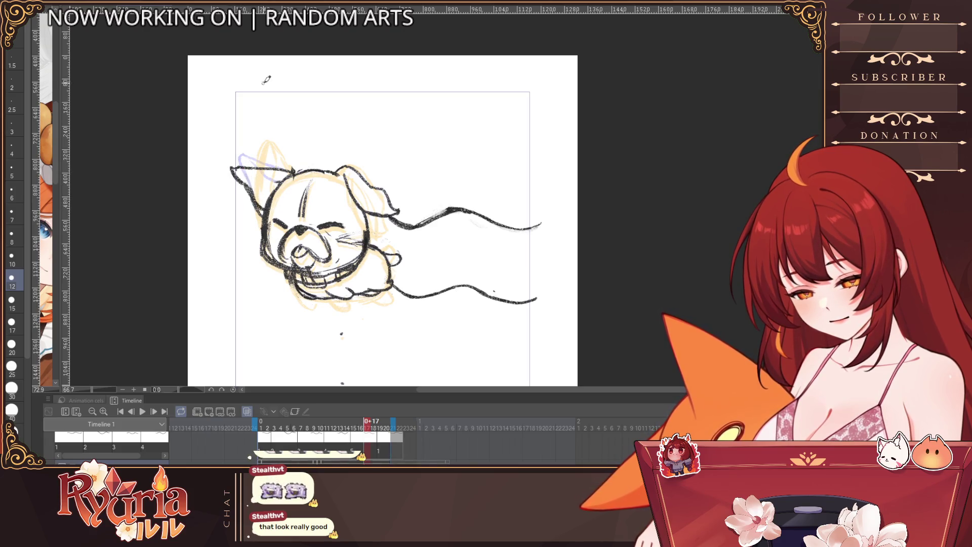
{"action": "key", "text": "bracketright"}
{"action": "left_click_drag", "start_coordinate": [356, 169], "coordinate": [364, 165]}
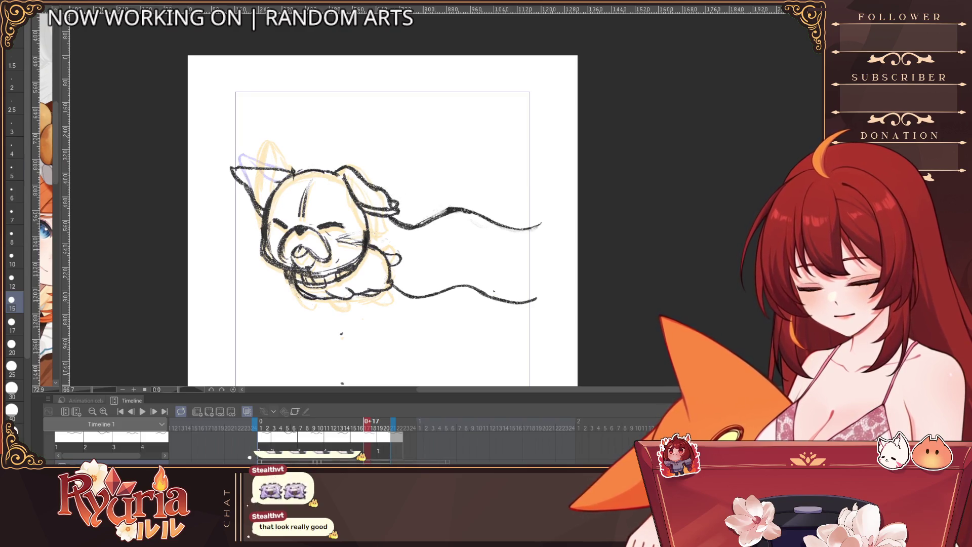
{"action": "key", "text": "bracketright"}
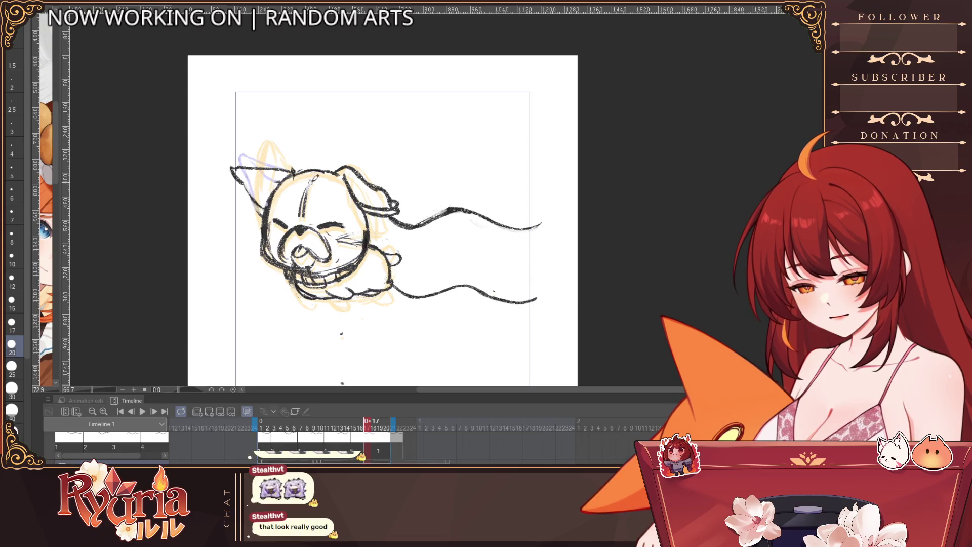
{"action": "key", "text": "bracketright"}
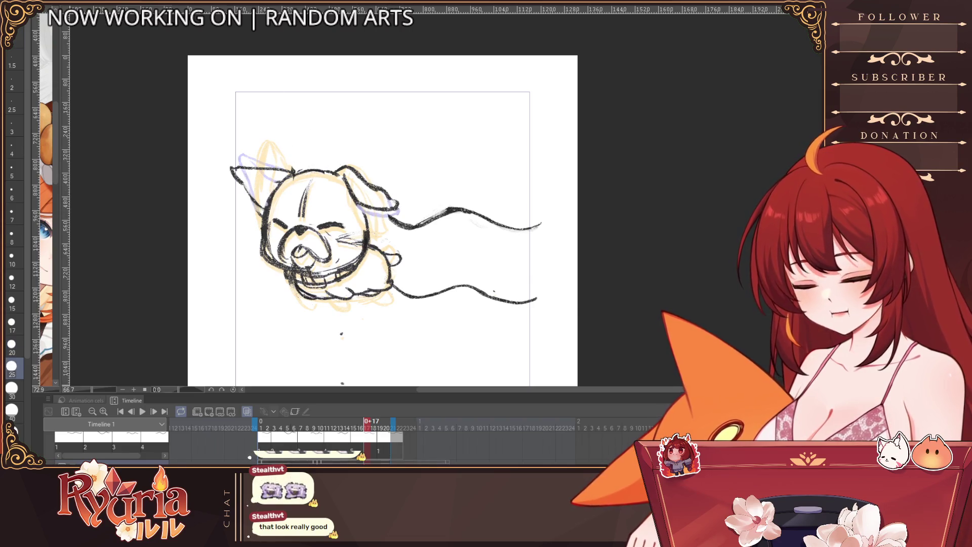
{"action": "key", "text": "bracketleft"}
{"action": "key", "text": "bracketleft"}
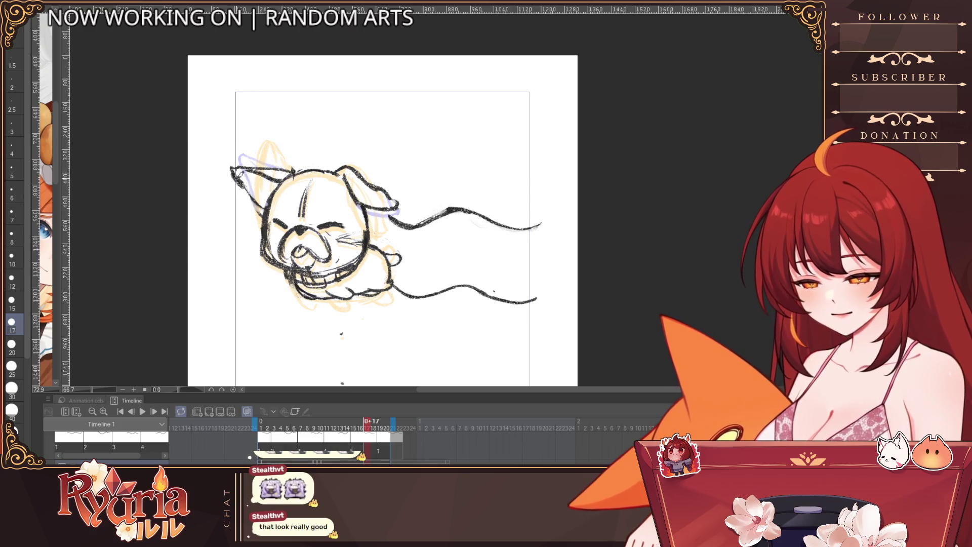
{"action": "key", "text": "ctrl+minus"}
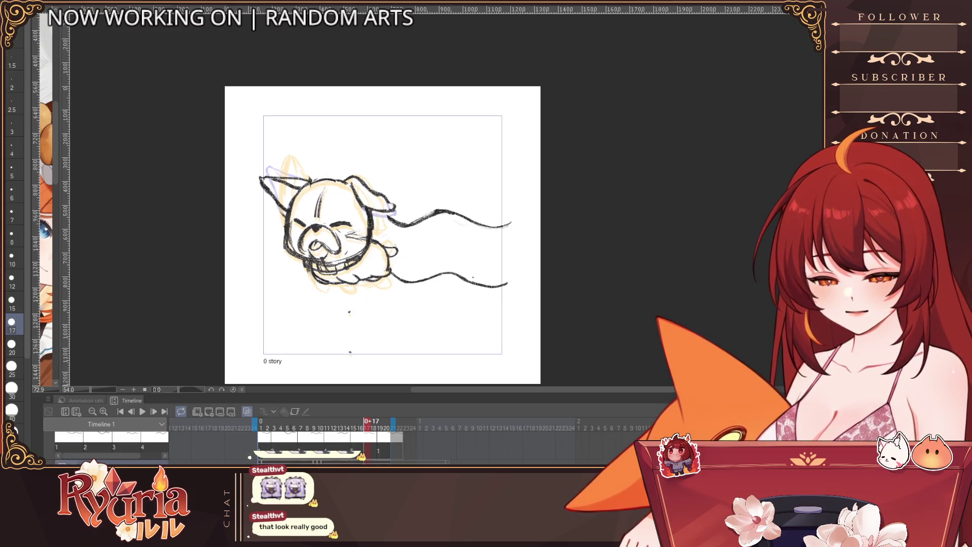
Shift frame 17's dog sketch slightly right and down with Ctrl+T.
{"action": "key", "text": "ctrl+t"}
{"action": "left_click_drag", "start_coordinate": [435, 297], "coordinate": [448, 301]}
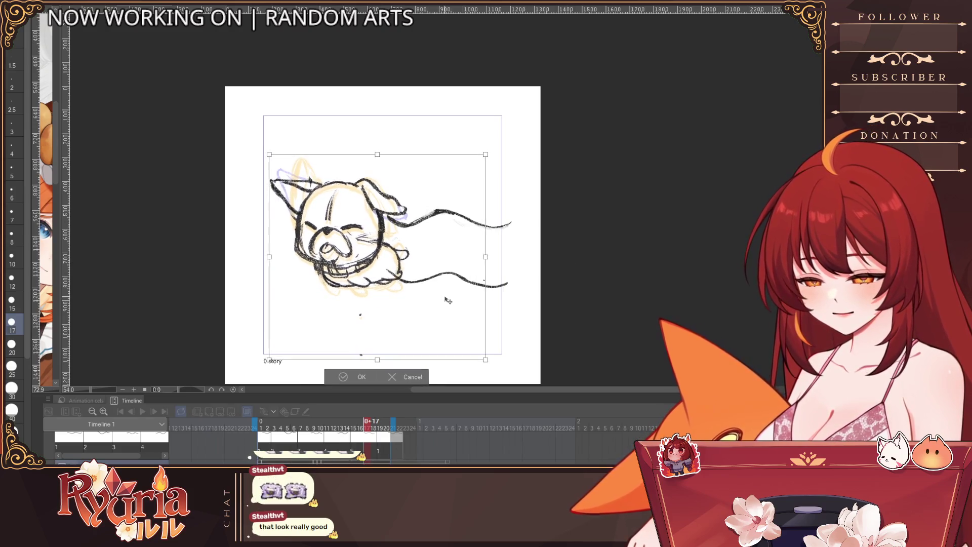
{"action": "key", "text": "Return"}
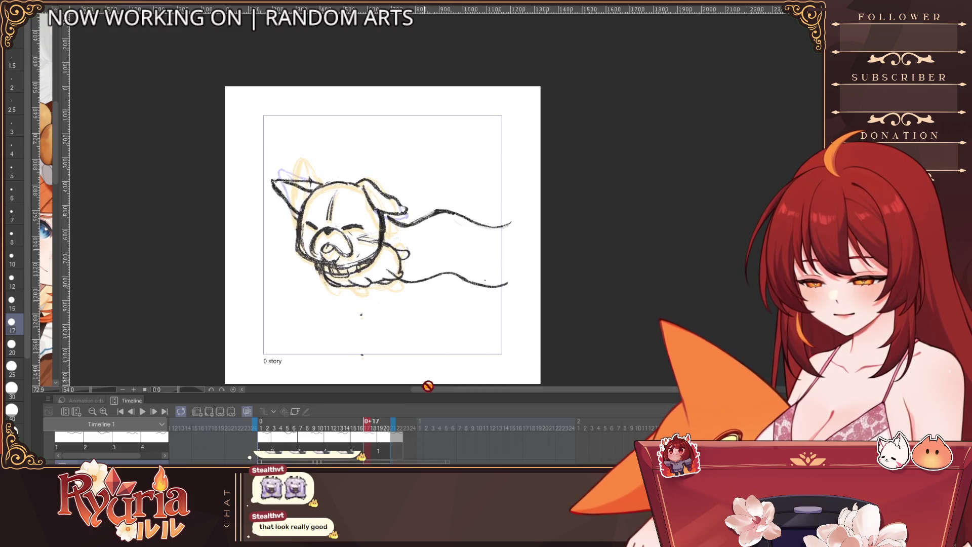
Step through frames 17 to 21 and extend the playback range end to 1+4.
{"action": "key", "text": "Right"}
{"action": "key", "text": "Right"}
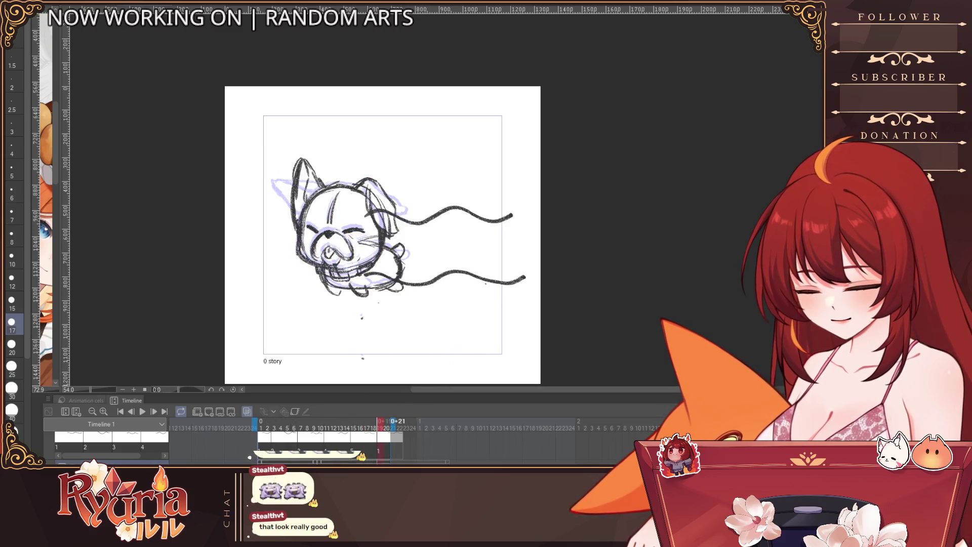
{"action": "key", "text": "Left"}
{"action": "key", "text": "Left"}
{"action": "key", "text": "Left"}
{"action": "key", "text": "Right"}
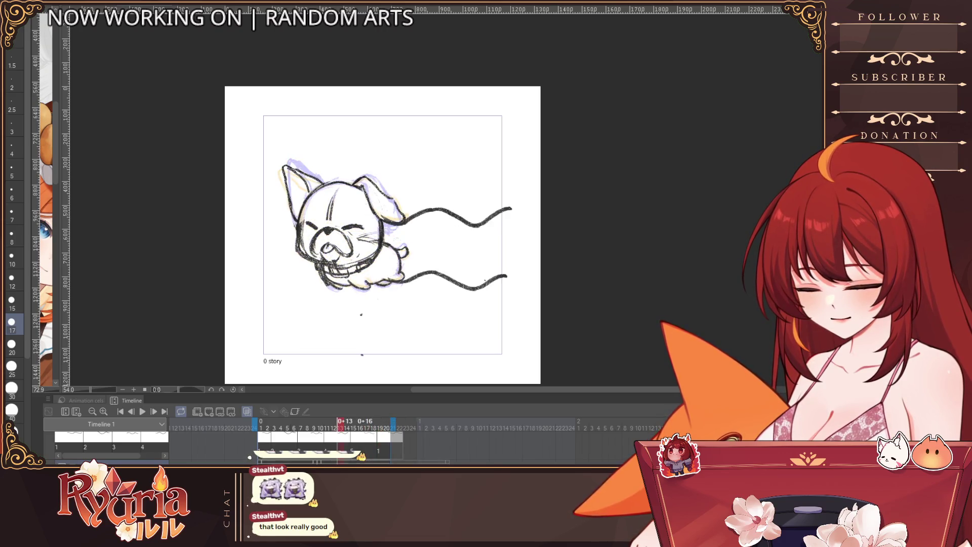
{"action": "key", "text": "Right"}
{"action": "key", "text": "Right"}
{"action": "key", "text": "Right"}
{"action": "key", "text": "Right"}
{"action": "key", "text": "Left"}
{"action": "left_click_drag", "start_coordinate": [400, 420], "coordinate": [439, 423]}
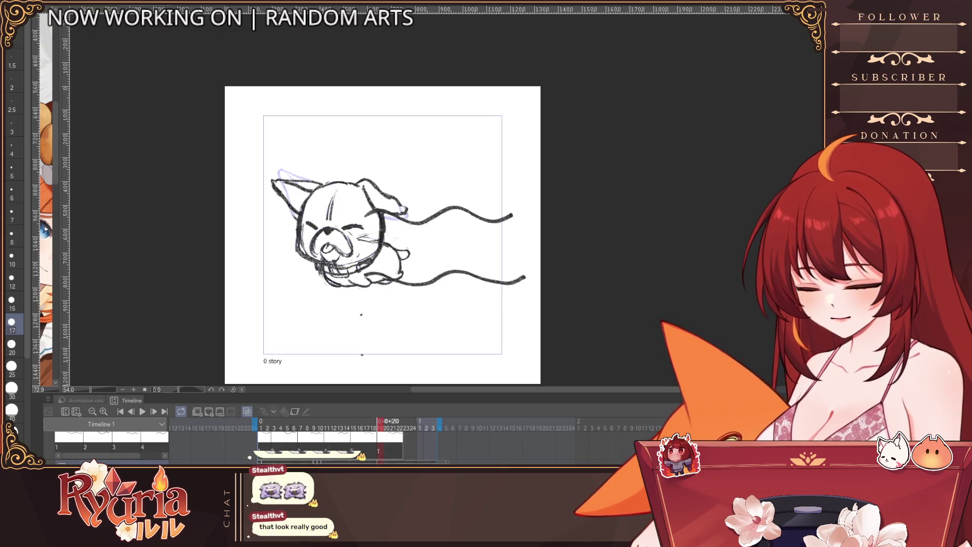
{"action": "key", "text": "Left"}
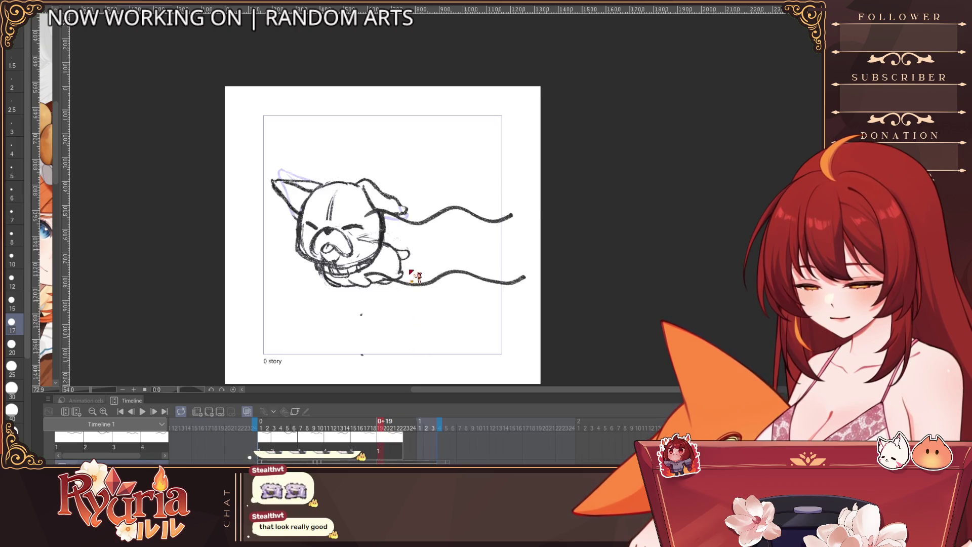
{"action": "key", "text": "Right"}
{"action": "key", "text": "Right"}
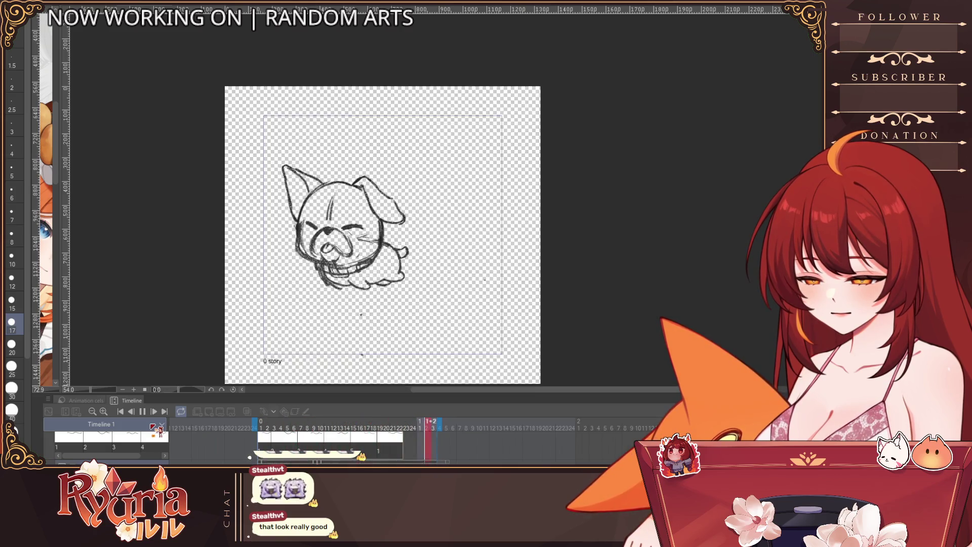
Stop playback and compare the dog drawings on frames 15, 16, 17, 19 and 22.
{"action": "key", "text": "Return"}
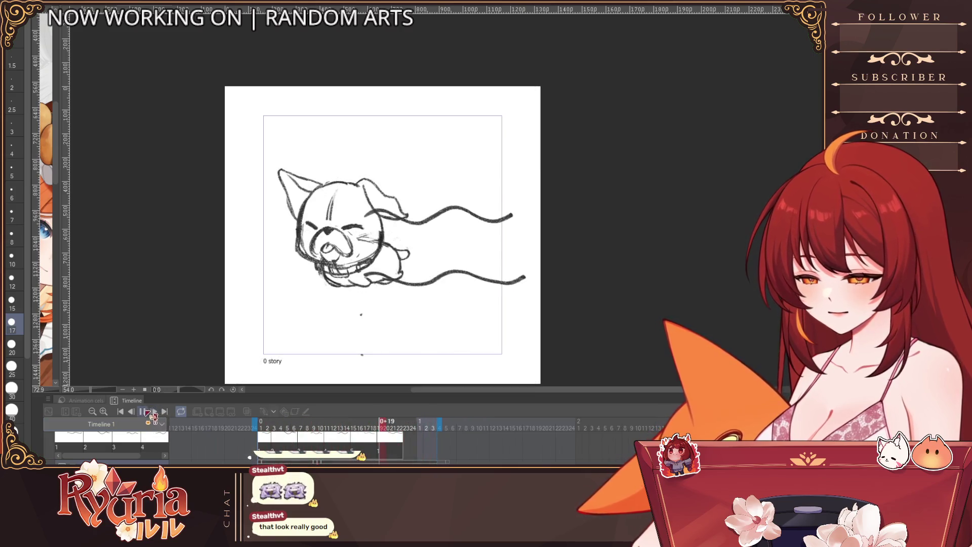
{"action": "left_click", "coordinate": [367, 428]}
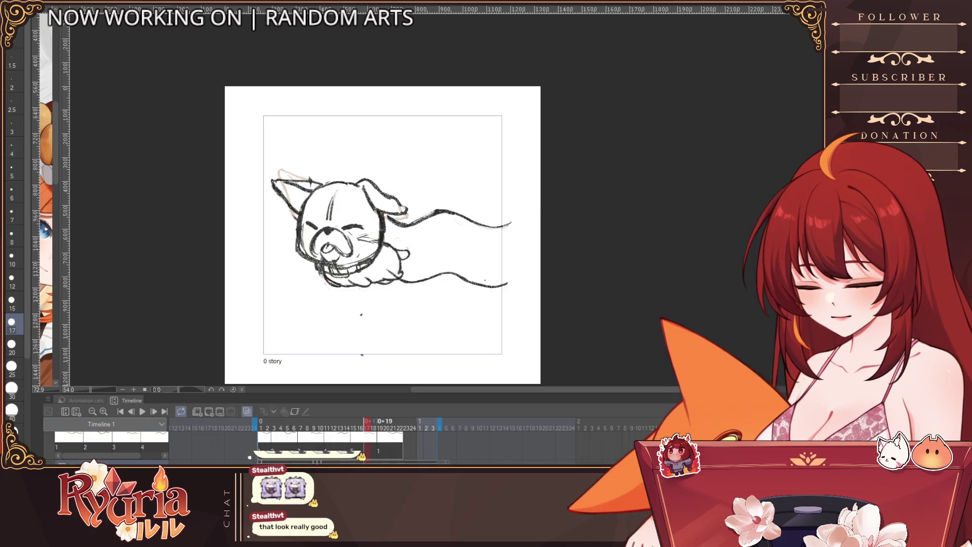
{"action": "left_click", "coordinate": [354, 428]}
{"action": "left_click", "coordinate": [367, 428]}
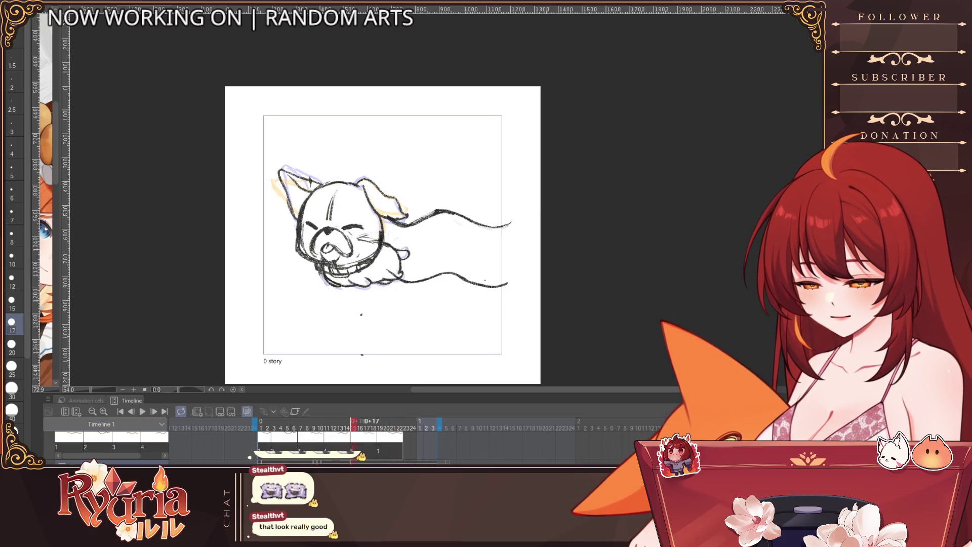
{"action": "left_click", "coordinate": [380, 428]}
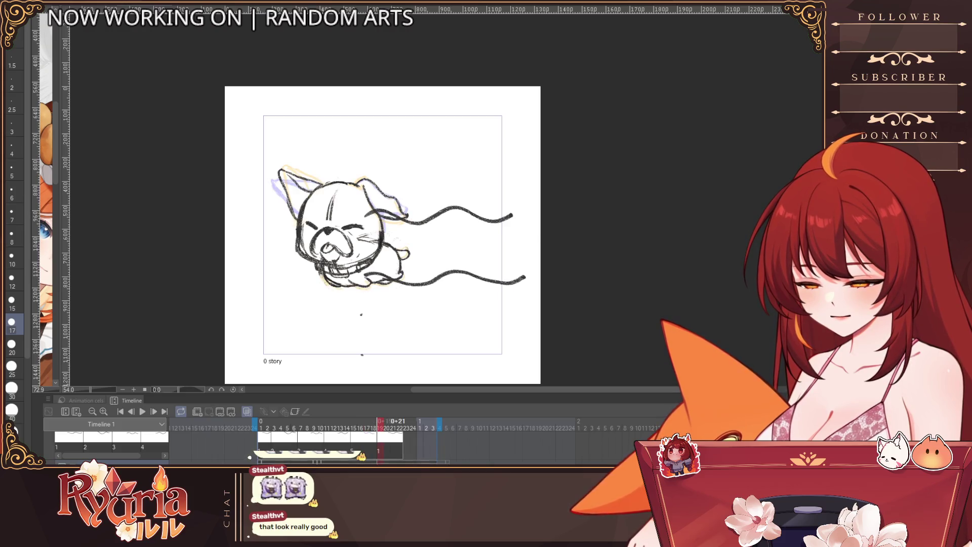
{"action": "left_click", "coordinate": [353, 428]}
{"action": "left_click", "coordinate": [366, 428]}
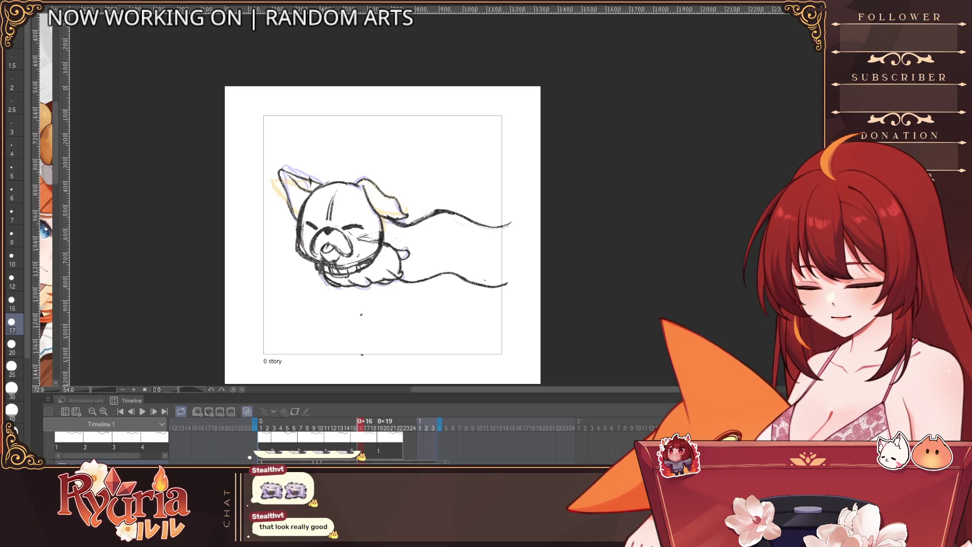
{"action": "left_click", "coordinate": [381, 428]}
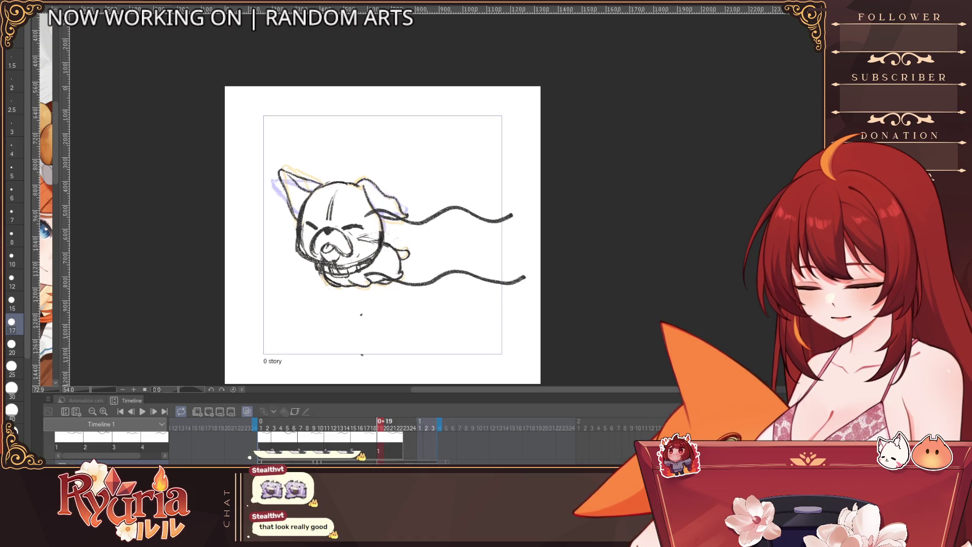
{"action": "left_click", "coordinate": [394, 428]}
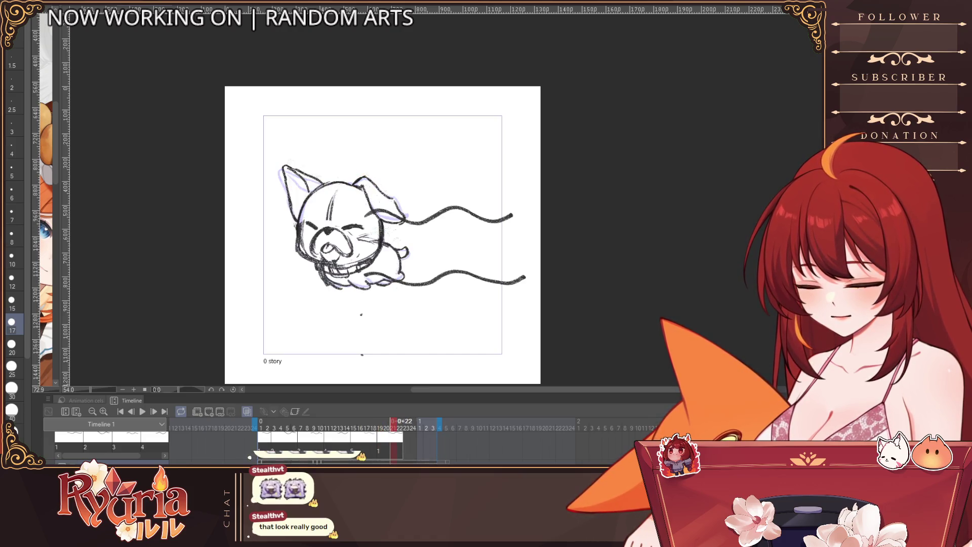
Compare frames 0+10 and 0+12, then check 0+23 through 1+4 where the streamers drop out.
{"action": "left_click", "coordinate": [307, 428]}
{"action": "left_click", "coordinate": [334, 428]}
{"action": "left_click", "coordinate": [320, 428]}
{"action": "left_click", "coordinate": [334, 428]}
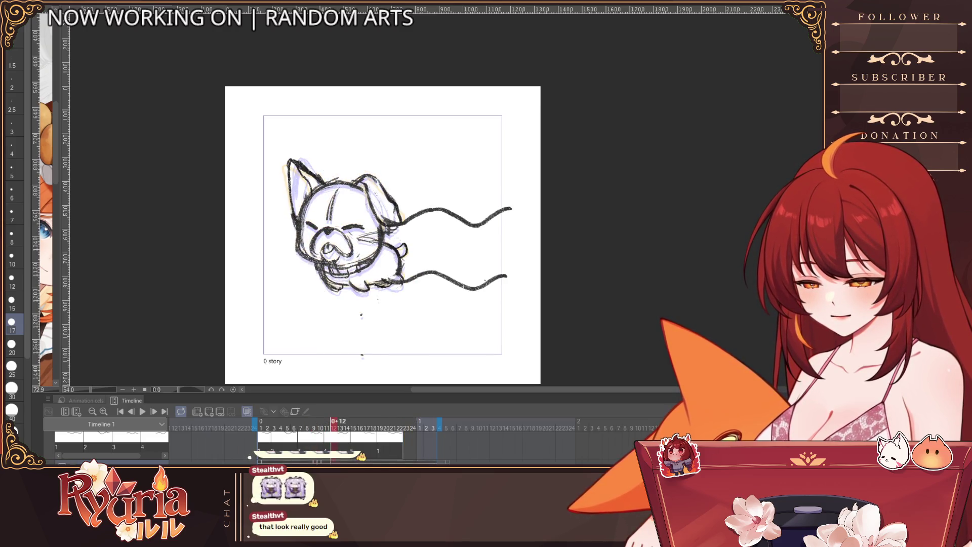
{"action": "left_click", "coordinate": [406, 428]}
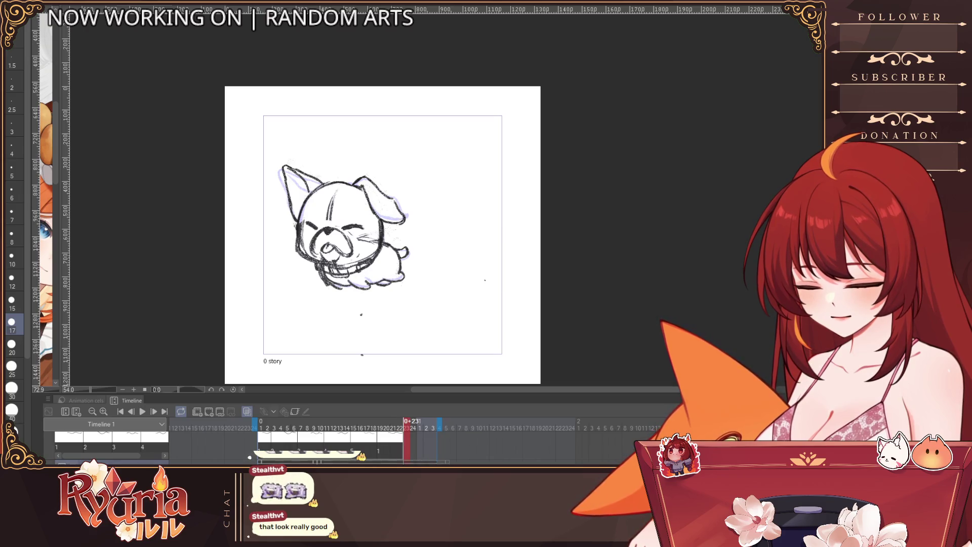
{"action": "left_click", "coordinate": [420, 428]}
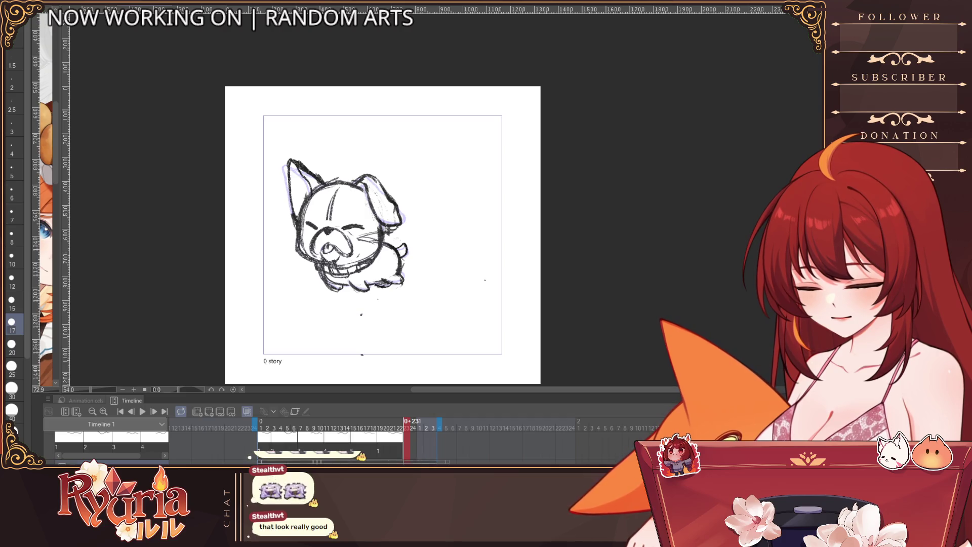
{"action": "left_click", "coordinate": [420, 428]}
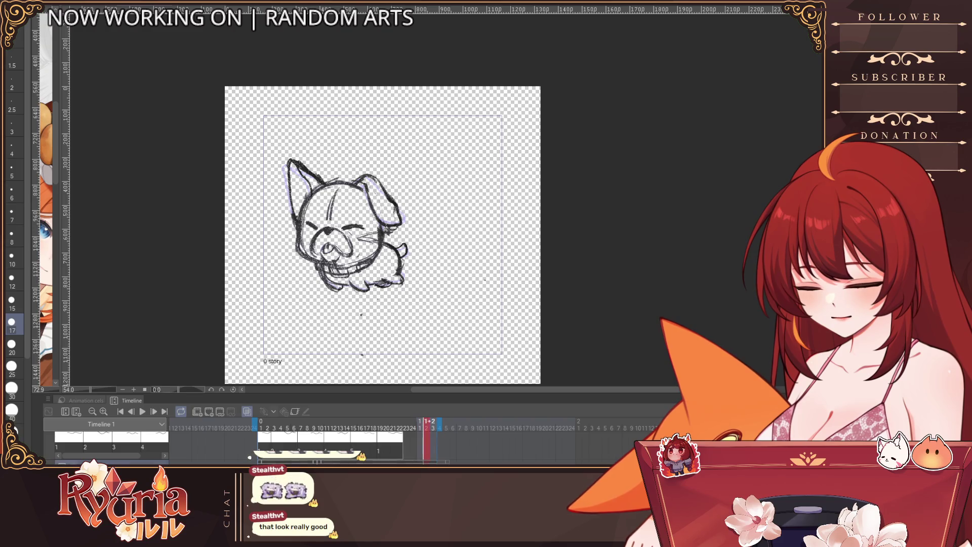
{"action": "key", "text": "Right"}
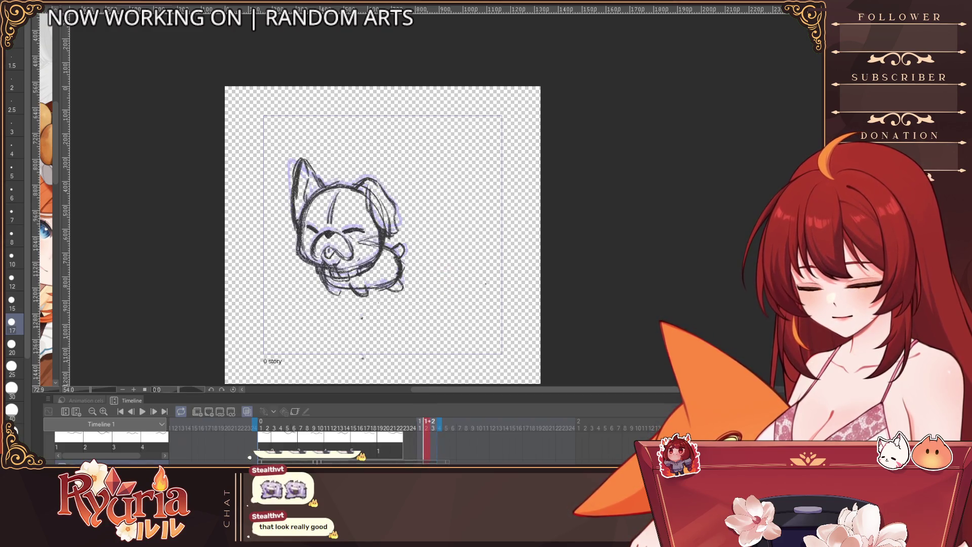
{"action": "left_click", "coordinate": [440, 427]}
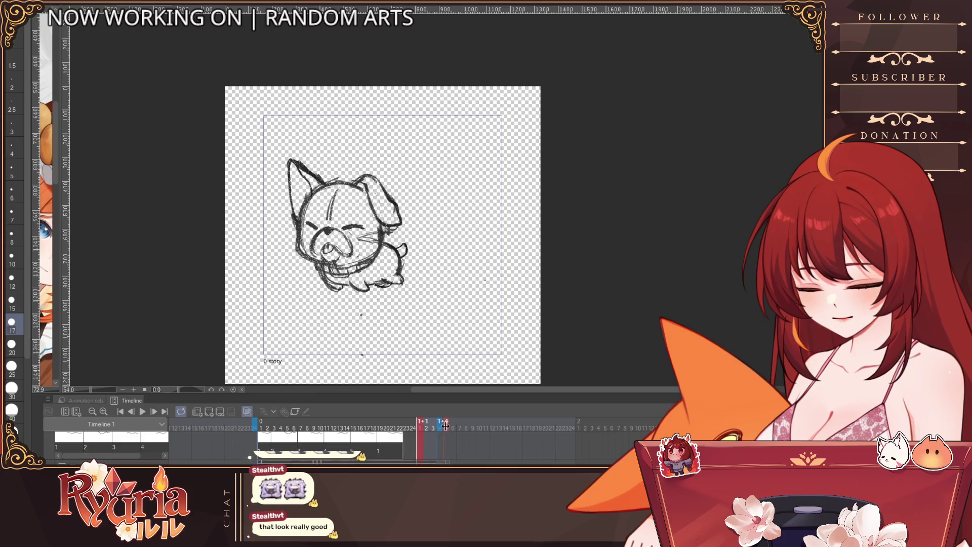
{"action": "left_click", "coordinate": [419, 456]}
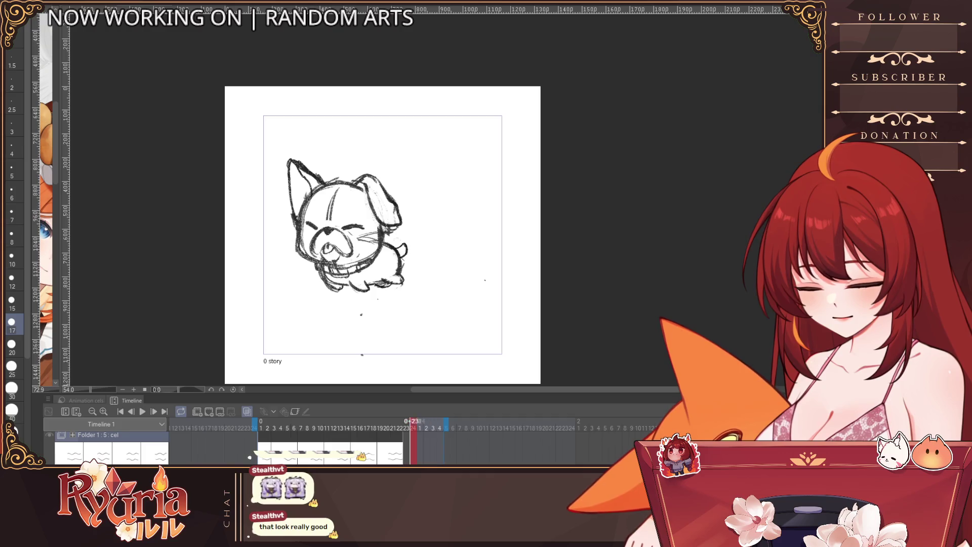
Compare frames 0+23 and 0+24, then play from the first frame and stop.
{"action": "left_click", "coordinate": [412, 458]}
{"action": "left_click", "coordinate": [411, 459]}
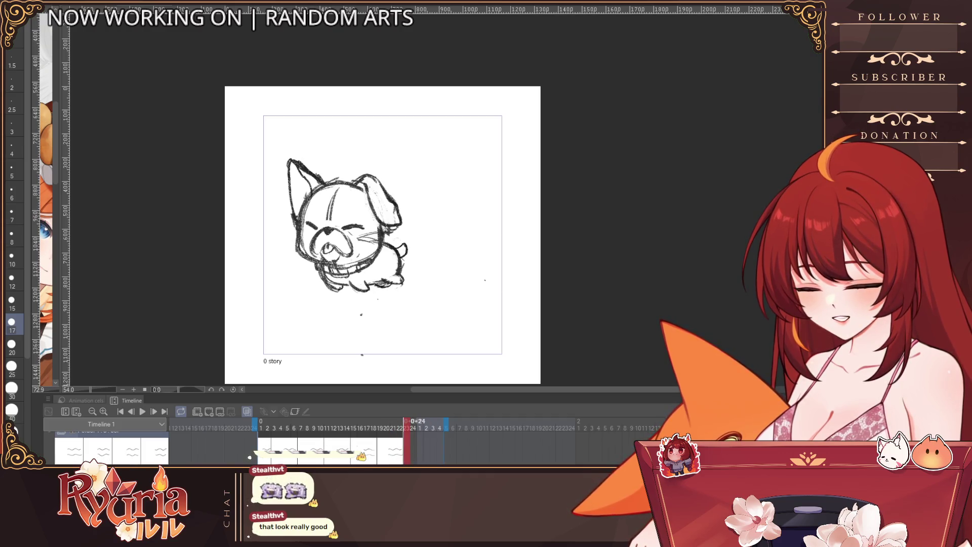
{"action": "key", "text": "Left"}
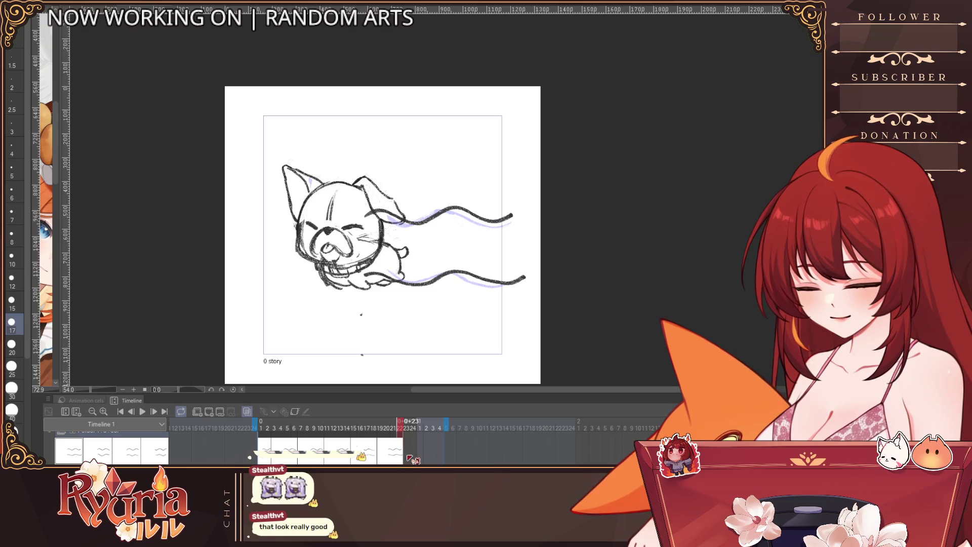
{"action": "left_click", "coordinate": [155, 411]}
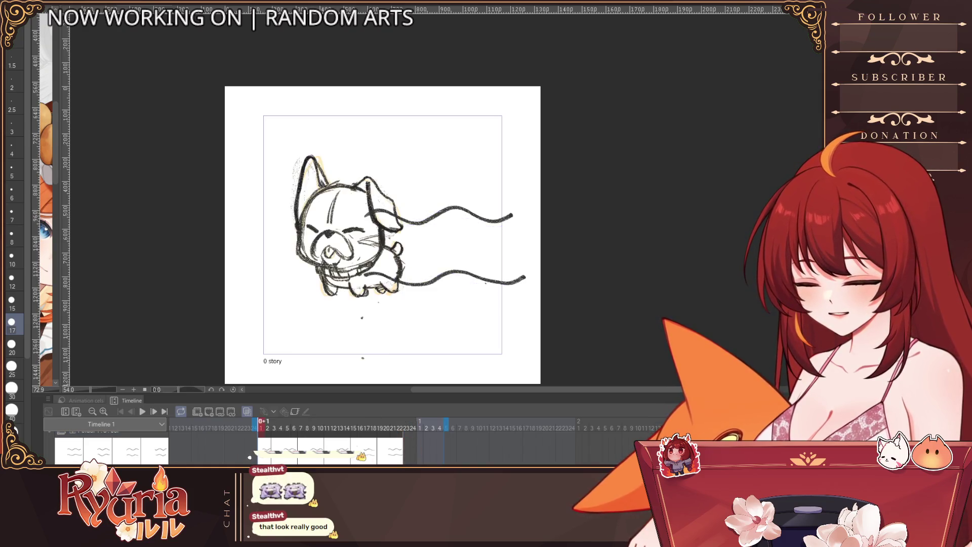
{"action": "left_click", "coordinate": [142, 411]}
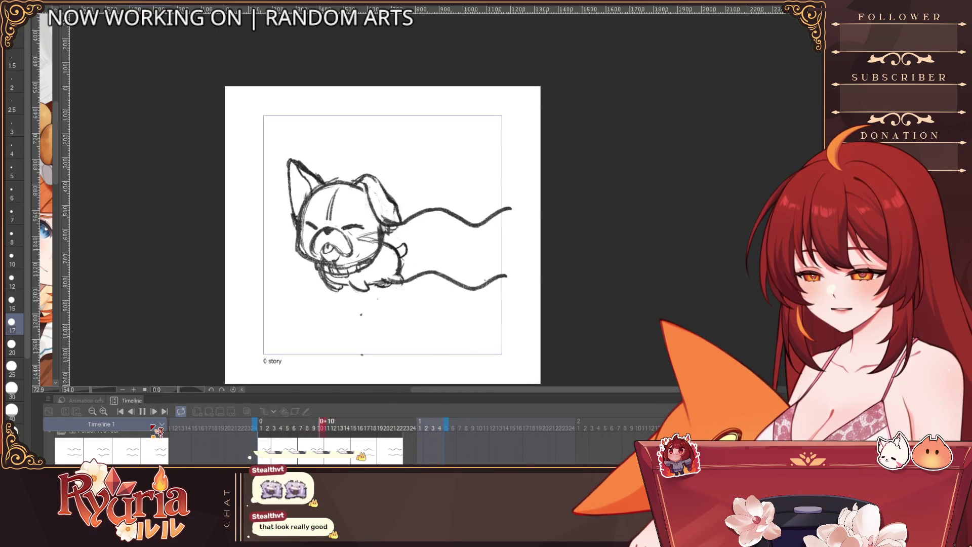
{"action": "key", "text": "space"}
Step past the last cels, end the playback range at about 1+2, and play the loop.
{"action": "key", "text": "Left"}
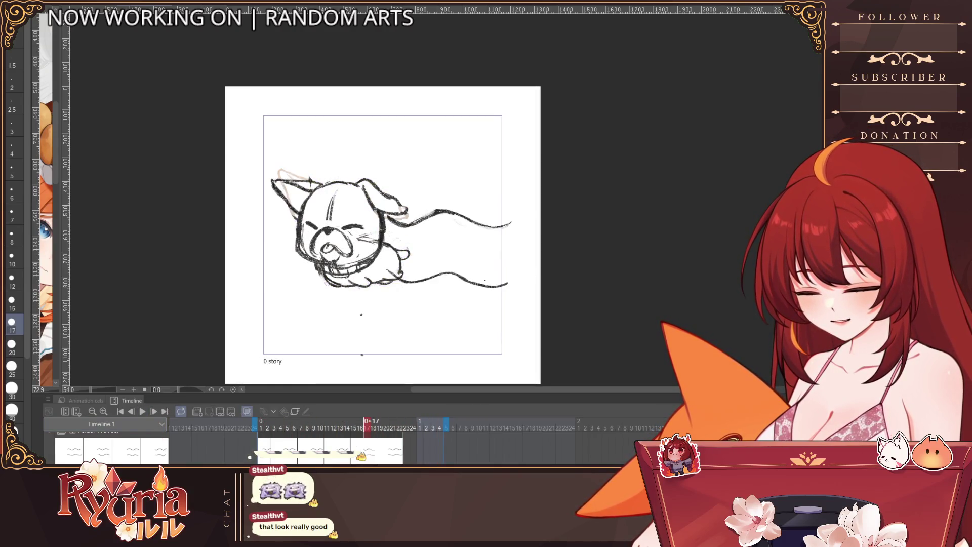
{"action": "key", "text": "Right"}
{"action": "key", "text": "Right"}
{"action": "key", "text": "Right"}
{"action": "key", "text": "Right"}
{"action": "key", "text": "Right"}
{"action": "key", "text": "Right"}
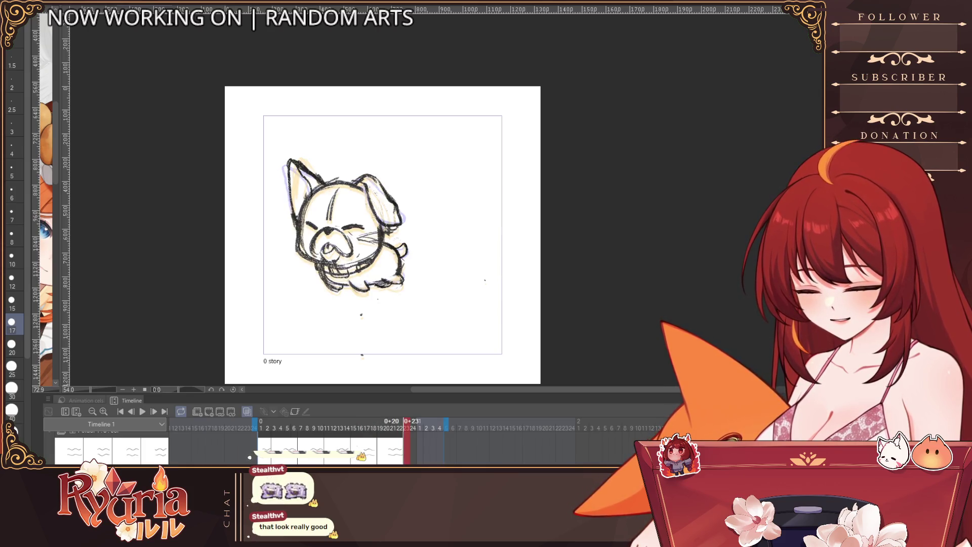
{"action": "key", "text": "Right"}
{"action": "key", "text": "Left"}
{"action": "key", "text": "Right"}
{"action": "key", "text": "Right"}
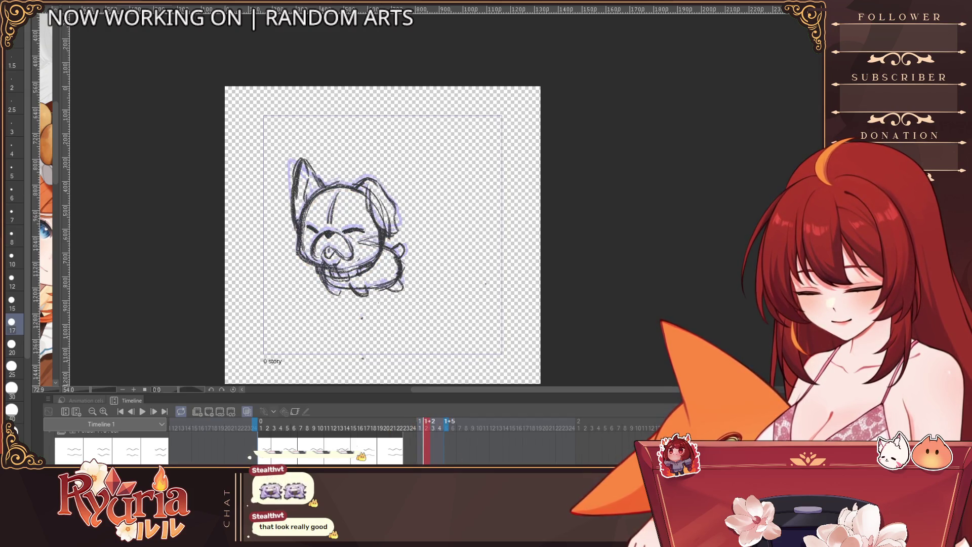
{"action": "left_click", "coordinate": [435, 425]}
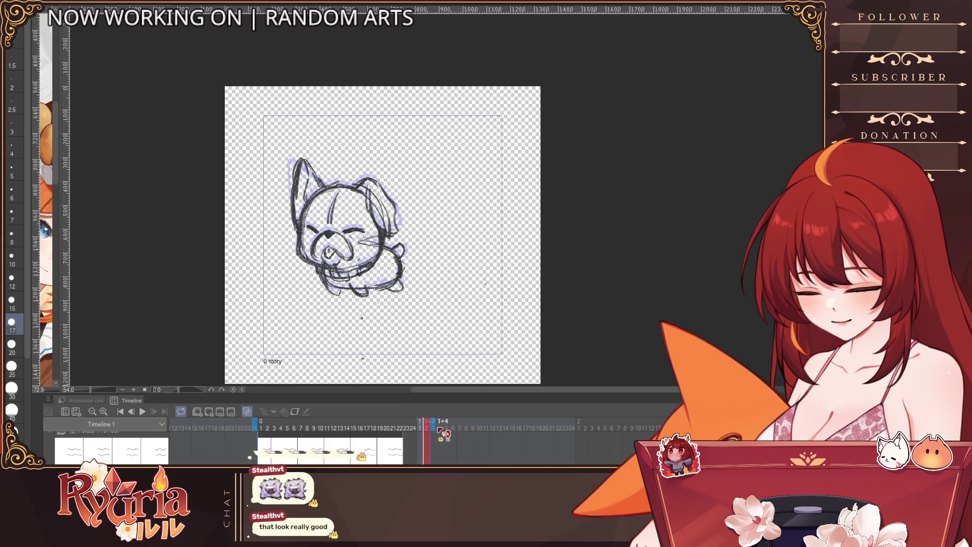
{"action": "key", "text": "space"}
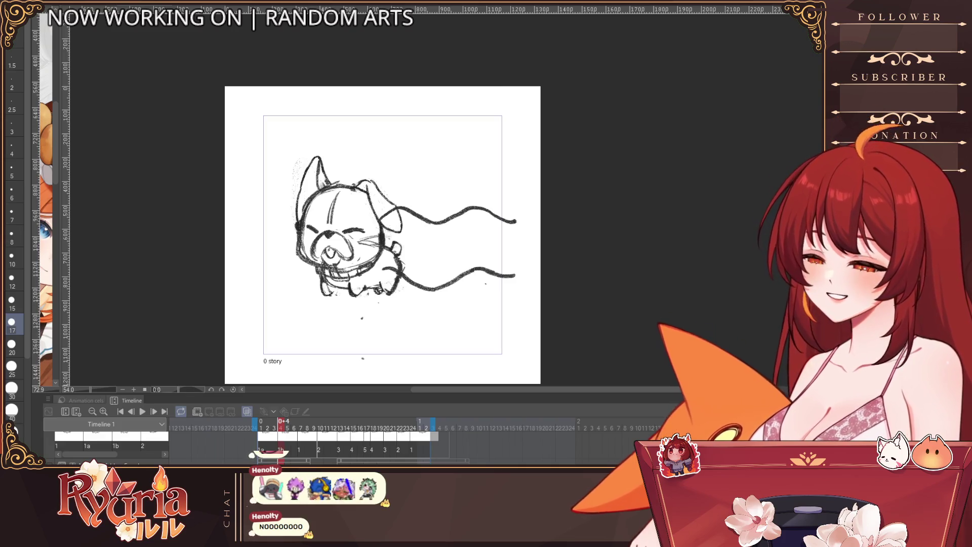
Check frames 0+10, 0+23, 0+24 and 0+20, then play and stop the loop.
{"action": "left_click", "coordinate": [320, 428]}
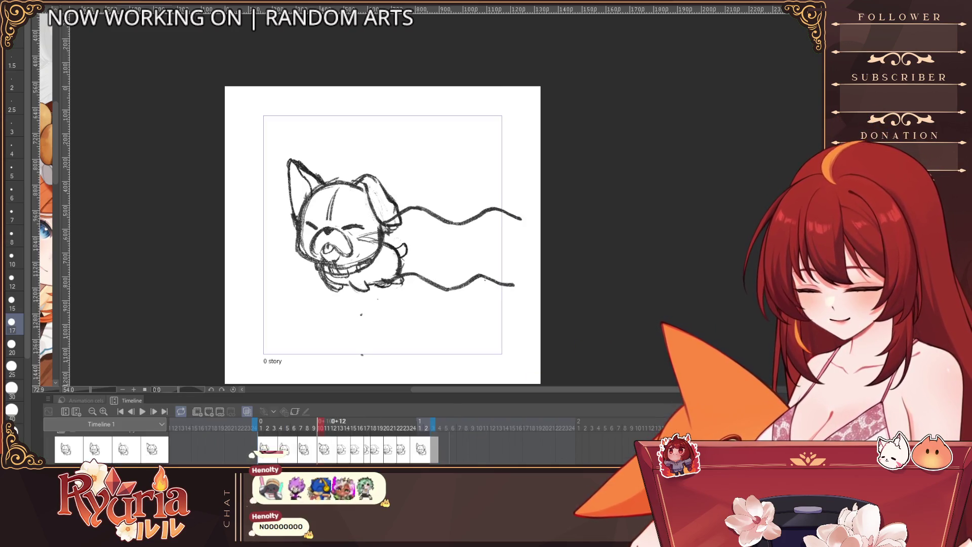
{"action": "left_click", "coordinate": [407, 428]}
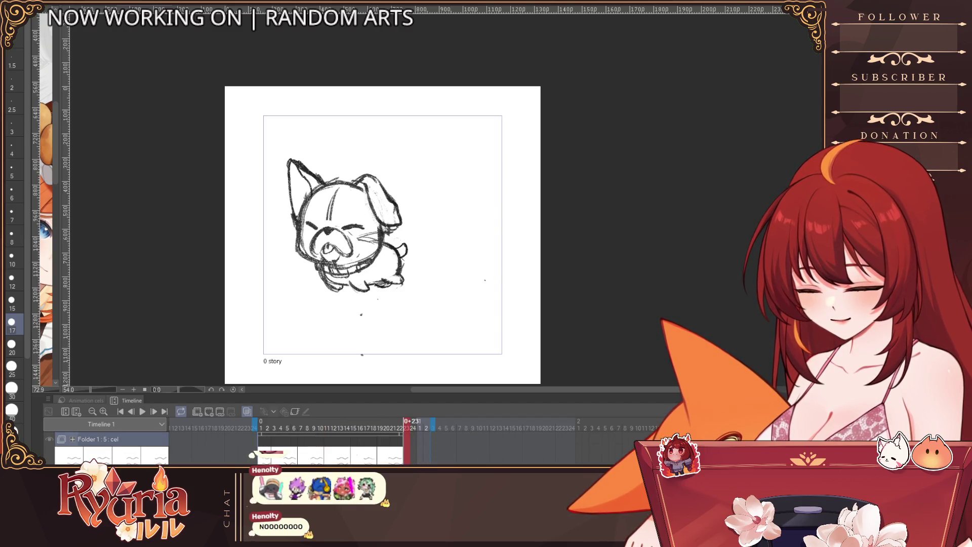
{"action": "left_click", "coordinate": [413, 428]}
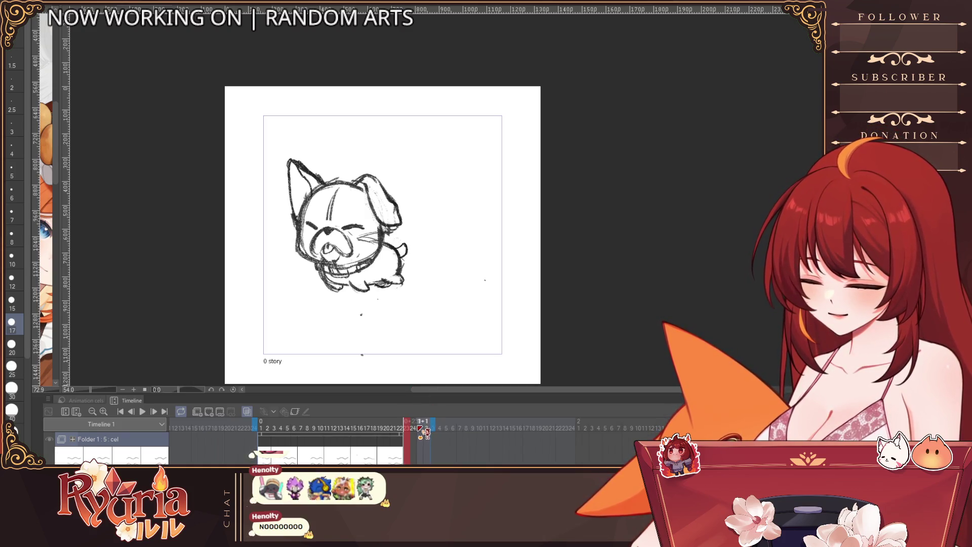
{"action": "left_click", "coordinate": [380, 428]}
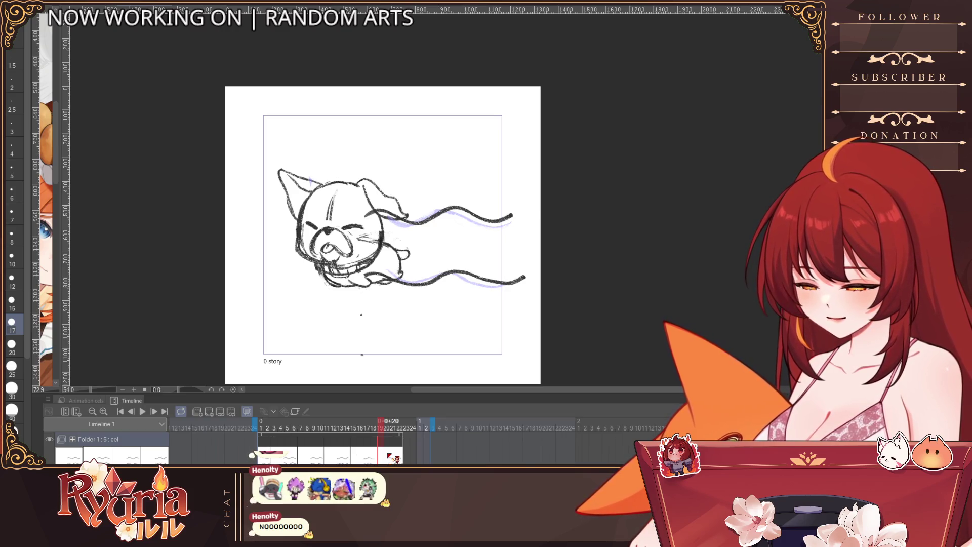
{"action": "key", "text": "space"}
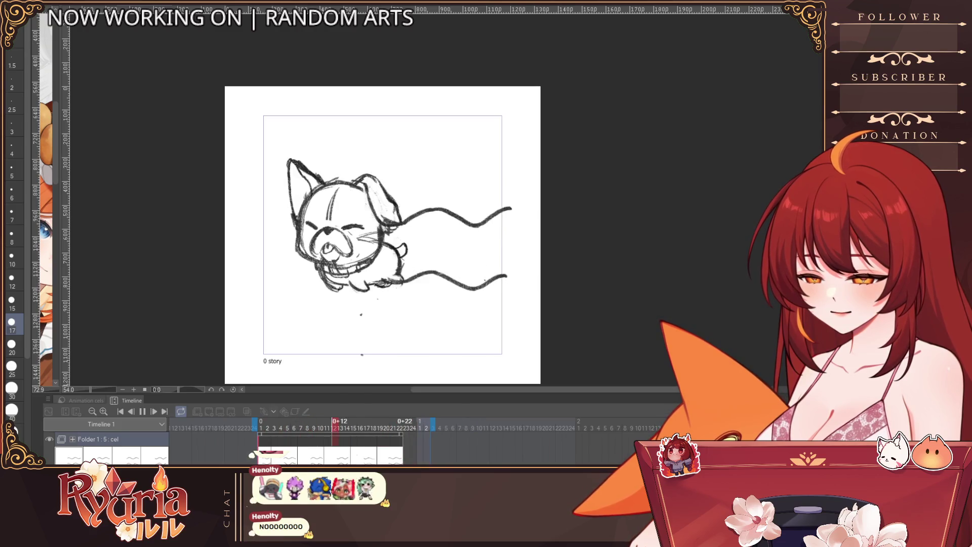
{"action": "key", "text": "space"}
Drag on the streamer track near frame 0+22 to fill the final frames, then replay the loop.
{"action": "left_click", "coordinate": [405, 434]}
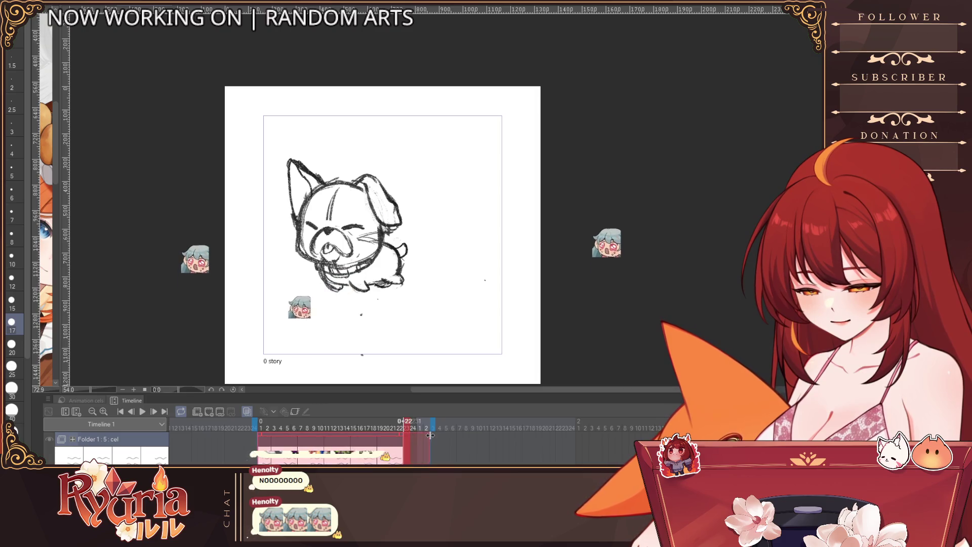
{"action": "mouse_move", "coordinate": [405, 434]}
{"action": "left_mouse_down"}
{"action": "mouse_move", "coordinate": [301, 428]}
{"action": "mouse_move", "coordinate": [398, 428]}
{"action": "left_mouse_up"}
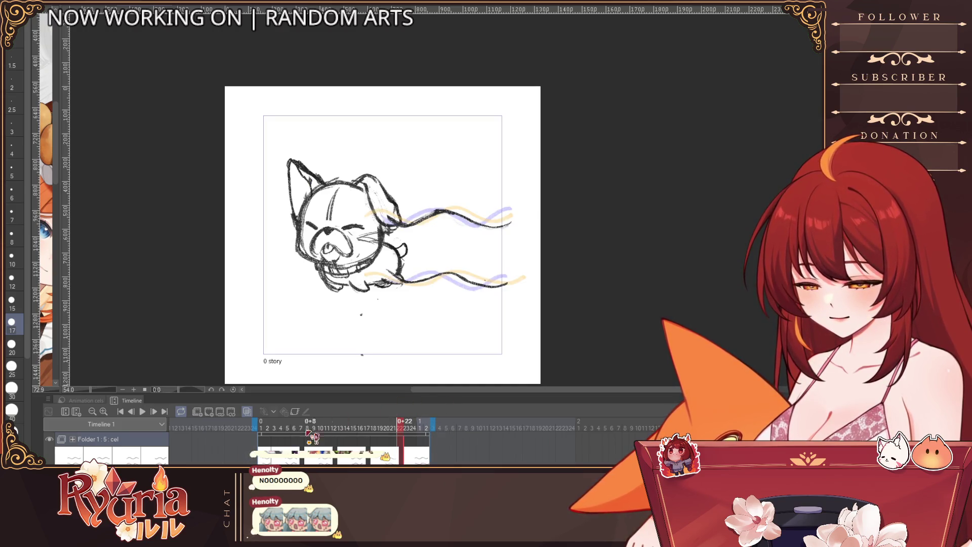
{"action": "key", "text": "space"}
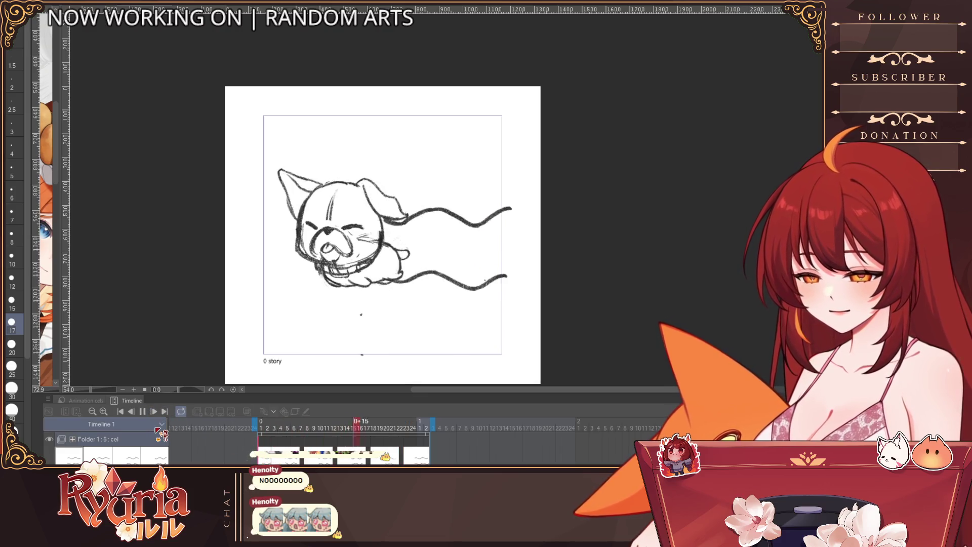
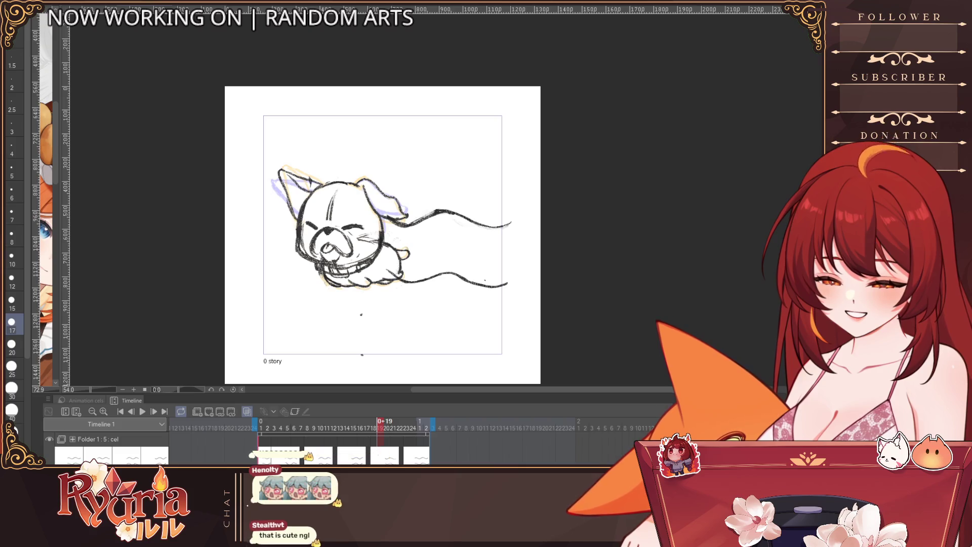
Stop playback, undo the stray black marks, and return to frame 1's Folder 2 sketch cel.
{"action": "key", "text": "space"}
{"action": "key", "text": "ctrl+z"}
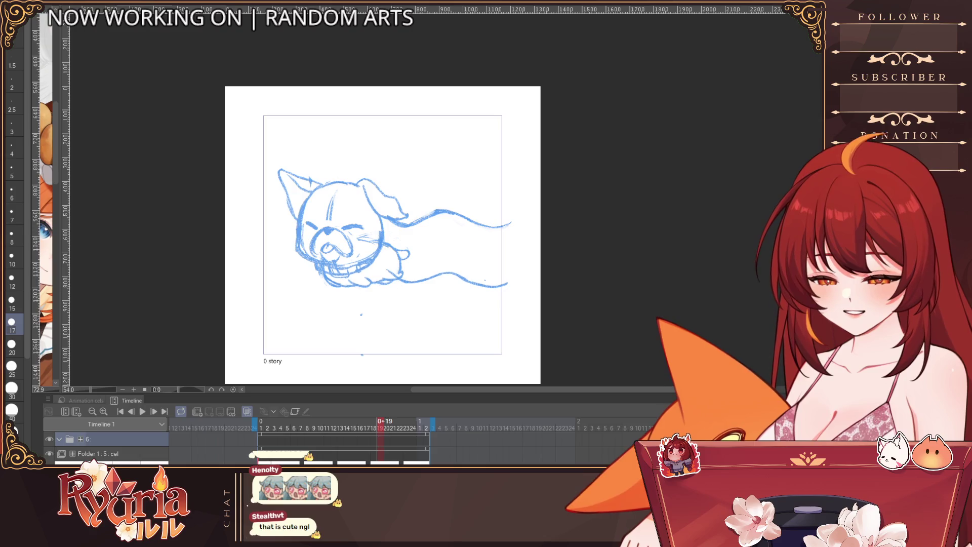
{"action": "left_click", "coordinate": [276, 459]}
{"action": "left_click", "coordinate": [267, 428]}
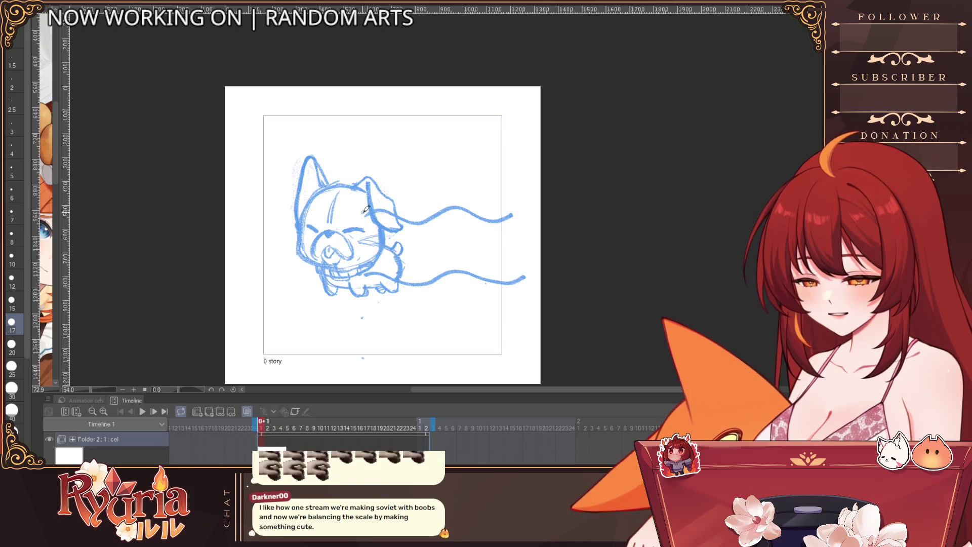
{"action": "left_click", "coordinate": [353, 222]}
Ink the top of the dog's head and the left cheek outline with a small pen.
{"action": "left_click", "coordinate": [11, 147]}
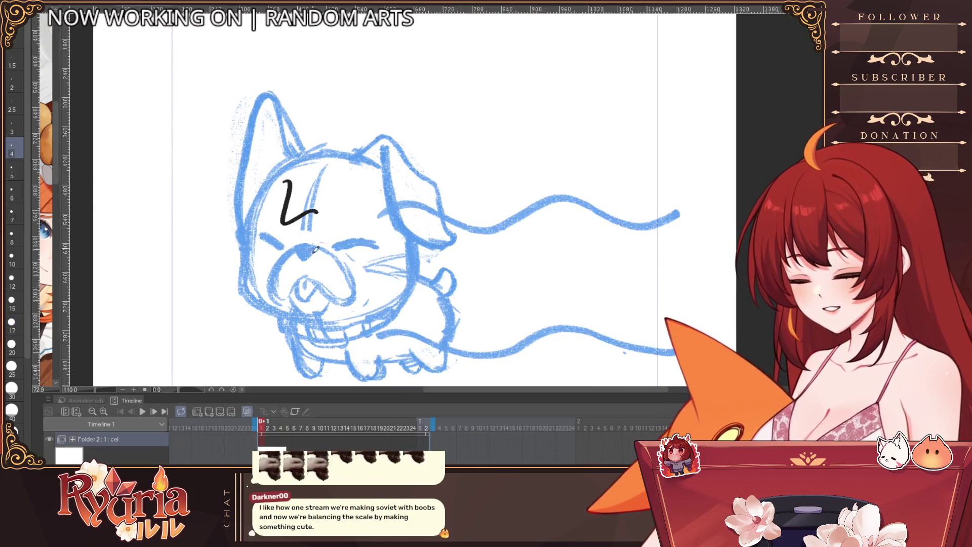
{"action": "left_click_drag", "start_coordinate": [380, 262], "coordinate": [334, 233]}
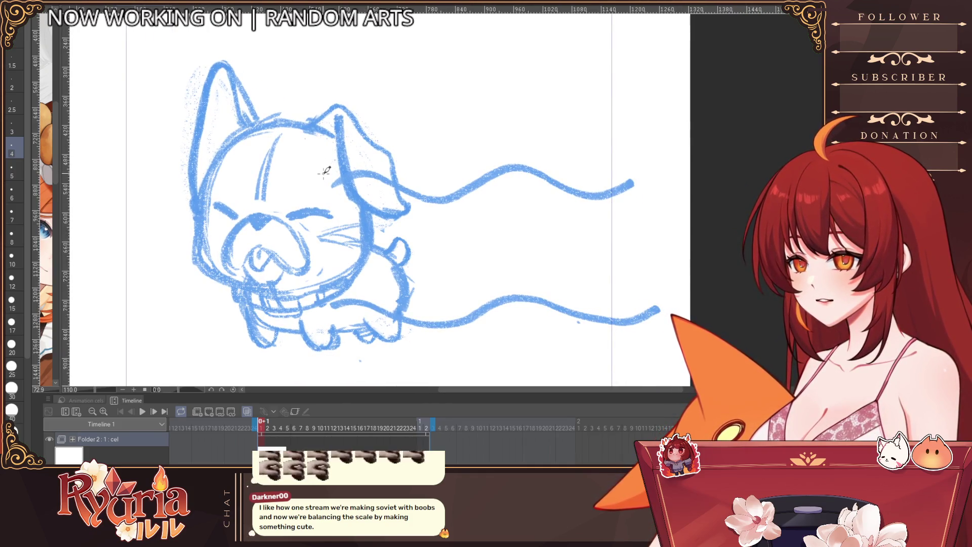
{"action": "left_click_drag", "start_coordinate": [225, 144], "coordinate": [316, 125]}
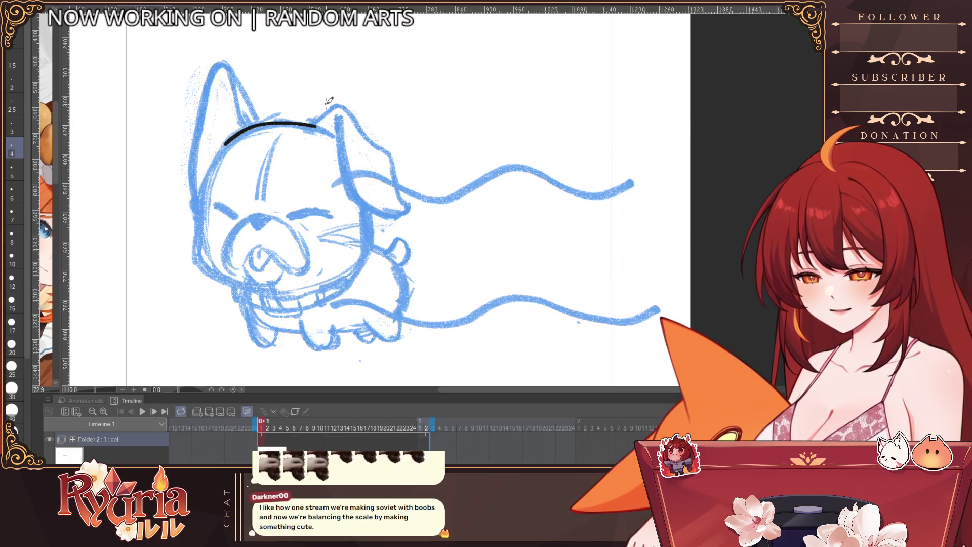
{"action": "key", "text": "ctrl+z"}
{"action": "left_click", "coordinate": [11, 170]}
{"action": "mouse_move", "coordinate": [223, 148]}
{"action": "left_mouse_down"}
{"action": "mouse_move", "coordinate": [285, 123]}
{"action": "mouse_move", "coordinate": [259, 124]}
{"action": "left_mouse_up"}
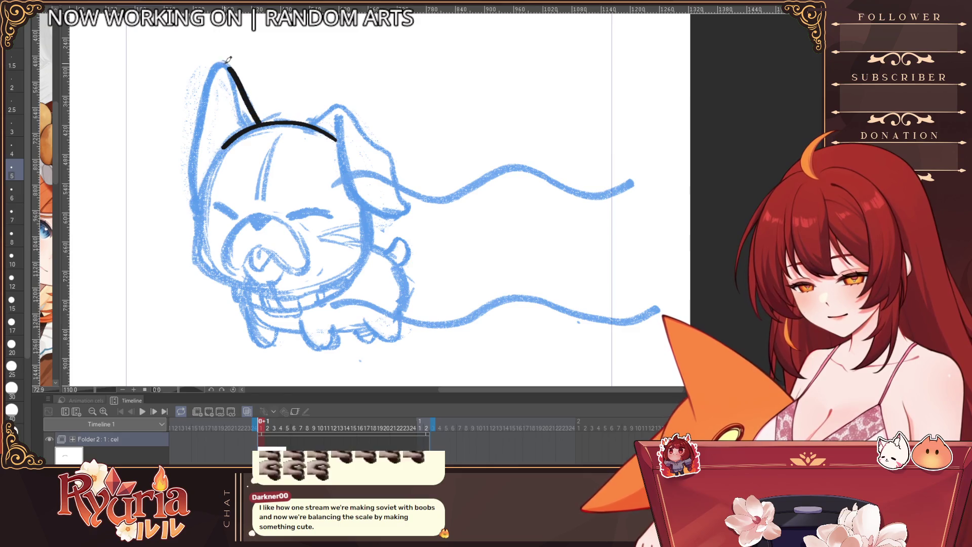
{"action": "key", "text": "ctrl+z"}
{"action": "key", "text": "bracketleft"}
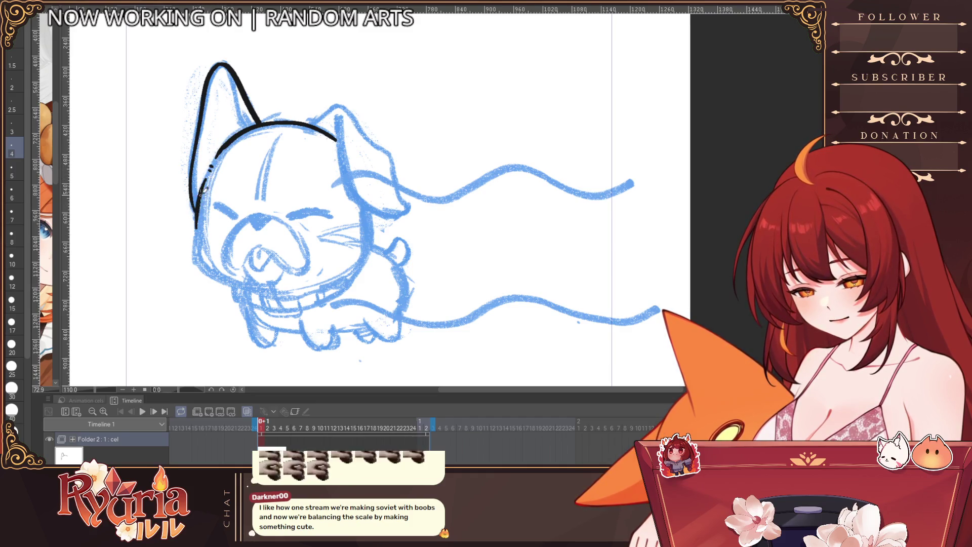
{"action": "mouse_move", "coordinate": [200, 221]}
{"action": "left_mouse_down"}
{"action": "mouse_move", "coordinate": [200, 271]}
{"action": "mouse_move", "coordinate": [222, 283]}
{"action": "mouse_move", "coordinate": [300, 290]}
{"action": "left_mouse_up"}
Flip the canvas horizontally and outline the top of the floppy ear.
{"action": "key", "text": "h"}
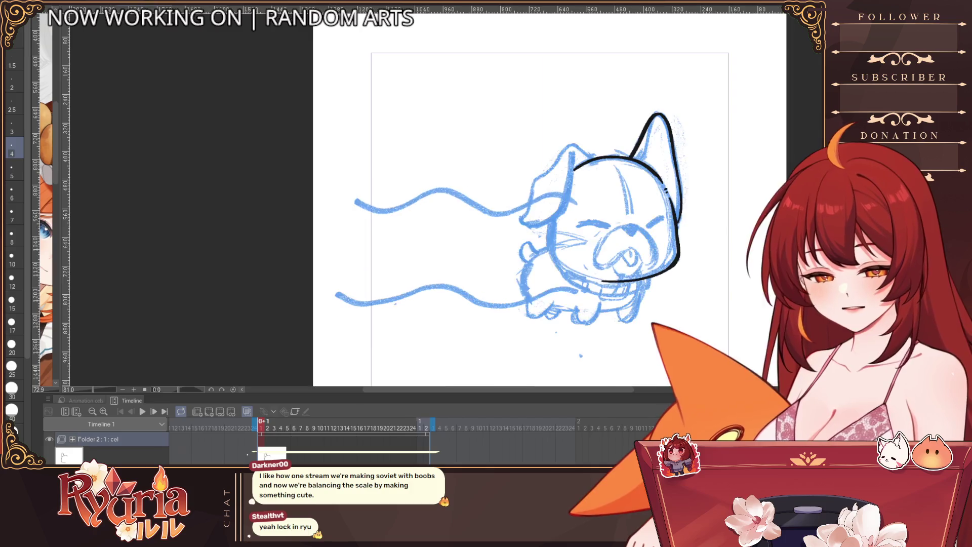
{"action": "scroll", "coordinate": [401, 224], "scroll_direction": "down", "scroll_amount": 3}
{"action": "scroll", "coordinate": [401, 224], "scroll_direction": "up", "scroll_amount": 2}
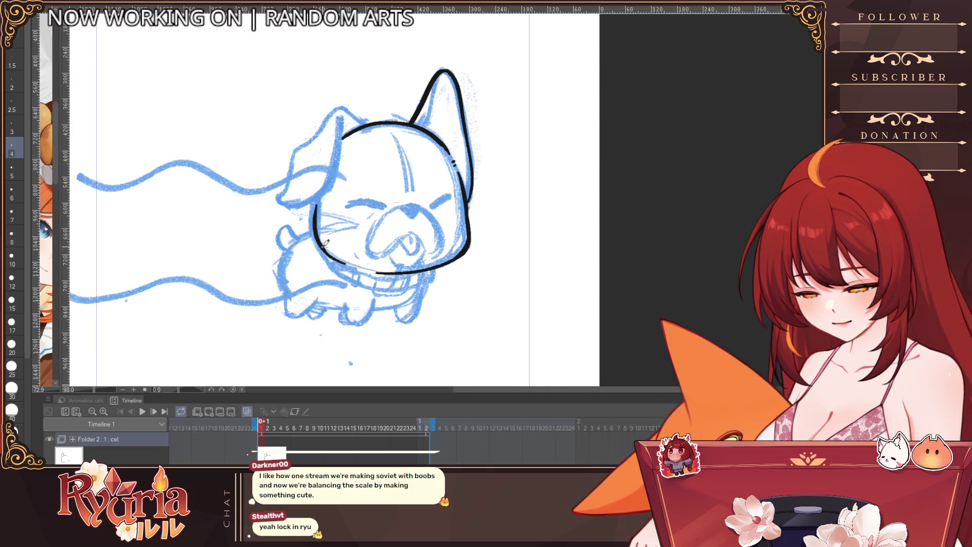
{"action": "left_click_drag", "start_coordinate": [368, 125], "coordinate": [336, 108]}
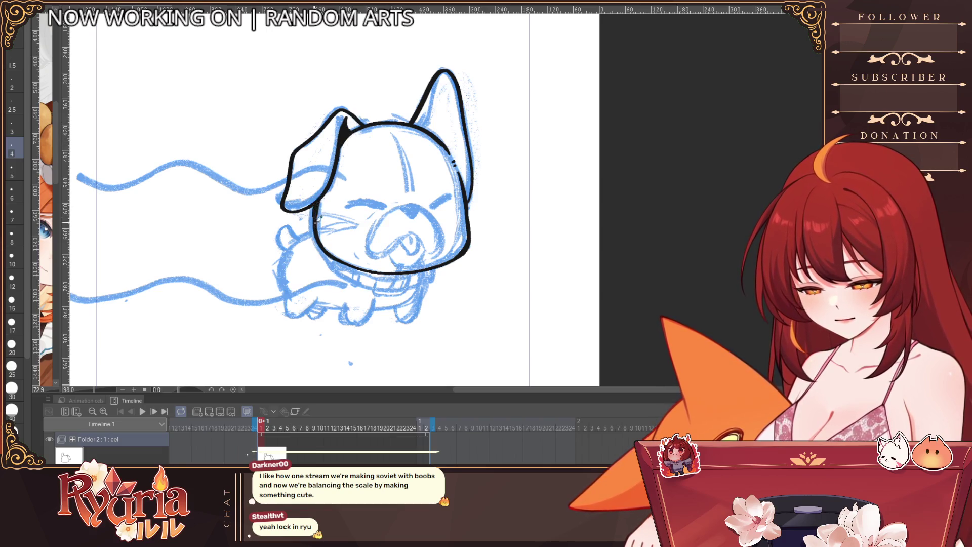
Flip the canvas back and draw the dog's closed eye with a thicker brush.
{"action": "key", "text": "h"}
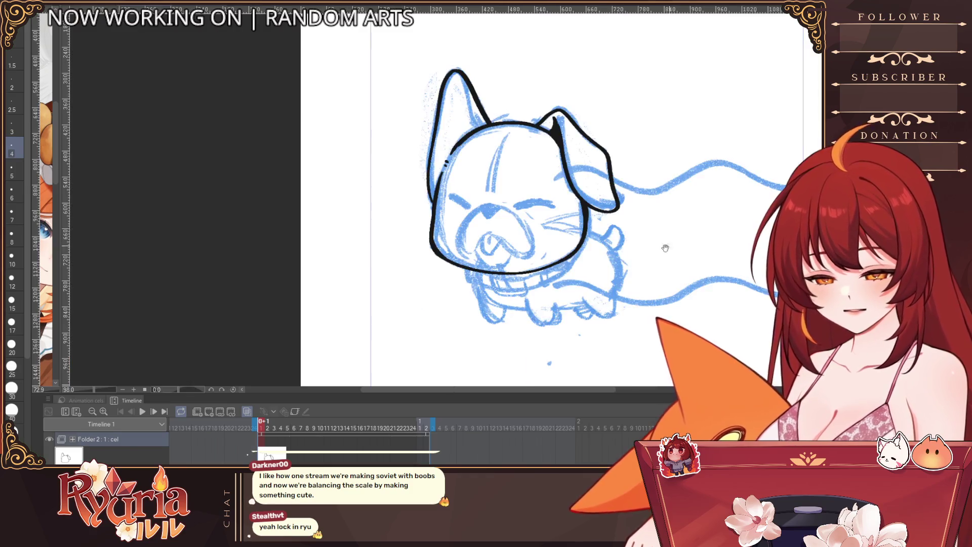
{"action": "key", "text": "bracketright"}
{"action": "key", "text": "bracketright"}
{"action": "key", "text": "bracketright"}
{"action": "left_click_drag", "start_coordinate": [271, 181], "coordinate": [384, 189]}
{"action": "key", "text": "bracketright"}
{"action": "key", "text": "bracketright"}
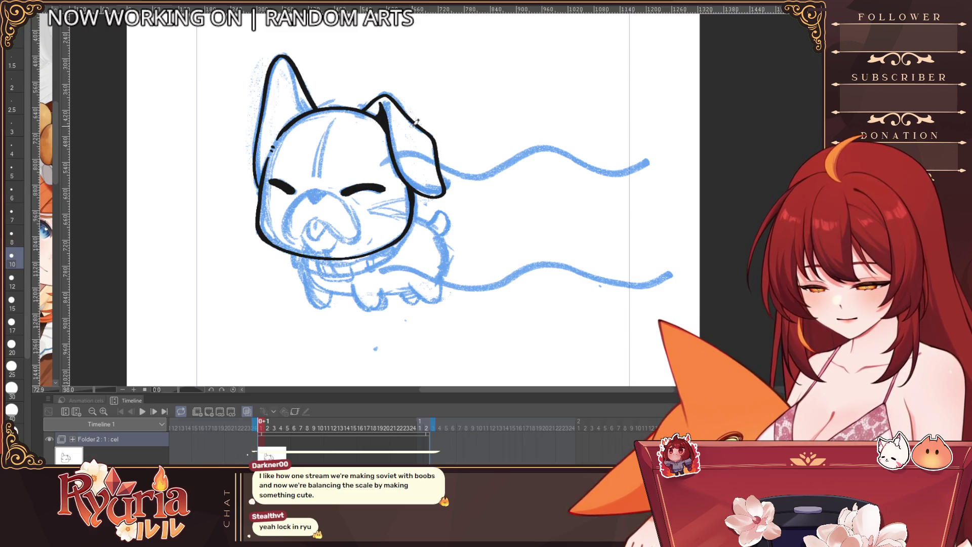
Ink the dog's nose outline with a finer brush.
{"action": "key", "text": "bracketleft"}
{"action": "key", "text": "bracketleft"}
{"action": "key", "text": "bracketleft"}
{"action": "left_click_drag", "start_coordinate": [305, 193], "coordinate": [314, 197]}
{"action": "key", "text": "bracketleft"}
{"action": "key", "text": "bracketleft"}
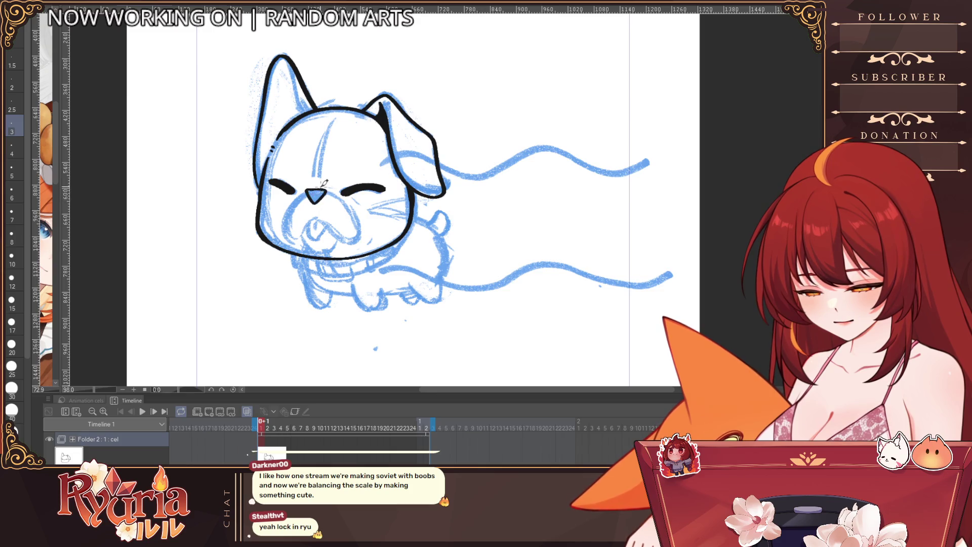
{"action": "key", "text": "bracketright"}
{"action": "key", "text": "bracketright"}
{"action": "key", "text": "bracketright"}
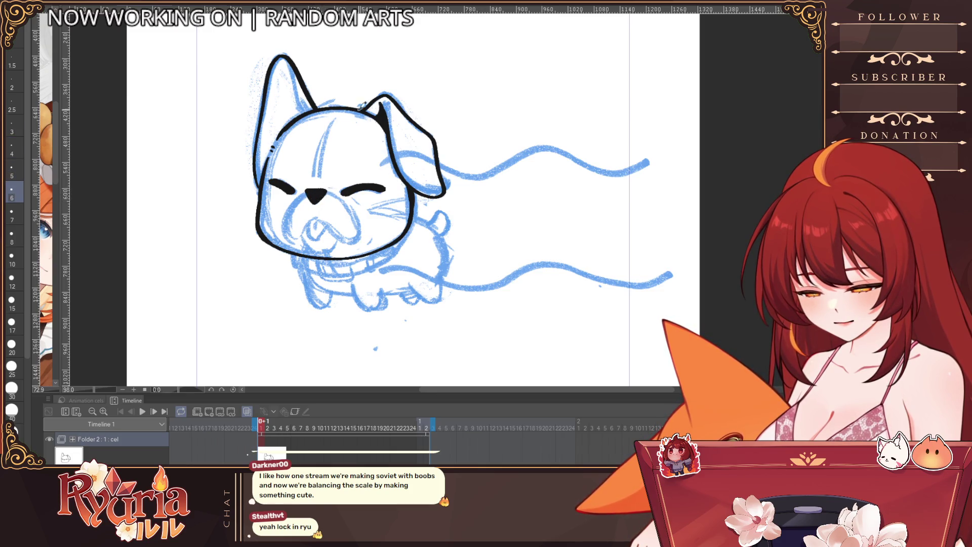
{"action": "key", "text": "bracketleft"}
{"action": "key", "text": "bracketleft"}
{"action": "key", "text": "bracketleft"}
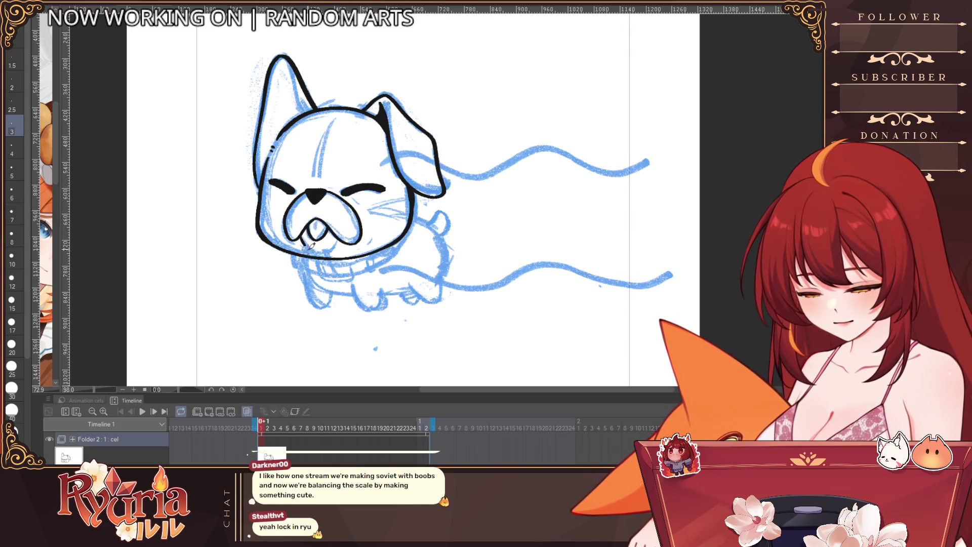
{"action": "scroll", "coordinate": [345, 234], "scroll_direction": "down", "scroll_amount": 1}
{"action": "scroll", "coordinate": [324, 233], "scroll_direction": "up", "scroll_amount": 1}
{"action": "scroll", "coordinate": [303, 232], "scroll_direction": "up", "scroll_amount": 1}
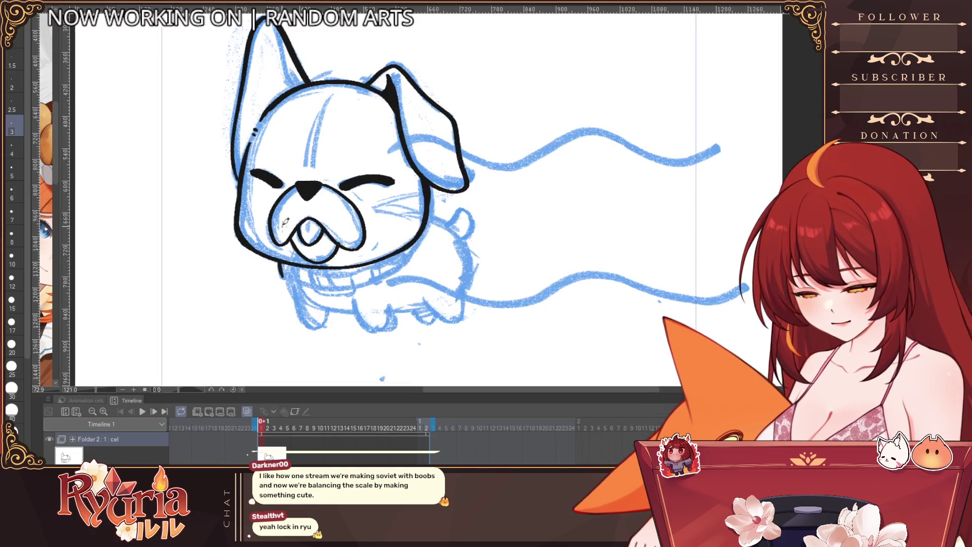
Draw the collar under the chin, redoing the unwanted strokes.
{"action": "left_click_drag", "start_coordinate": [280, 267], "coordinate": [310, 286]}
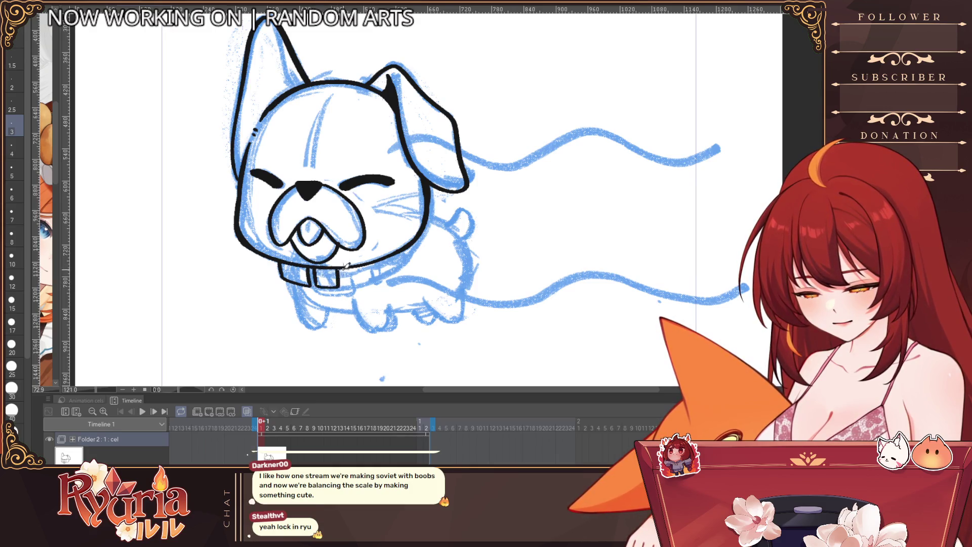
{"action": "key", "text": "ctrl+z"}
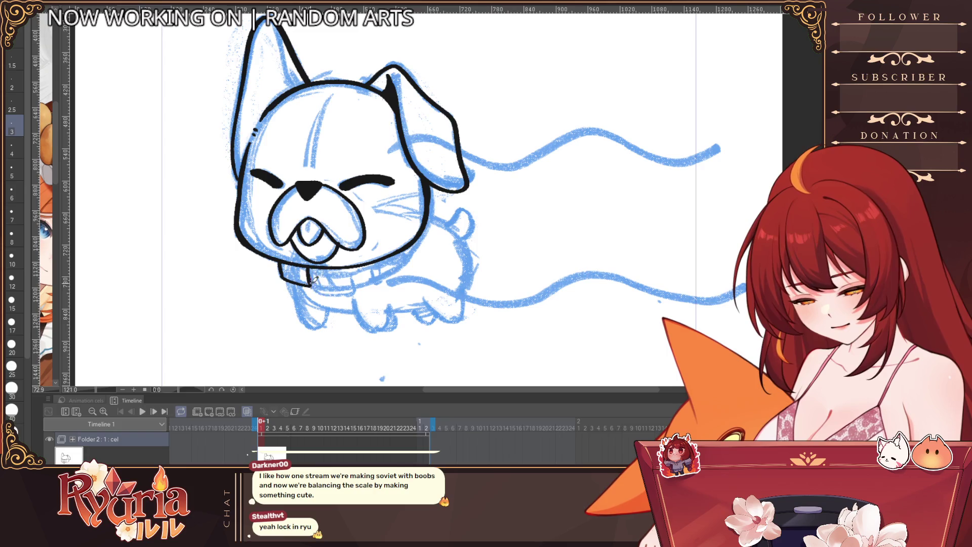
{"action": "key", "text": "ctrl+z"}
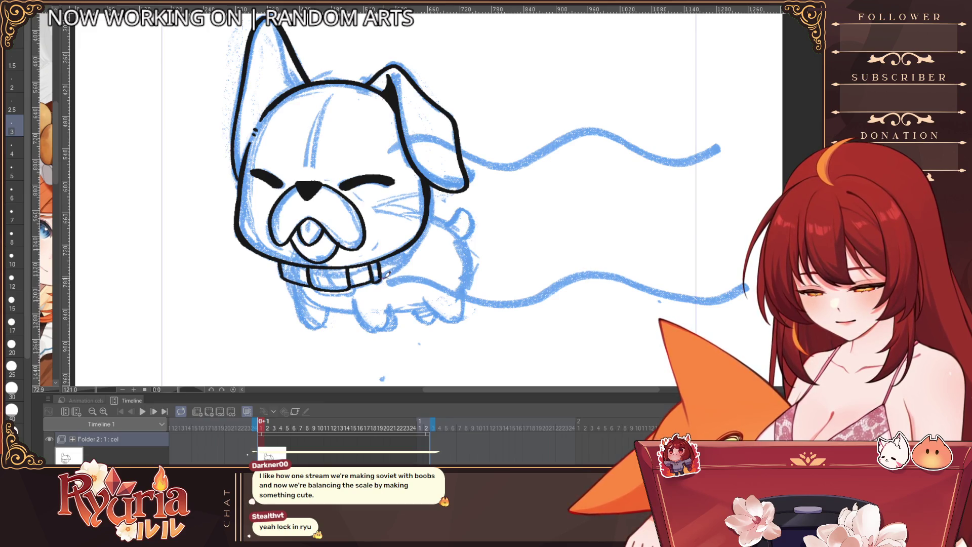
{"action": "left_click_drag", "start_coordinate": [380, 280], "coordinate": [408, 263]}
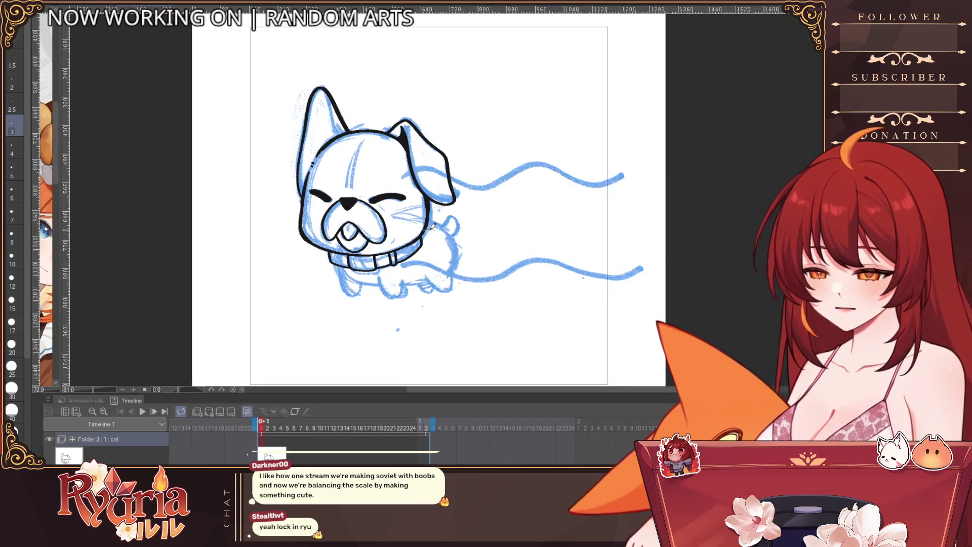
Outline the dog's front legs and belly in black.
{"action": "scroll", "coordinate": [419, 247], "scroll_direction": "up", "scroll_amount": 2}
{"action": "left_click_drag", "start_coordinate": [332, 315], "coordinate": [372, 356]}
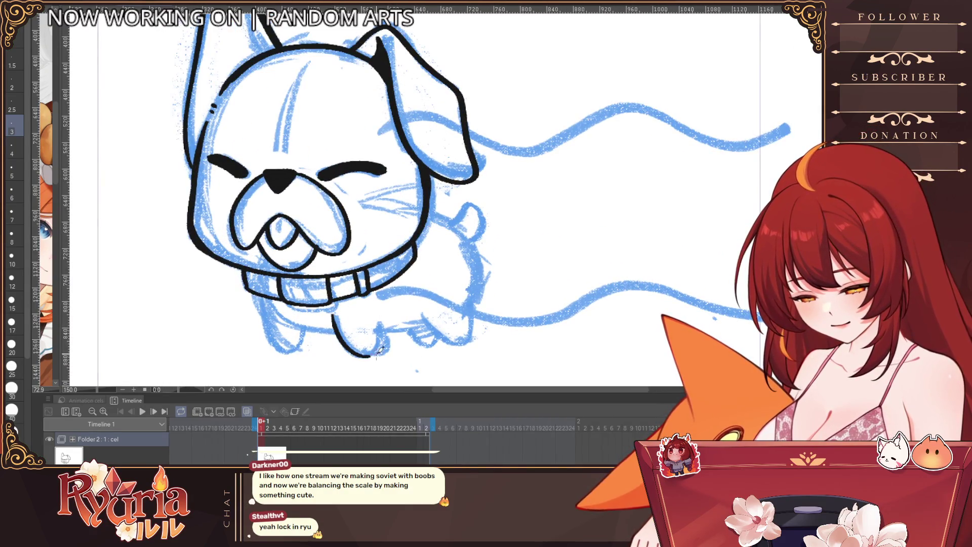
{"action": "key", "text": "bracketright"}
{"action": "mouse_move", "coordinate": [268, 302]}
{"action": "left_mouse_down"}
{"action": "mouse_move", "coordinate": [337, 332]}
{"action": "mouse_move", "coordinate": [262, 328]}
{"action": "mouse_move", "coordinate": [306, 345]}
{"action": "left_mouse_up"}
{"action": "key", "text": "ctrl+z"}
{"action": "key", "text": "bracketleft"}
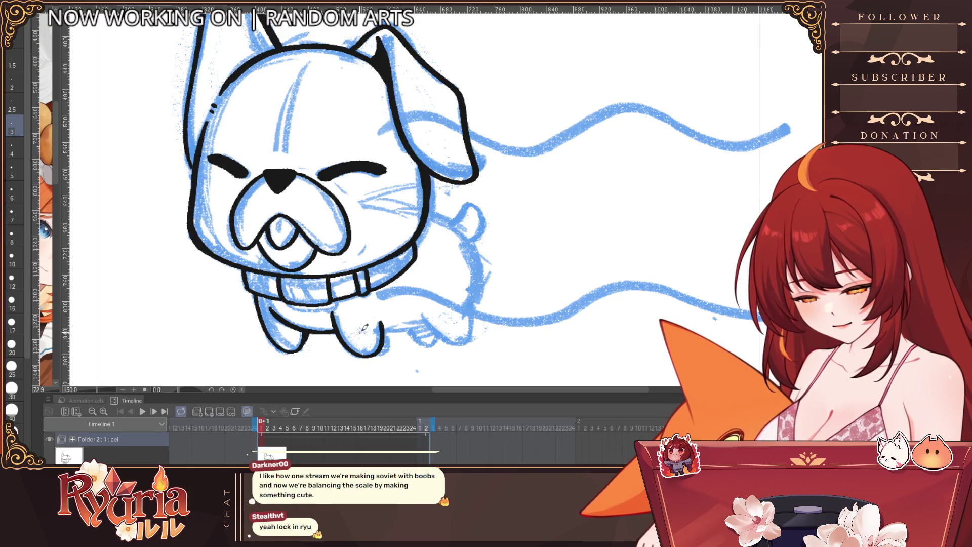
{"action": "scroll", "coordinate": [430, 304], "scroll_direction": "up", "scroll_amount": 1}
{"action": "scroll", "coordinate": [431, 304], "scroll_direction": "up", "scroll_amount": 1}
Ink the belly line toward the tail, the back down to the hind leg, and the tail.
{"action": "mouse_move", "coordinate": [377, 322]}
{"action": "left_mouse_down"}
{"action": "mouse_move", "coordinate": [480, 315]}
{"action": "mouse_move", "coordinate": [485, 271]}
{"action": "left_mouse_up"}
{"action": "left_click_drag", "start_coordinate": [430, 187], "coordinate": [491, 266]}
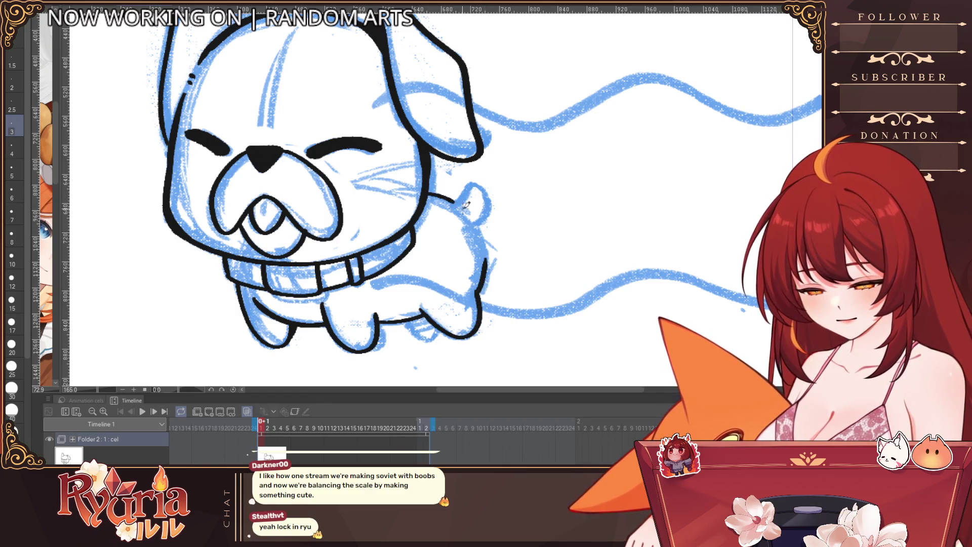
{"action": "key", "text": "ctrl+z"}
{"action": "left_click_drag", "start_coordinate": [429, 186], "coordinate": [489, 248]}
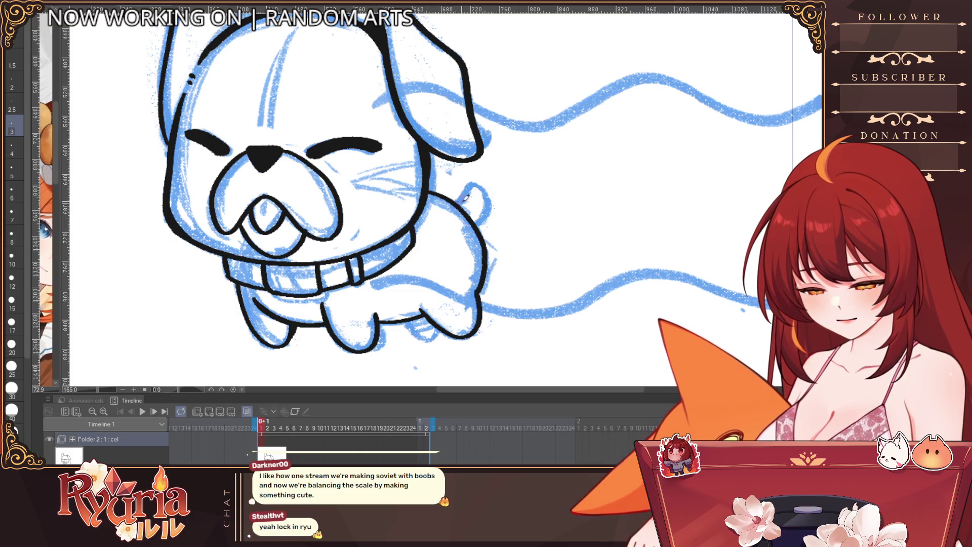
{"action": "left_click_drag", "start_coordinate": [489, 210], "coordinate": [483, 232]}
{"action": "scroll", "coordinate": [484, 232], "scroll_direction": "down", "scroll_amount": 3}
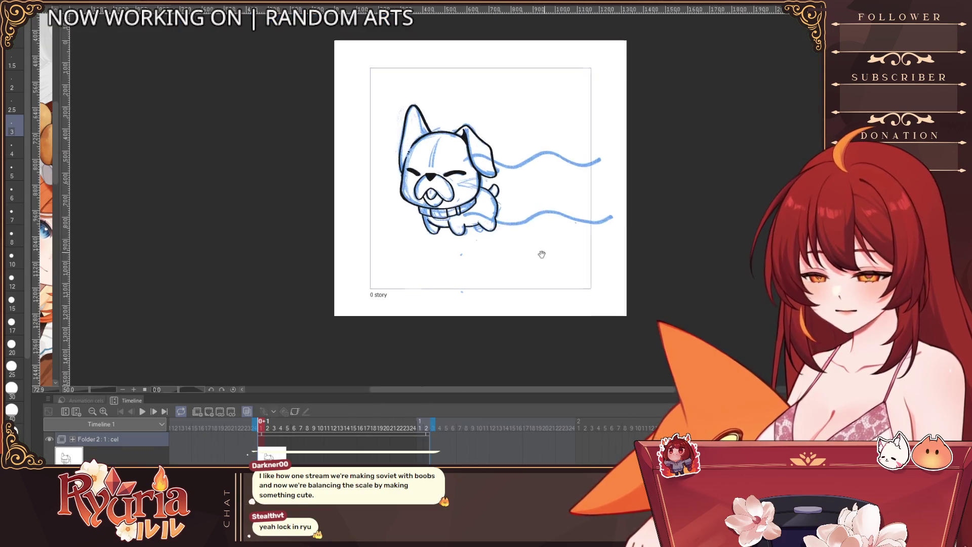
{"action": "scroll", "coordinate": [434, 235], "scroll_direction": "up", "scroll_amount": 2}
{"action": "scroll", "coordinate": [385, 249], "scroll_direction": "up", "scroll_amount": 1}
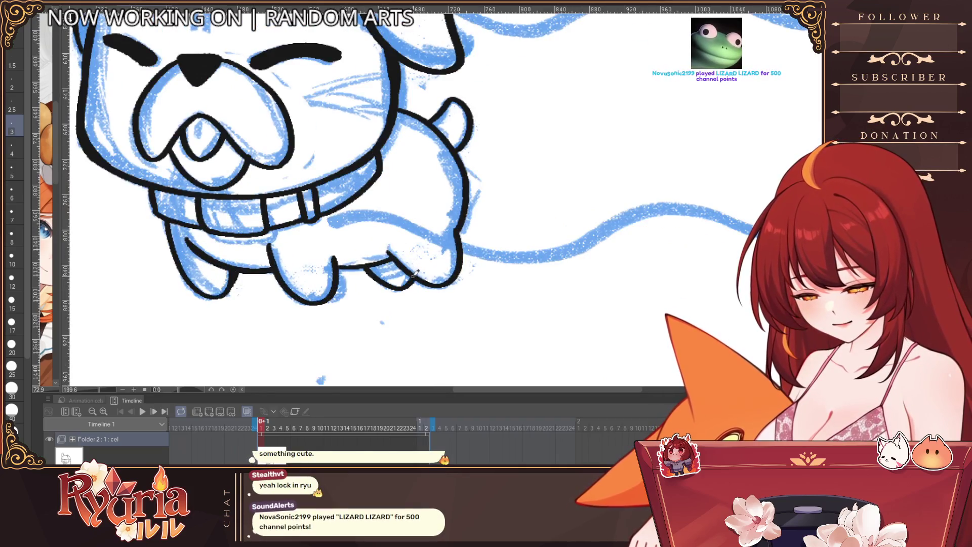
{"action": "scroll", "coordinate": [385, 249], "scroll_direction": "down", "scroll_amount": 1}
{"action": "scroll", "coordinate": [384, 250], "scroll_direction": "up", "scroll_amount": 1}
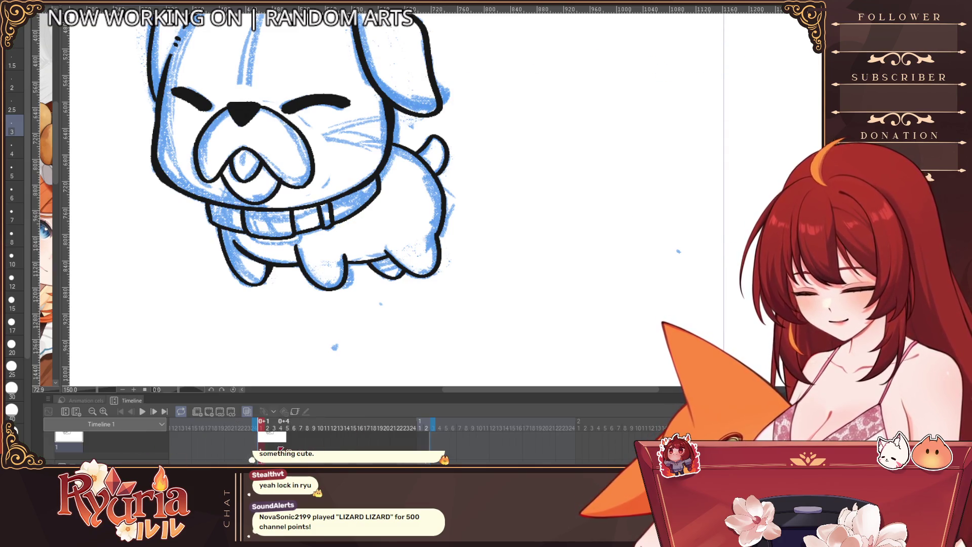
Create a new lineart cel and zoom out until the whole sketch fits.
{"action": "left_click", "coordinate": [209, 412]}
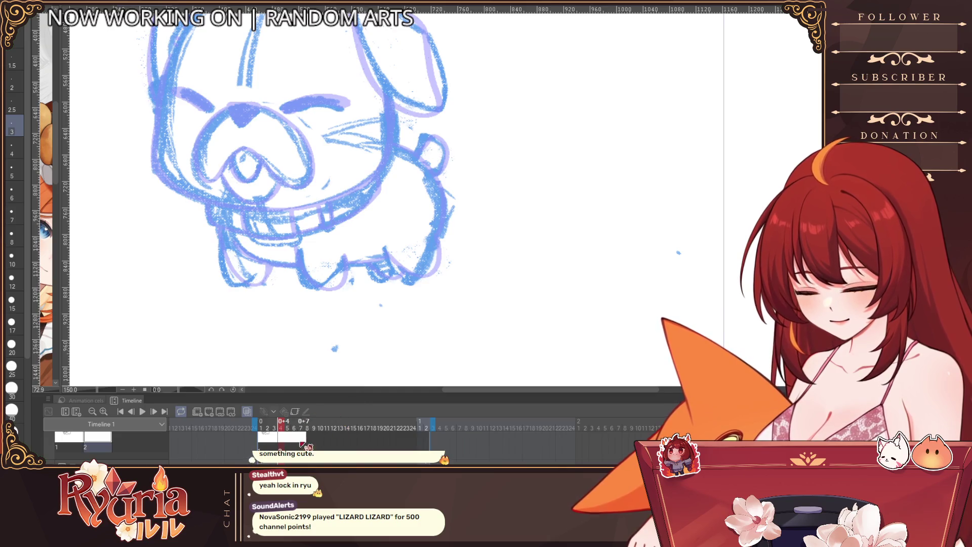
{"action": "left_click", "coordinate": [401, 264], "text": "alt"}
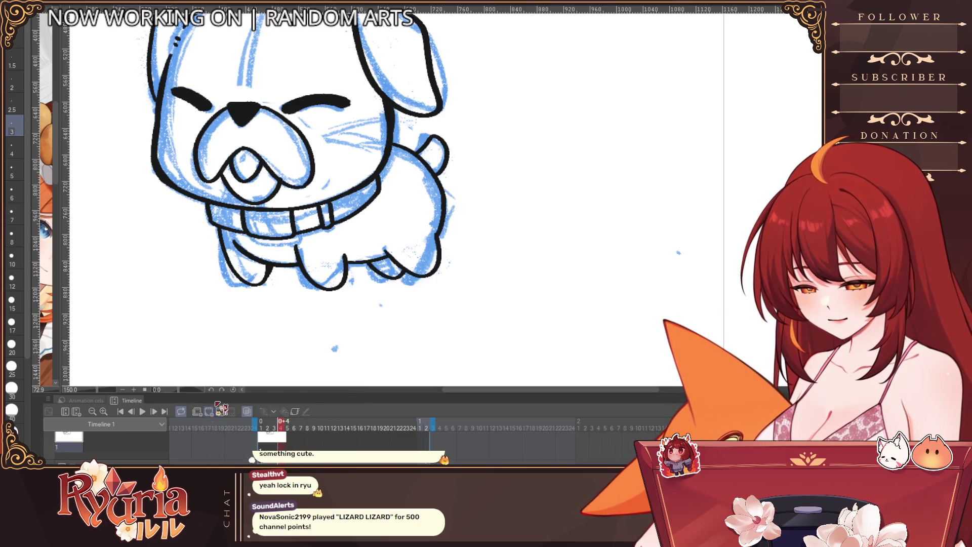
{"action": "left_click", "coordinate": [400, 264], "text": "alt"}
{"action": "left_click_drag", "start_coordinate": [400, 264], "coordinate": [424, 346]}
Step through the frames and fade the blue sketch underneath as a guide.
{"action": "key", "text": "Right"}
{"action": "key", "text": "Right"}
{"action": "key", "text": "Left"}
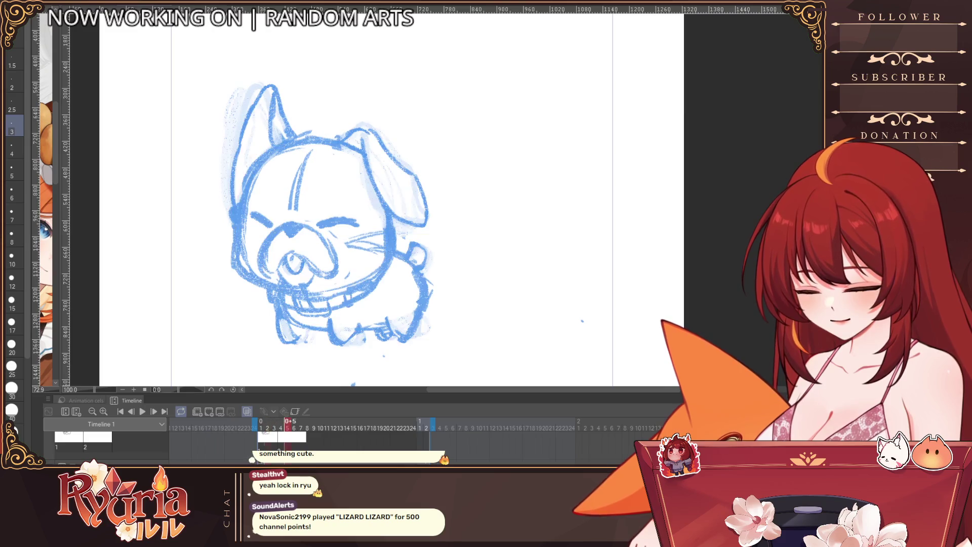
{"action": "scroll", "coordinate": [317, 438], "scroll_direction": "up", "scroll_amount": 1}
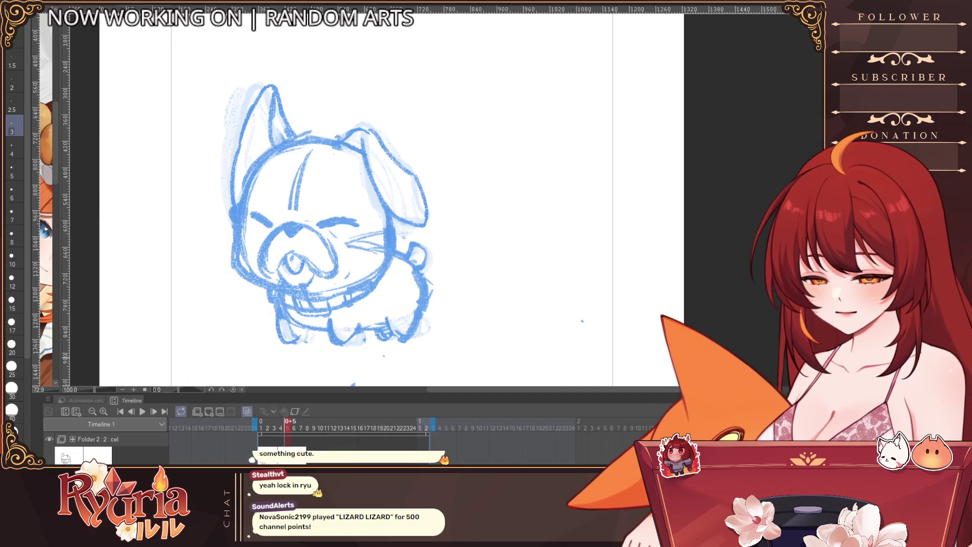
{"action": "key", "text": "ctrl+z"}
{"action": "scroll", "coordinate": [244, 144], "scroll_direction": "up", "scroll_amount": 2}
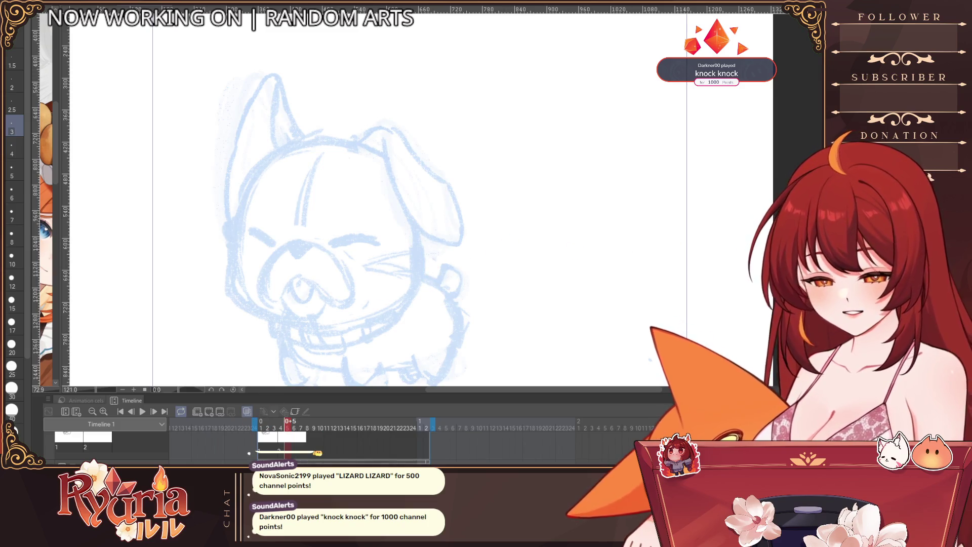
On the second frame, ink the head's top arc and the upright ear's edges.
{"action": "key", "text": "ctrl+Right"}
{"action": "key", "text": "bracketright"}
{"action": "key", "text": "bracketright"}
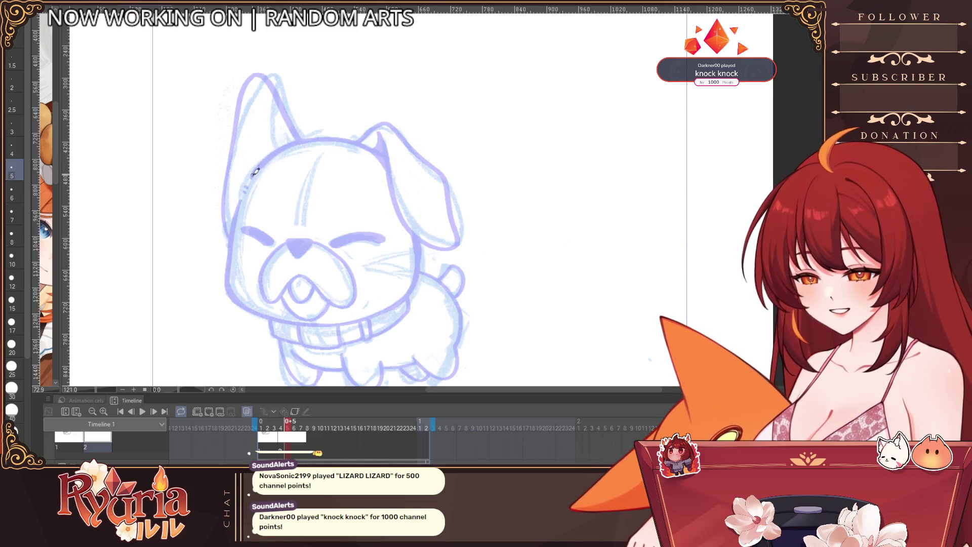
{"action": "left_click_drag", "start_coordinate": [253, 172], "coordinate": [365, 126]}
{"action": "key", "text": "ctrl+z"}
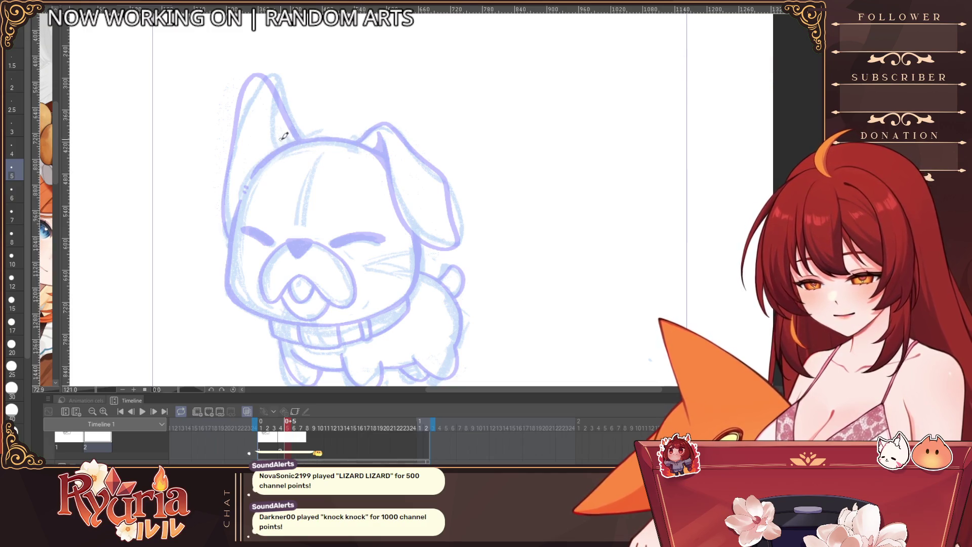
{"action": "left_click_drag", "start_coordinate": [252, 176], "coordinate": [384, 155]}
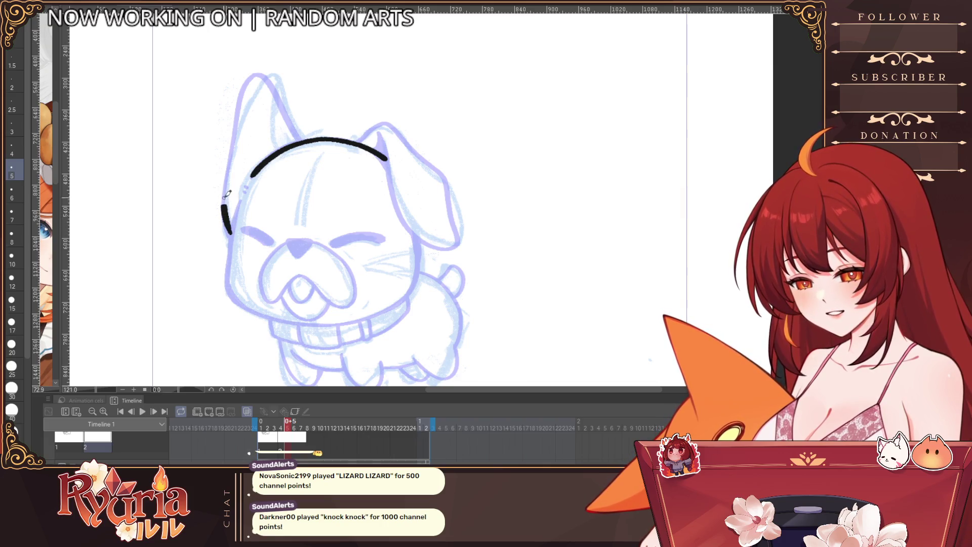
{"action": "mouse_move", "coordinate": [237, 138]}
{"action": "left_mouse_down"}
{"action": "mouse_move", "coordinate": [264, 75]}
{"action": "mouse_move", "coordinate": [281, 74]}
{"action": "left_mouse_up"}
{"action": "key", "text": "bracketleft"}
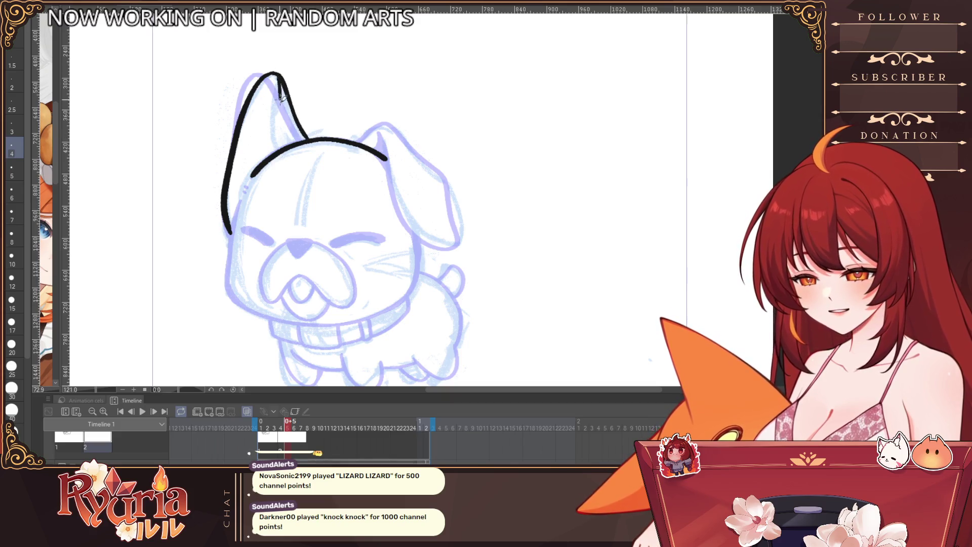
{"action": "left_click_drag", "start_coordinate": [281, 114], "coordinate": [282, 139]}
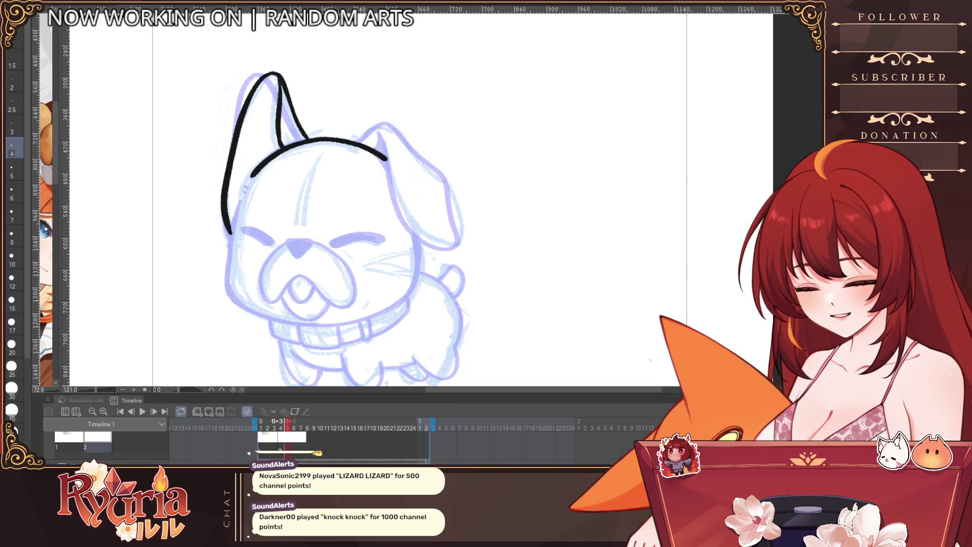
Finish the upright ear's inner line, then ink the head's left side and face bottom.
{"action": "key", "text": "Left"}
{"action": "left_click_drag", "start_coordinate": [259, 74], "coordinate": [277, 145]}
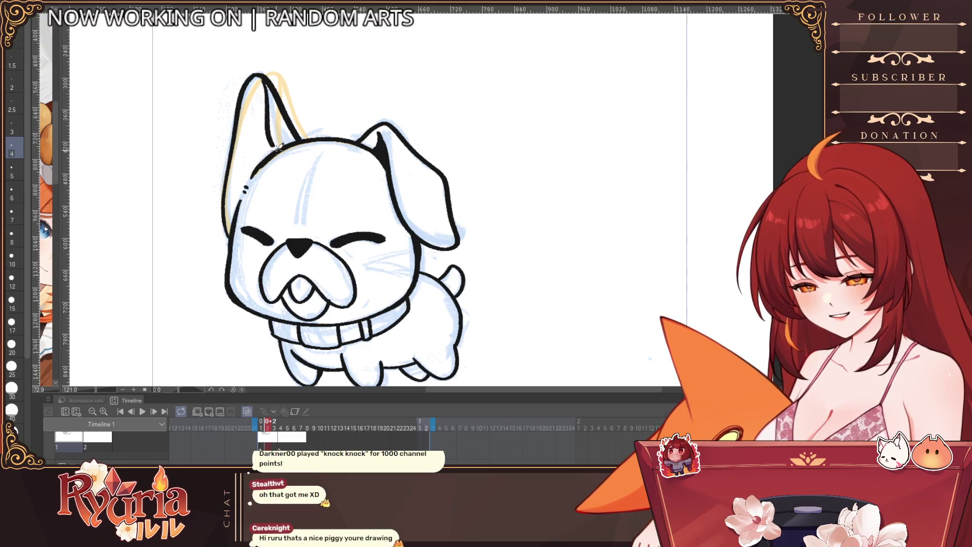
{"action": "key", "text": "Right"}
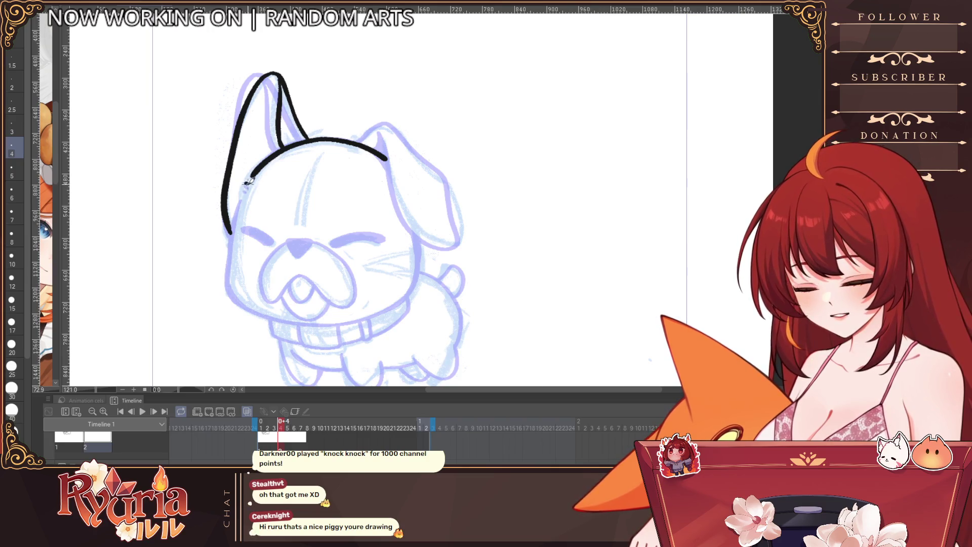
{"action": "left_click_drag", "start_coordinate": [235, 231], "coordinate": [229, 283]}
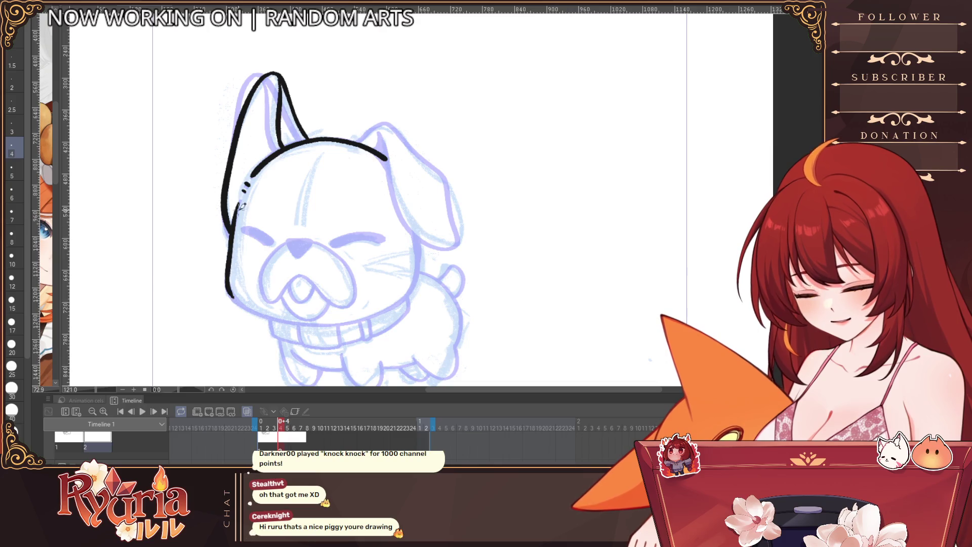
{"action": "scroll", "coordinate": [244, 211], "scroll_direction": "up", "scroll_amount": 1}
{"action": "left_click_drag", "start_coordinate": [229, 267], "coordinate": [344, 306]}
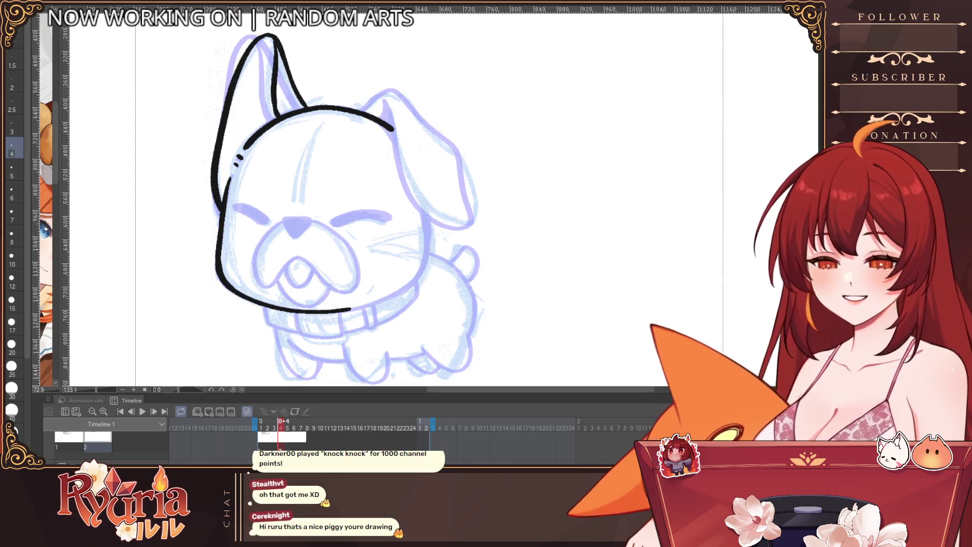
In the mirrored view, ink the cheek and the jaw line joining it to the chin.
{"action": "key", "text": "h"}
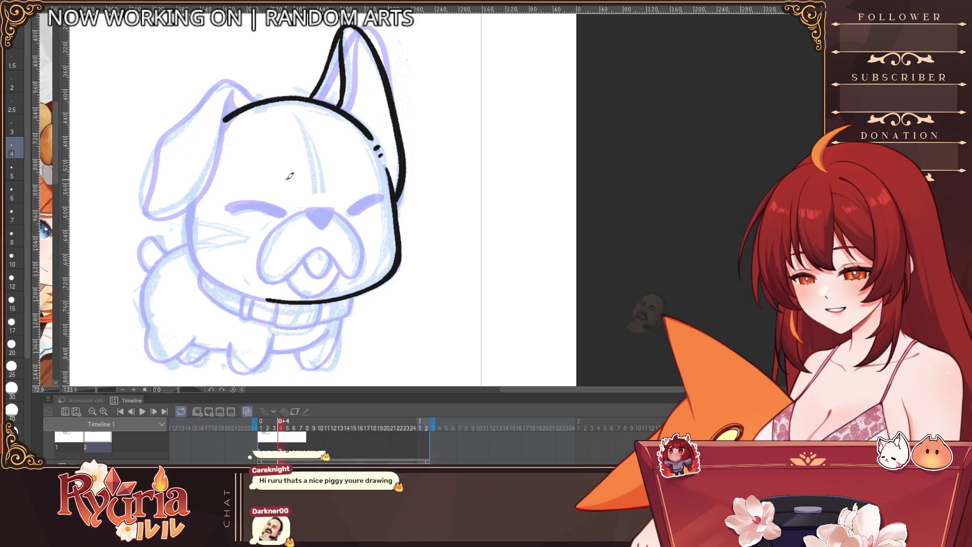
{"action": "scroll", "coordinate": [289, 176], "scroll_direction": "up", "scroll_amount": 2}
{"action": "mouse_move", "coordinate": [229, 264]}
{"action": "left_mouse_down"}
{"action": "mouse_move", "coordinate": [231, 208]}
{"action": "mouse_move", "coordinate": [265, 293]}
{"action": "mouse_move", "coordinate": [319, 316]}
{"action": "left_mouse_up"}
{"action": "key", "text": "ctrl+z"}
Outline the floppy ear from its tip to its base, redrawing the outer edge.
{"action": "key", "text": "ctrl+z"}
{"action": "left_click_drag", "start_coordinate": [252, 286], "coordinate": [344, 313]}
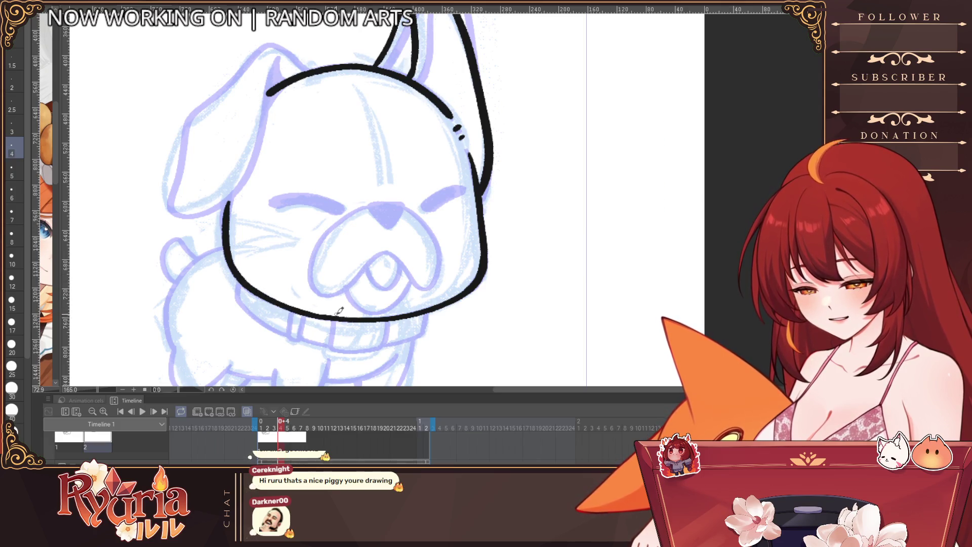
{"action": "scroll", "coordinate": [344, 313], "scroll_direction": "down", "scroll_amount": 2}
{"action": "mouse_move", "coordinate": [308, 155]}
{"action": "left_mouse_down"}
{"action": "mouse_move", "coordinate": [319, 126]}
{"action": "mouse_move", "coordinate": [282, 237]}
{"action": "left_mouse_up"}
{"action": "key", "text": "ctrl+z"}
{"action": "key", "text": "ctrl+z"}
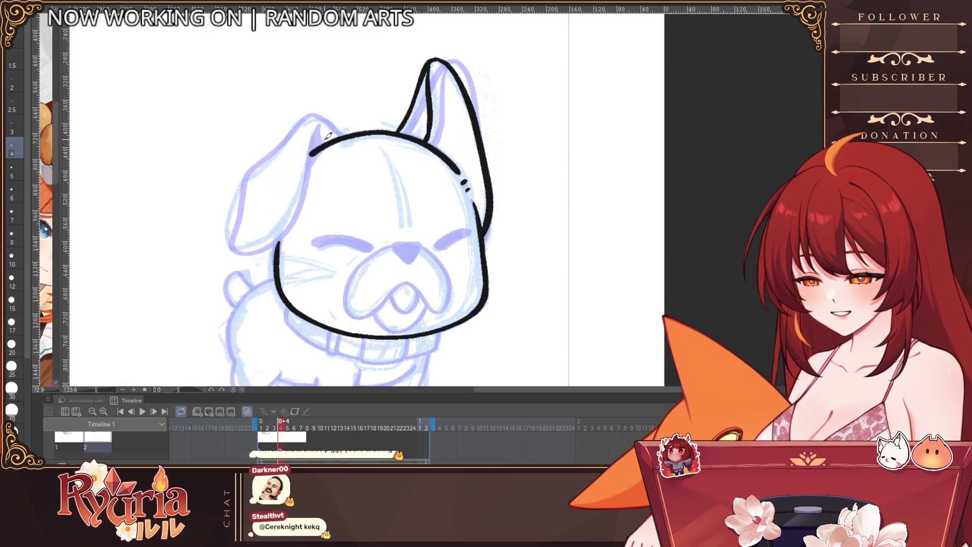
{"action": "left_click_drag", "start_coordinate": [319, 125], "coordinate": [275, 240]}
{"action": "left_click_drag", "start_coordinate": [294, 119], "coordinate": [227, 239]}
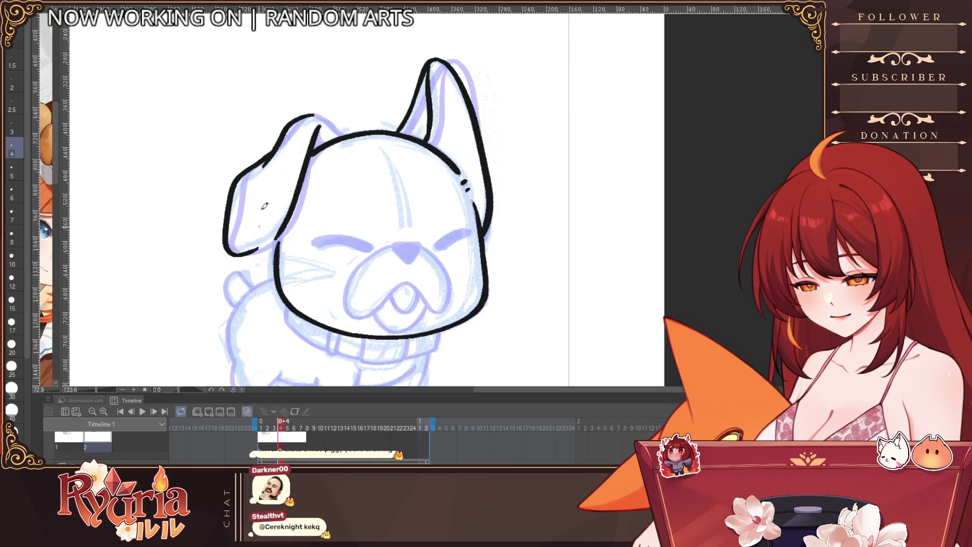
{"action": "key", "text": "ctrl+z"}
{"action": "left_click_drag", "start_coordinate": [242, 180], "coordinate": [234, 246]}
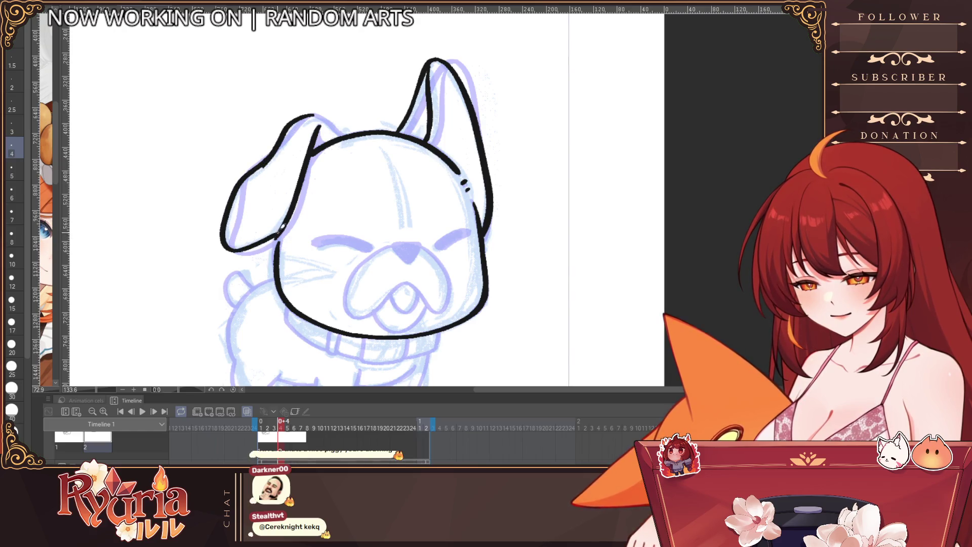
{"action": "key", "text": "ctrl+z"}
{"action": "mouse_move", "coordinate": [249, 174]}
{"action": "left_mouse_down"}
{"action": "mouse_move", "coordinate": [232, 247]}
{"action": "mouse_move", "coordinate": [280, 241]}
{"action": "left_mouse_up"}
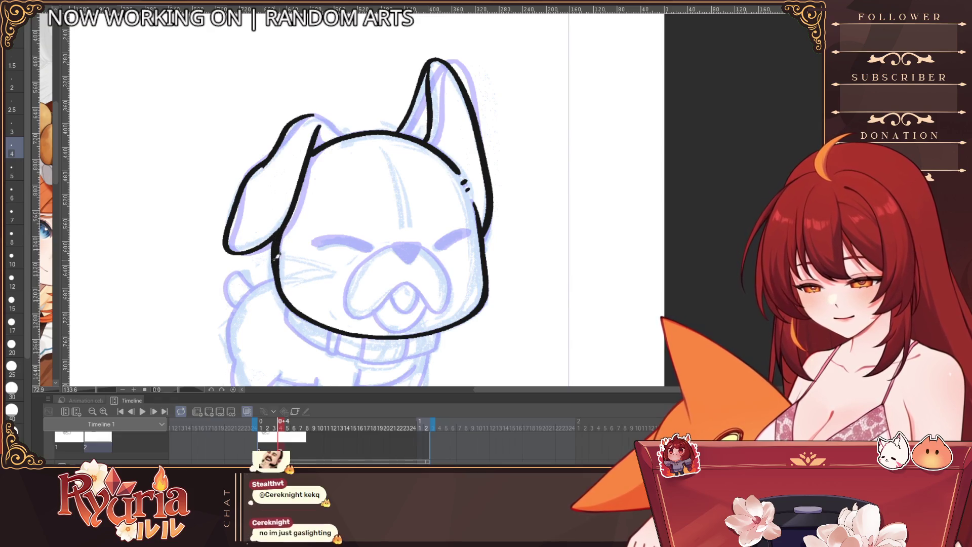
{"action": "left_click_drag", "start_coordinate": [331, 129], "coordinate": [319, 144]}
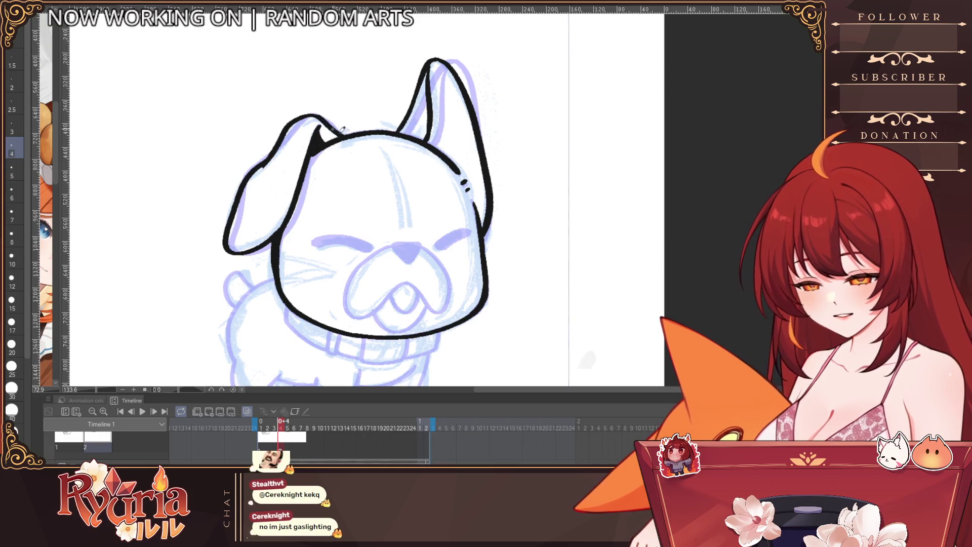
Restore the normal view and ink both of the dog's closed eyes.
{"action": "key", "text": "ctrl+minus"}
{"action": "key", "text": "h"}
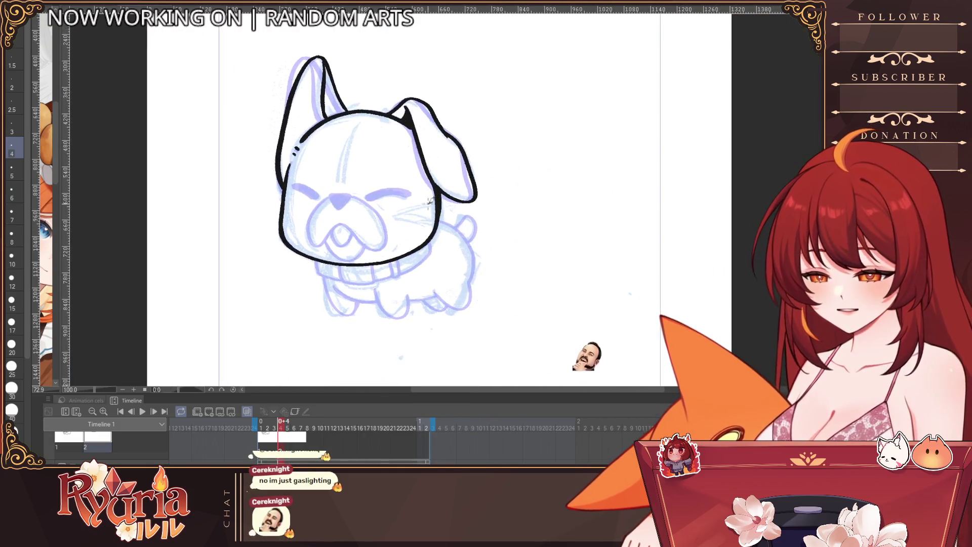
{"action": "scroll", "coordinate": [324, 142], "scroll_direction": "up", "scroll_amount": 2}
{"action": "scroll", "coordinate": [325, 142], "scroll_direction": "up", "scroll_amount": 1}
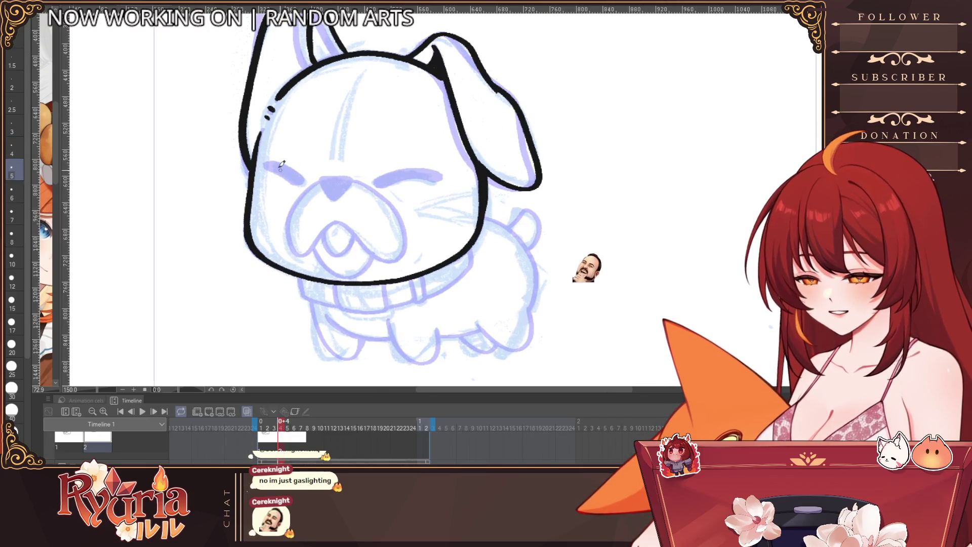
{"action": "left_click_drag", "start_coordinate": [265, 162], "coordinate": [299, 179]}
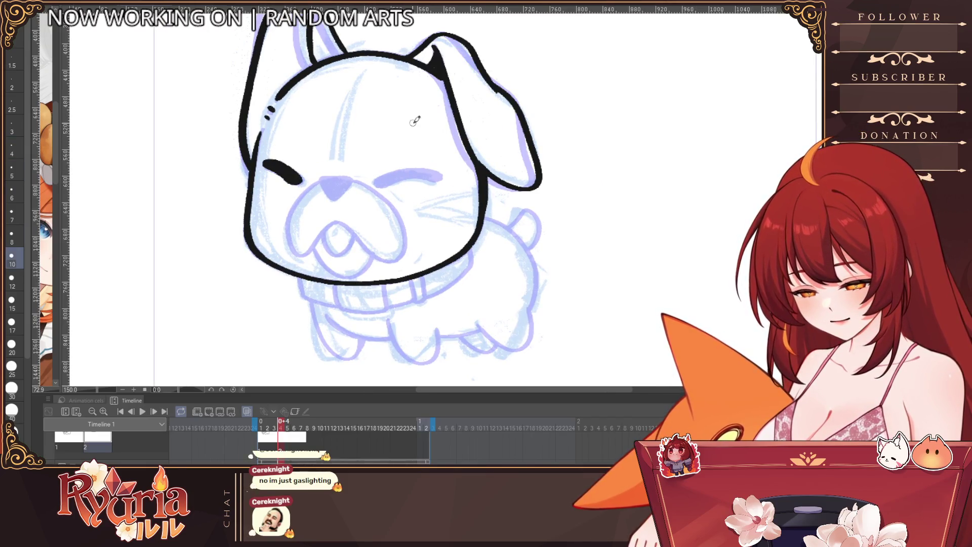
{"action": "left_click_drag", "start_coordinate": [376, 184], "coordinate": [445, 177]}
Ink the nose and the line down to the muzzle with a thinner brush.
{"action": "key", "text": "bracketleft"}
{"action": "key", "text": "bracketleft"}
{"action": "key", "text": "bracketleft"}
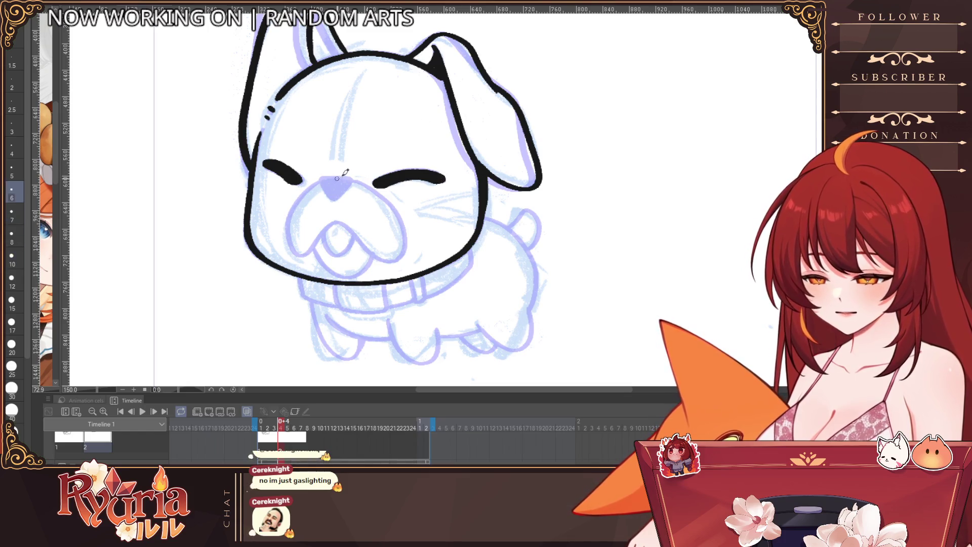
{"action": "key", "text": "bracketleft"}
{"action": "key", "text": "bracketleft"}
{"action": "left_click_drag", "start_coordinate": [352, 177], "coordinate": [321, 181]}
{"action": "key", "text": "ctrl+z"}
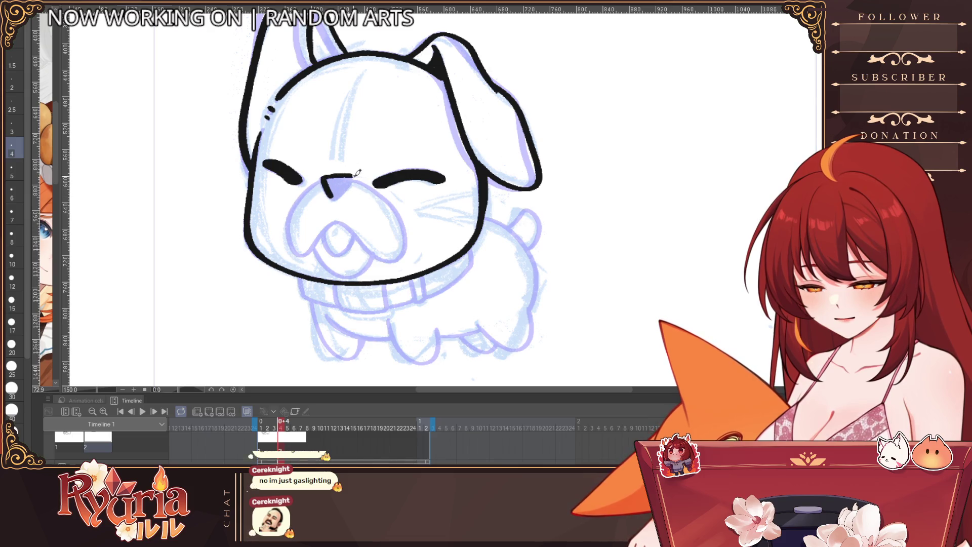
{"action": "key", "text": "ctrl+z"}
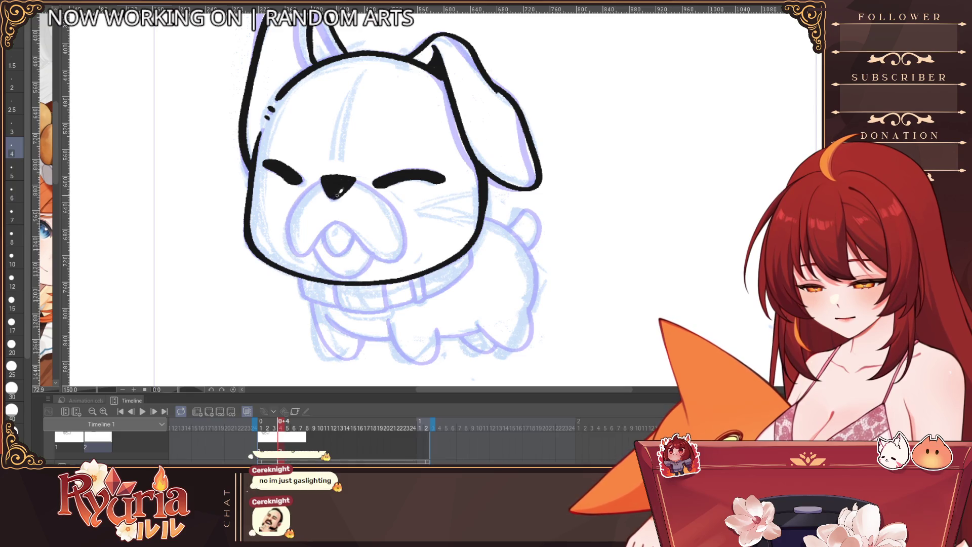
{"action": "key", "text": "bracketleft"}
{"action": "left_click_drag", "start_coordinate": [326, 176], "coordinate": [289, 223]}
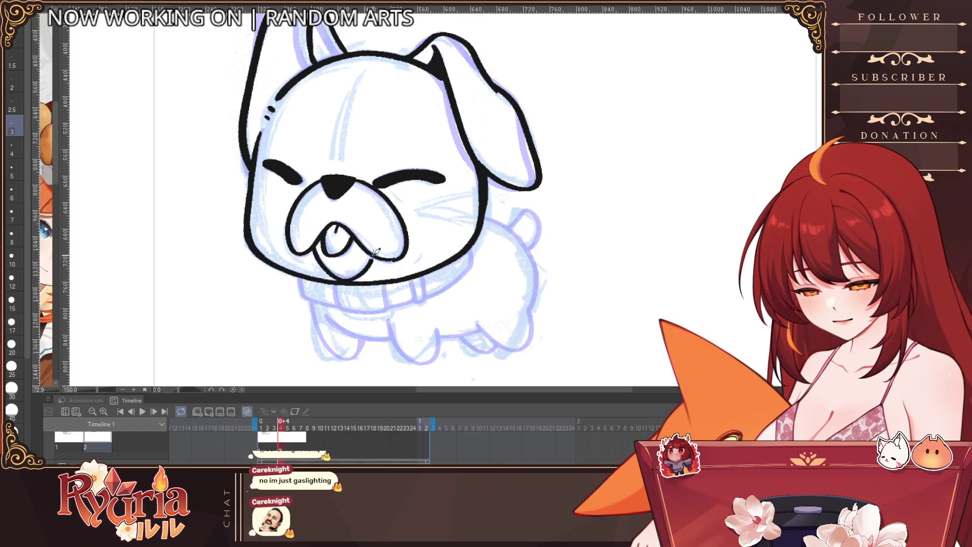
{"action": "scroll", "coordinate": [369, 235], "scroll_direction": "down", "scroll_amount": 1}
{"action": "scroll", "coordinate": [389, 207], "scroll_direction": "down", "scroll_amount": 1}
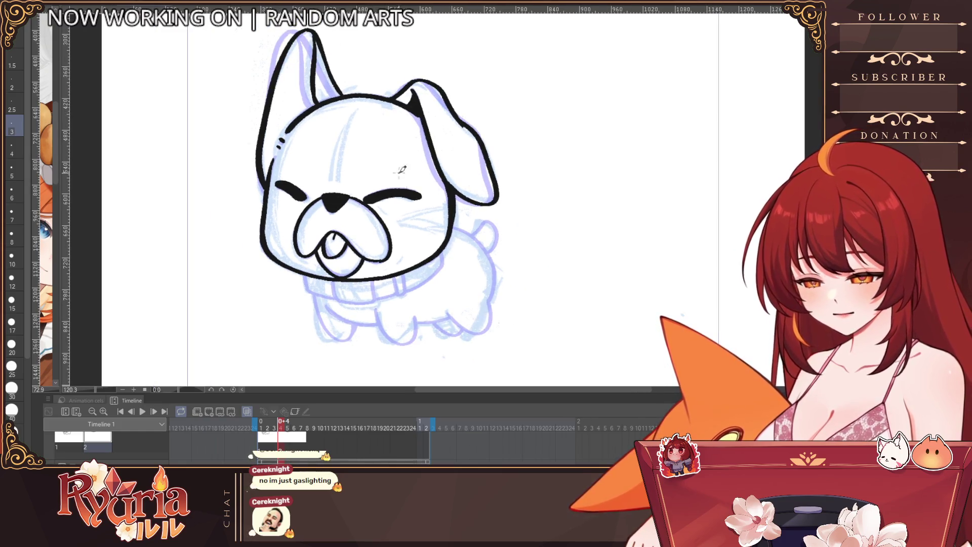
Thicken the right eye stroke and ink the collar under the chin.
{"action": "key", "text": "bracketleft"}
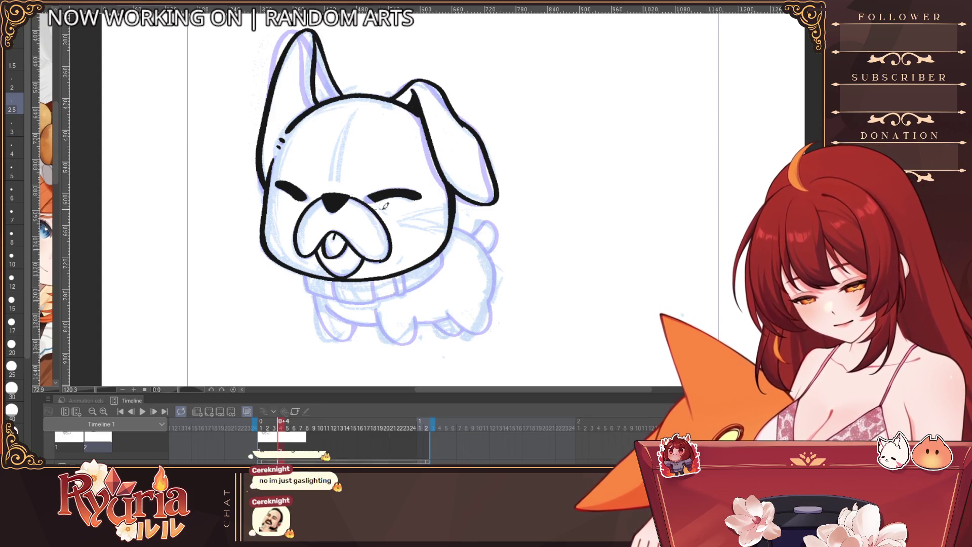
{"action": "key", "text": "bracketright"}
{"action": "key", "text": "bracketright"}
{"action": "key", "text": "bracketright"}
{"action": "key", "text": "bracketright"}
{"action": "key", "text": "bracketright"}
{"action": "key", "text": "bracketright"}
{"action": "key", "text": "bracketright"}
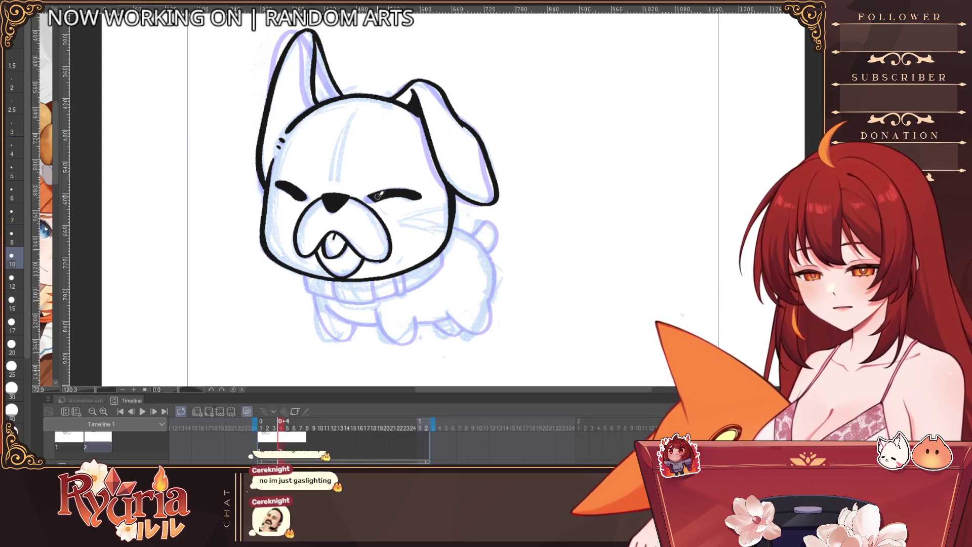
{"action": "mouse_move", "coordinate": [377, 196]}
{"action": "left_mouse_down"}
{"action": "mouse_move", "coordinate": [388, 189]}
{"action": "mouse_move", "coordinate": [373, 197]}
{"action": "left_mouse_up"}
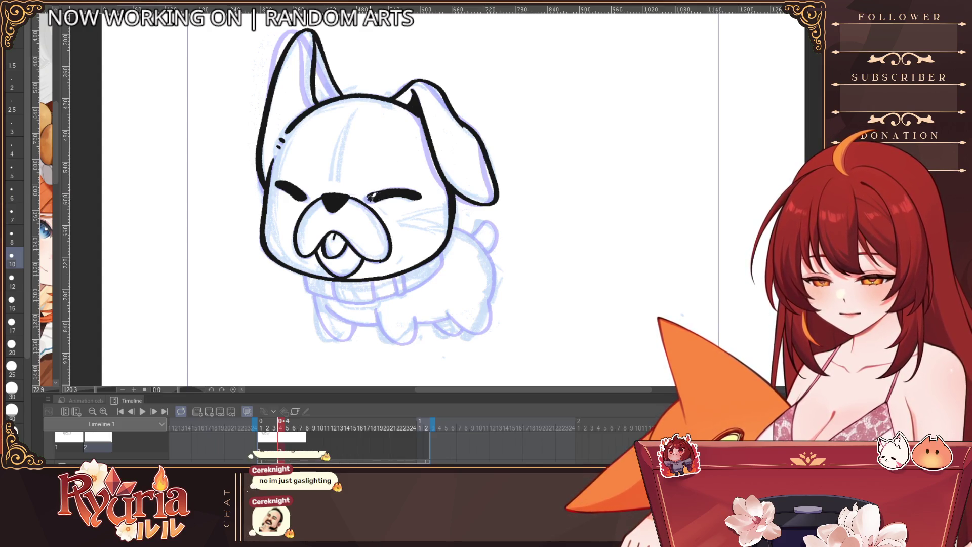
{"action": "scroll", "coordinate": [376, 194], "scroll_direction": "down", "scroll_amount": 2}
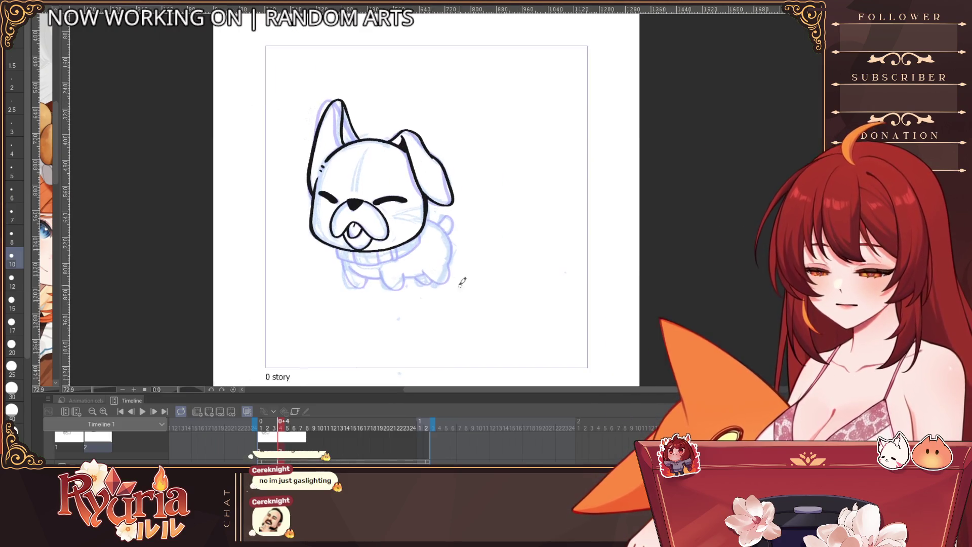
{"action": "key", "text": "bracketleft"}
{"action": "key", "text": "bracketleft"}
{"action": "key", "text": "bracketleft"}
{"action": "key", "text": "bracketleft"}
{"action": "key", "text": "bracketleft"}
{"action": "key", "text": "bracketleft"}
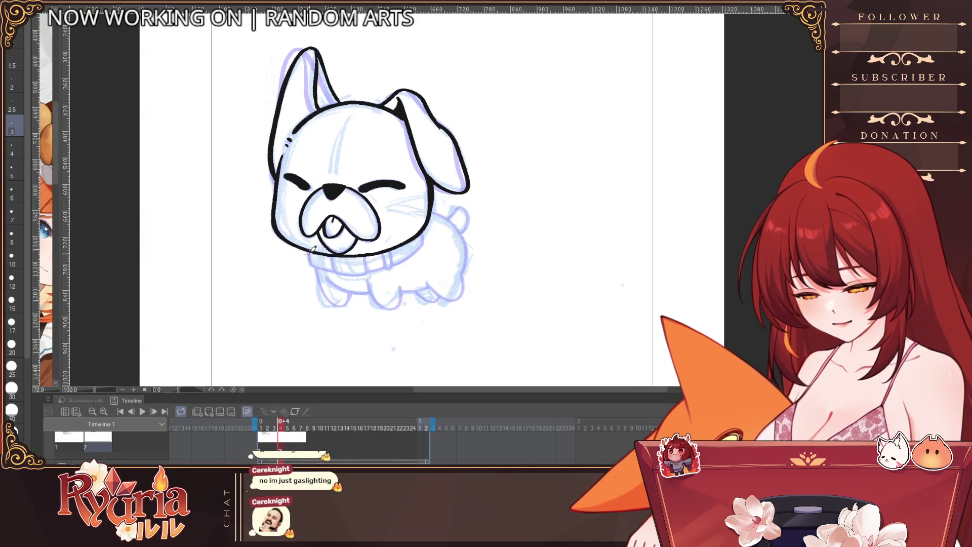
{"action": "mouse_move", "coordinate": [308, 255]}
{"action": "left_mouse_down"}
{"action": "mouse_move", "coordinate": [334, 271]}
{"action": "mouse_move", "coordinate": [374, 274]}
{"action": "left_mouse_up"}
{"action": "scroll", "coordinate": [327, 258], "scroll_direction": "up", "scroll_amount": 2}
Ink the belly line under the collar, redrawing it until it sits right.
{"action": "key", "text": "bracketright"}
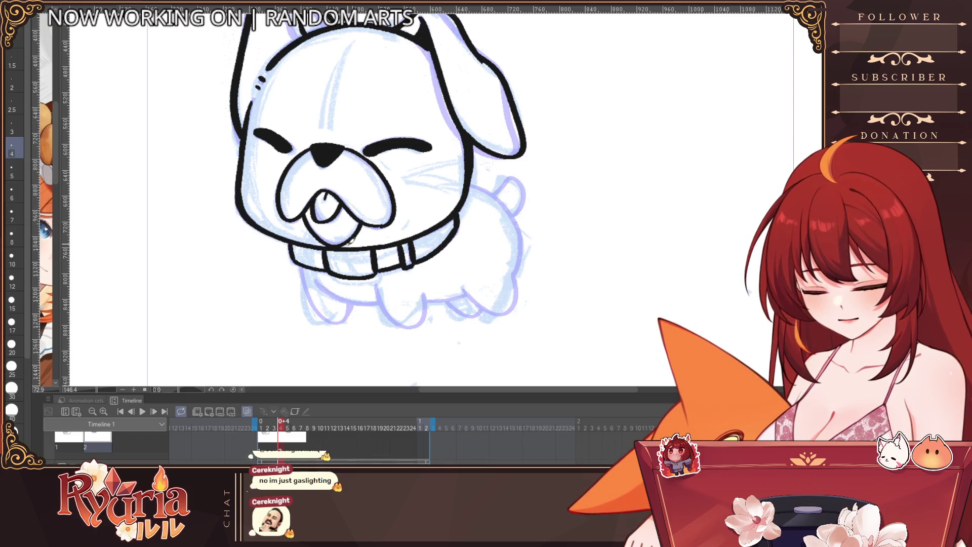
{"action": "key", "text": "bracketleft"}
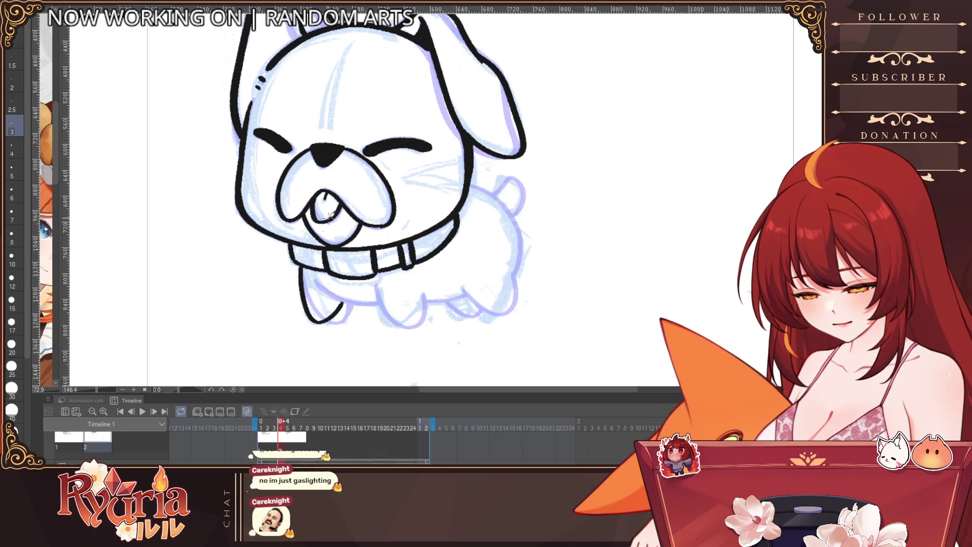
{"action": "left_click_drag", "start_coordinate": [320, 282], "coordinate": [380, 303]}
{"action": "key", "text": "ctrl+z"}
{"action": "key", "text": "bracketright"}
{"action": "left_click_drag", "start_coordinate": [318, 282], "coordinate": [379, 301]}
{"action": "key", "text": "ctrl+z"}
{"action": "left_click_drag", "start_coordinate": [318, 283], "coordinate": [379, 304]}
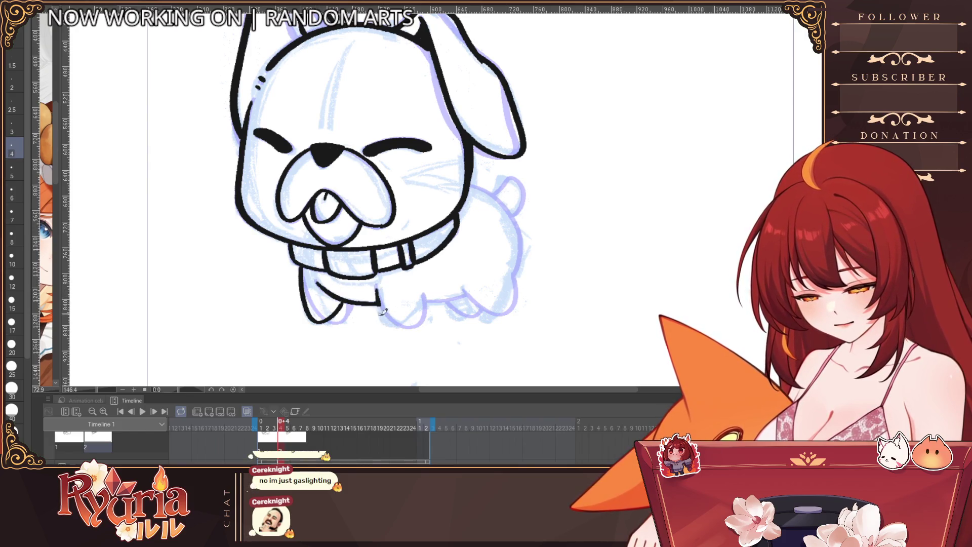
Ink the back leg, the back toward the tail, and close the rear outline.
{"action": "key", "text": "ctrl+z"}
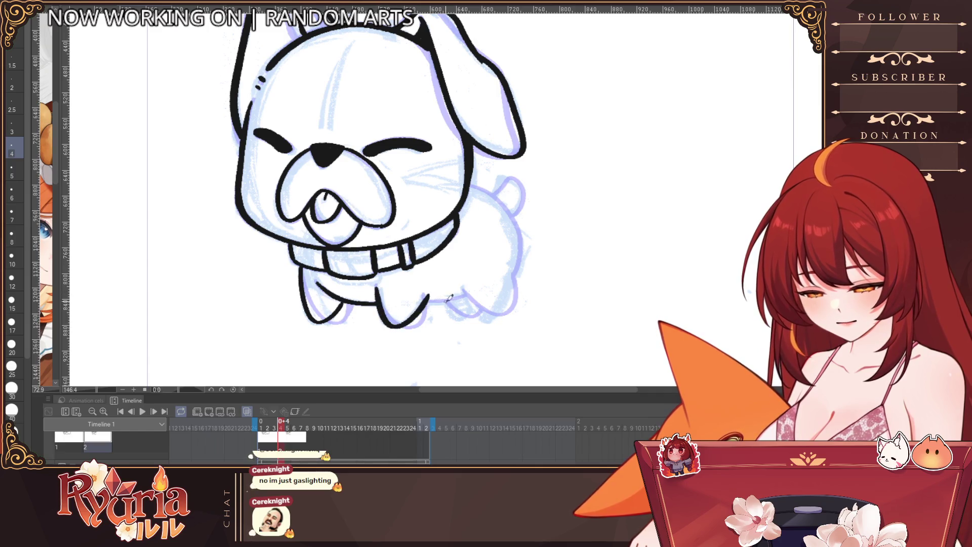
{"action": "left_click_drag", "start_coordinate": [426, 294], "coordinate": [465, 299]}
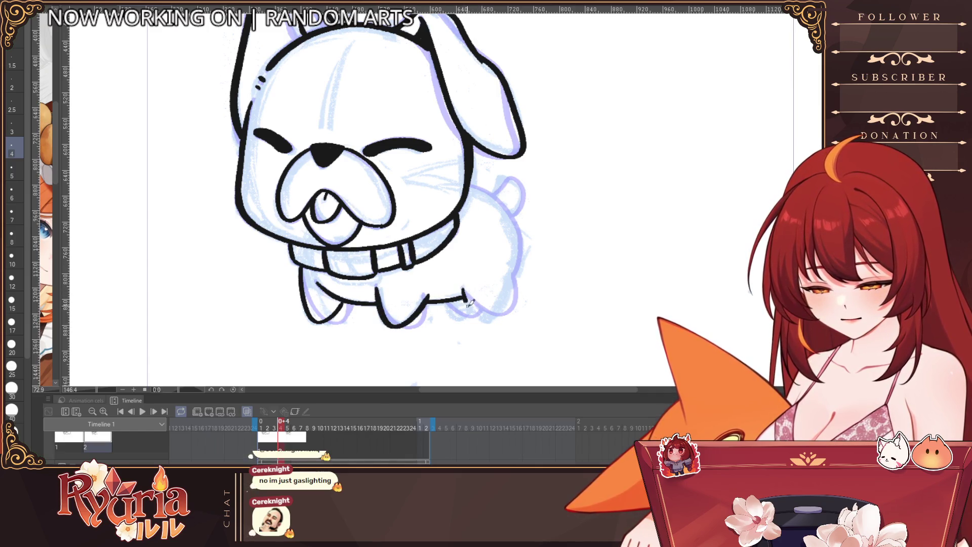
{"action": "left_click_drag", "start_coordinate": [515, 276], "coordinate": [505, 305]}
{"action": "left_click_drag", "start_coordinate": [473, 179], "coordinate": [511, 207]}
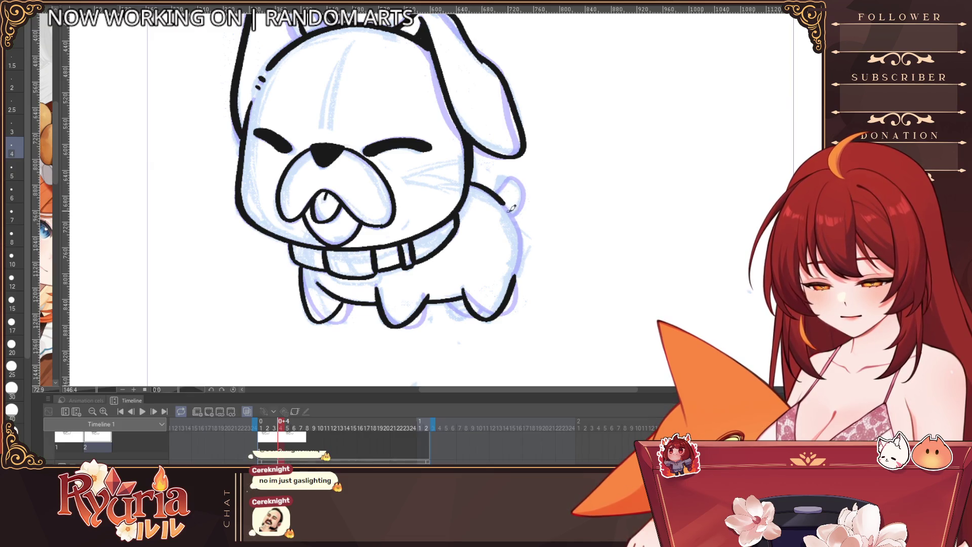
{"action": "left_click_drag", "start_coordinate": [521, 261], "coordinate": [517, 278]}
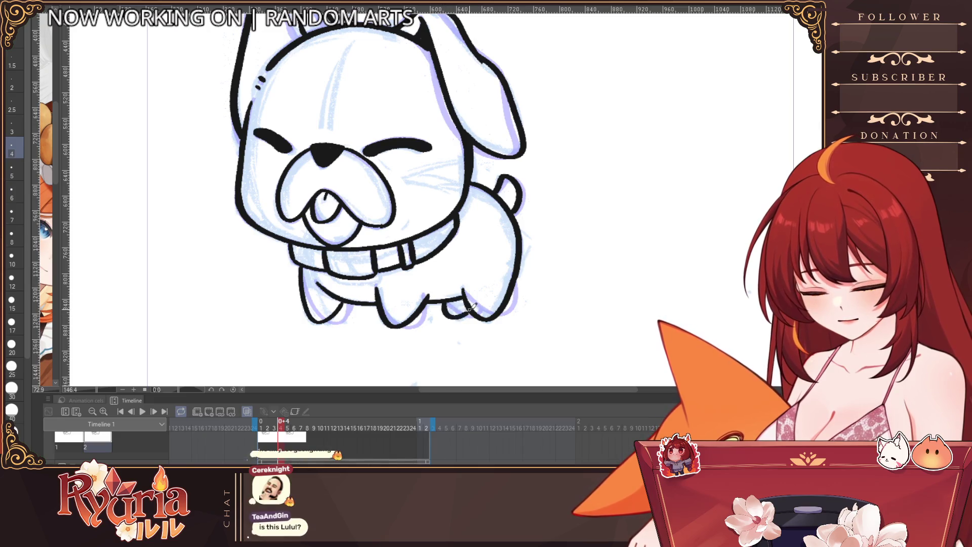
{"action": "left_click", "coordinate": [484, 282], "text": "ctrl+alt"}
{"action": "left_click", "coordinate": [484, 283], "text": "ctrl+alt"}
Add new cel 3 at frame 7 and view the canvas at 100% zoom.
{"action": "scroll", "coordinate": [521, 283], "scroll_direction": "up", "scroll_amount": 1}
{"action": "scroll", "coordinate": [521, 283], "scroll_direction": "up", "scroll_amount": 1}
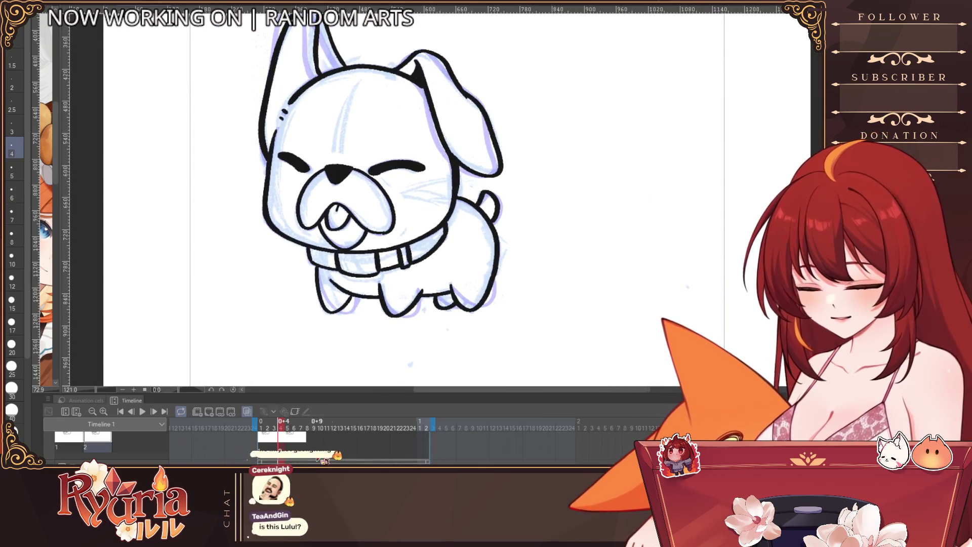
{"action": "left_click", "coordinate": [301, 447]}
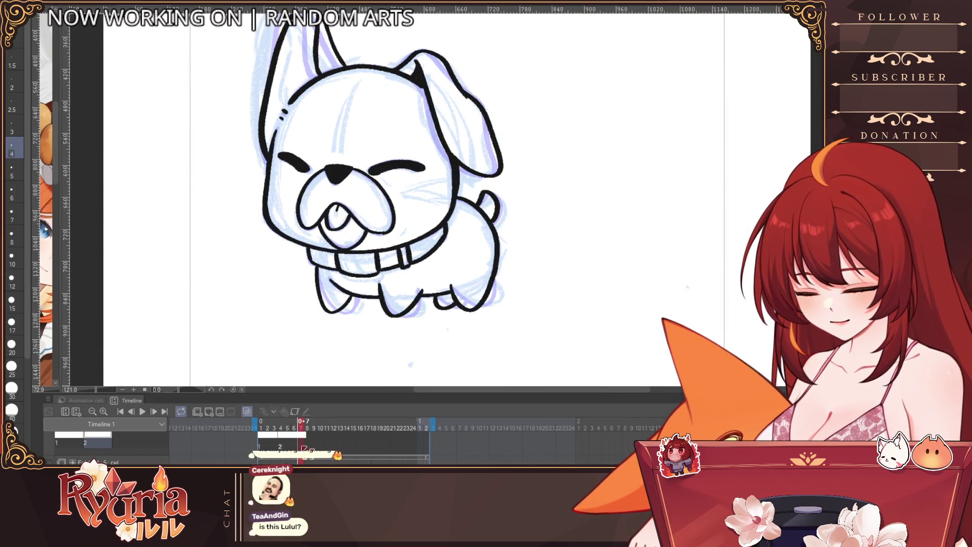
{"action": "left_click", "coordinate": [209, 412]}
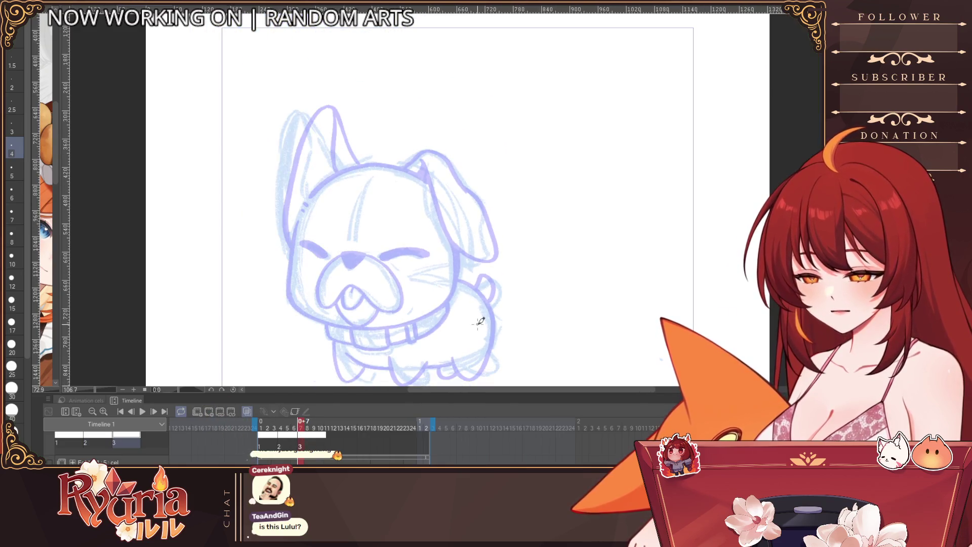
{"action": "left_click_drag", "start_coordinate": [489, 219], "coordinate": [348, 339]}
{"action": "left_click", "coordinate": [347, 339]}
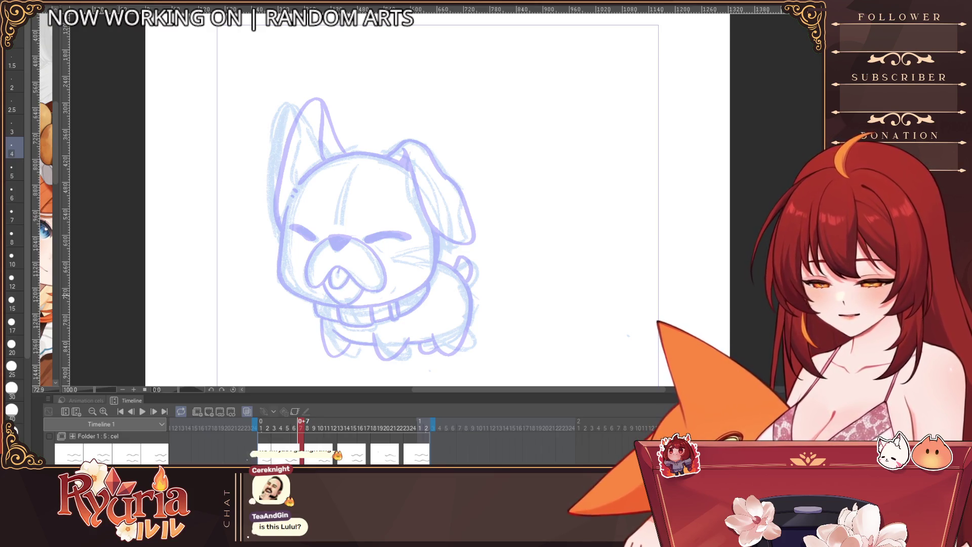
Toggle Onion Skin off and back on, then undo the previous head stroke.
{"action": "left_click", "coordinate": [261, 413]}
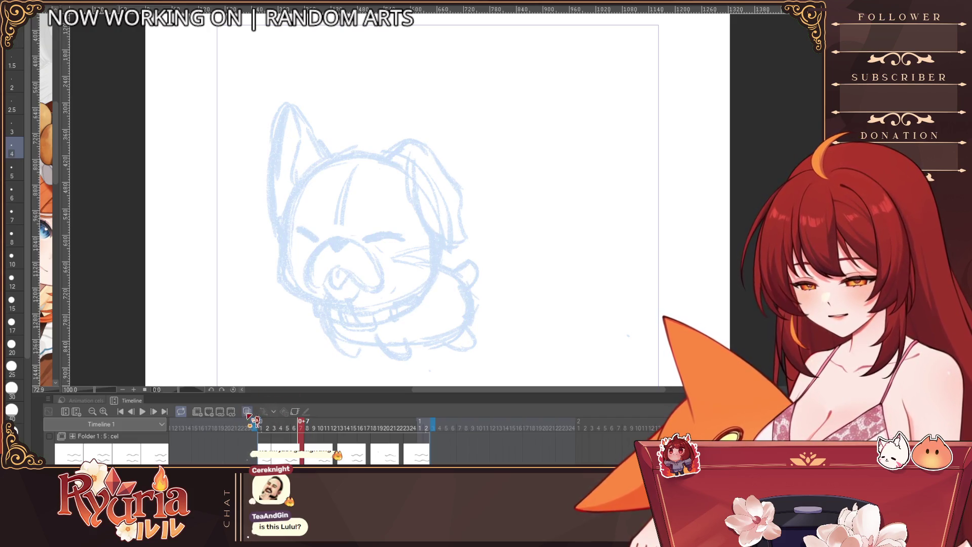
{"action": "left_click", "coordinate": [259, 414]}
{"action": "scroll", "coordinate": [322, 164], "scroll_direction": "up", "scroll_amount": 1}
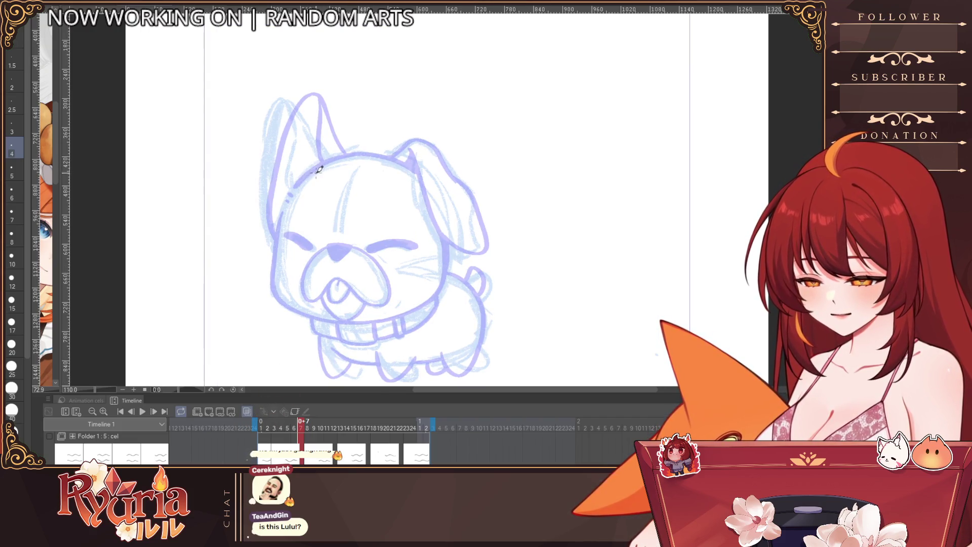
{"action": "key", "text": "ctrl+z"}
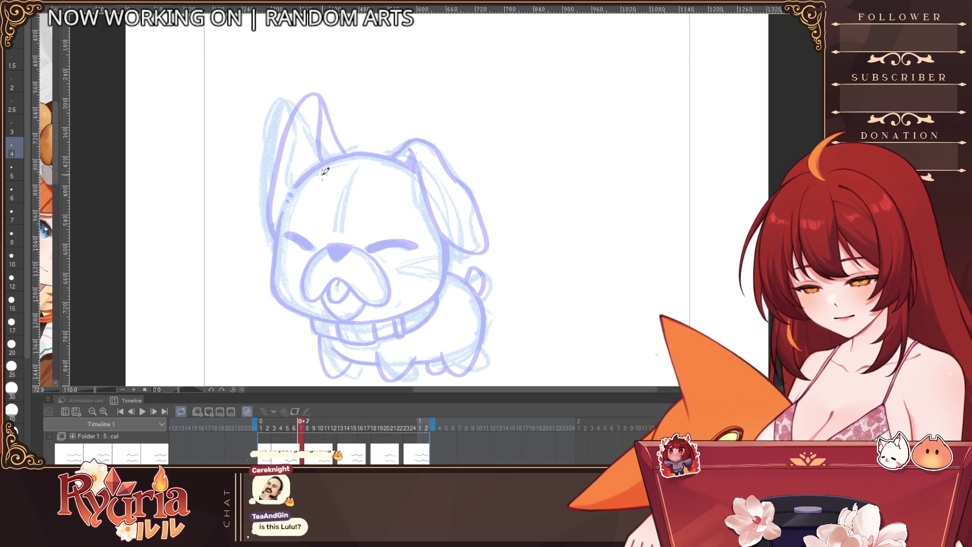
Ink the arc across the top of the dog's head, rotating the canvas for the stroke.
{"action": "left_click_drag", "start_coordinate": [294, 186], "coordinate": [365, 152]}
{"action": "key", "text": "ctrl+z"}
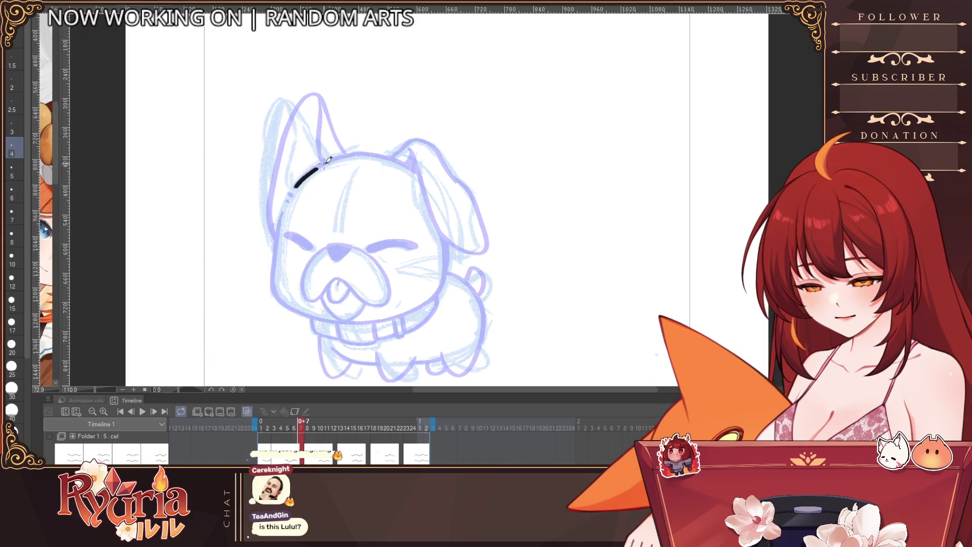
{"action": "key", "text": "ctrl+z"}
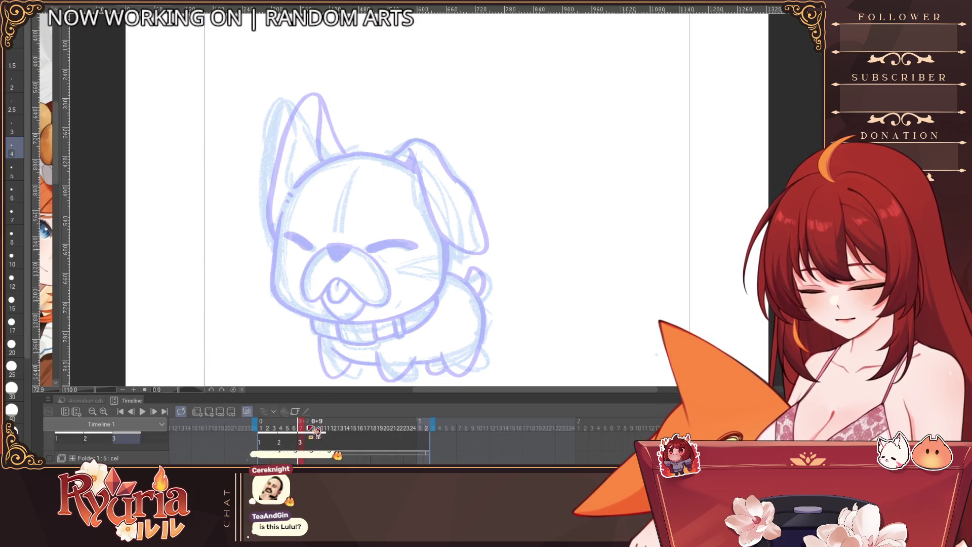
{"action": "key", "text": "ctrl+z"}
{"action": "key", "text": "ctrl+y"}
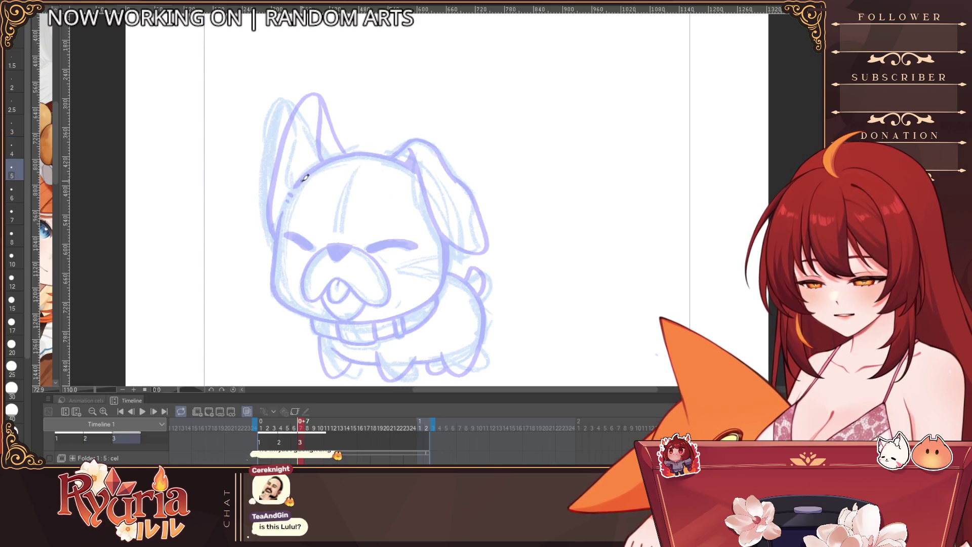
{"action": "key", "text": "ctrl+z"}
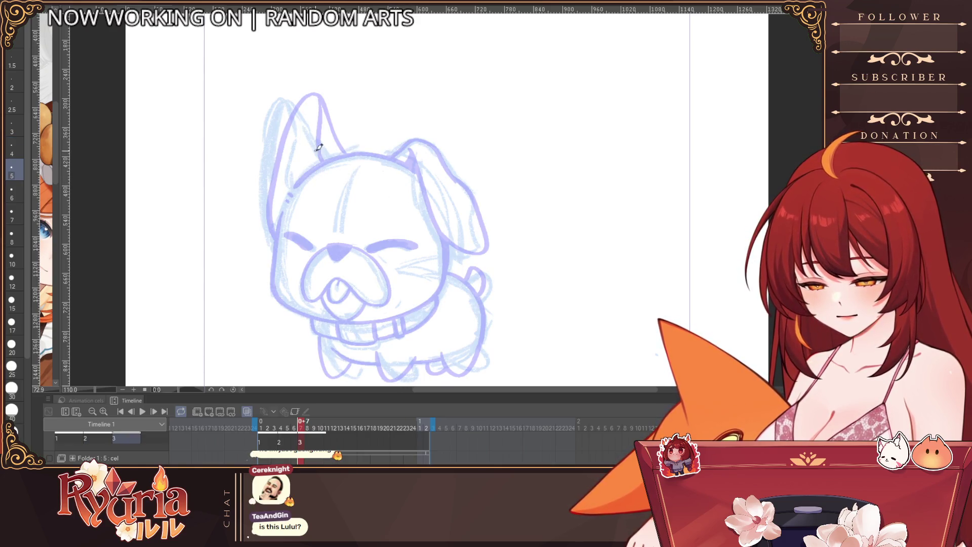
{"action": "left_click_drag", "start_coordinate": [295, 186], "coordinate": [379, 153]}
{"action": "key", "text": "ctrl+z"}
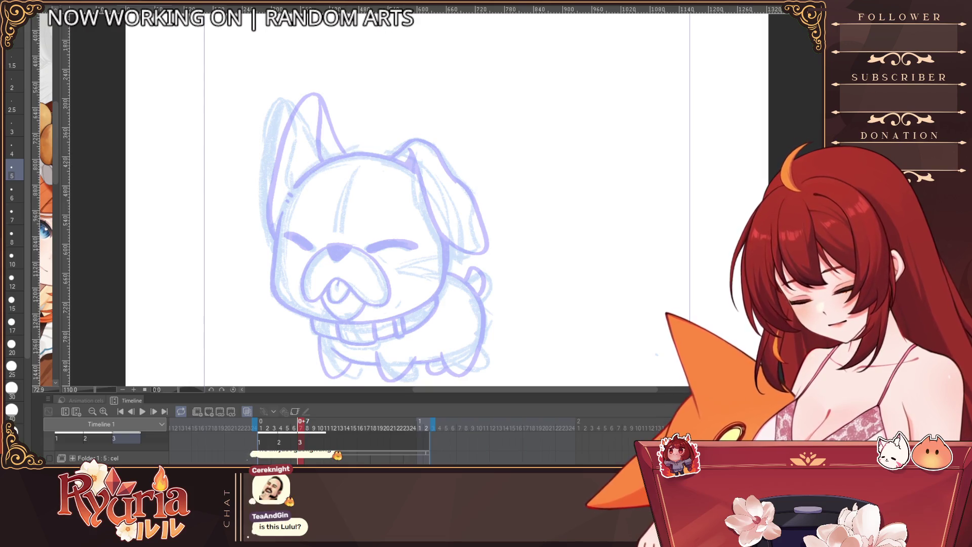
{"action": "left_click_drag", "start_coordinate": [420, 231], "coordinate": [396, 287]}
{"action": "key", "text": "ctrl+z"}
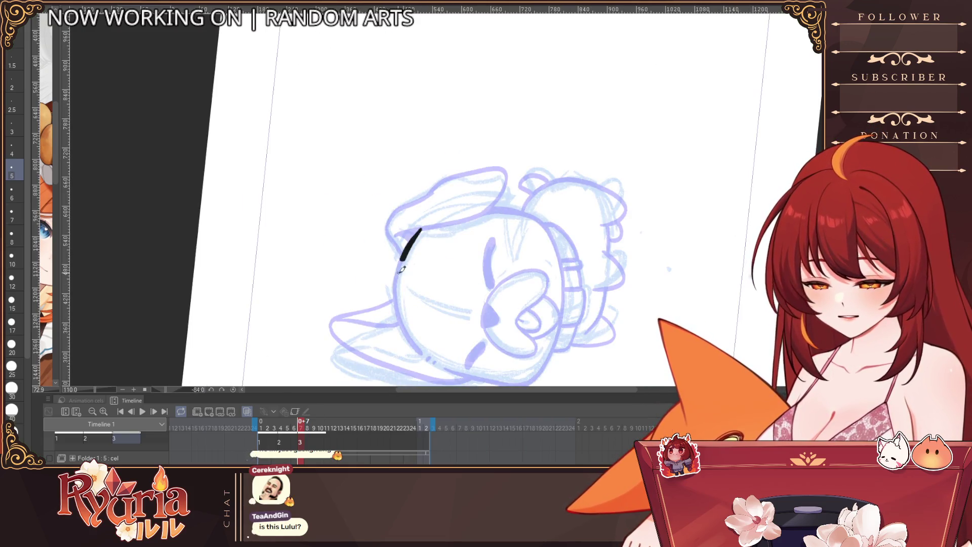
{"action": "left_click_drag", "start_coordinate": [421, 226], "coordinate": [429, 354]}
{"action": "key", "text": "ctrl+at"}
With a thinner pen, ink the left side of the head and the pointed ear's outer and inner lines.
{"action": "key", "text": "bracketleft"}
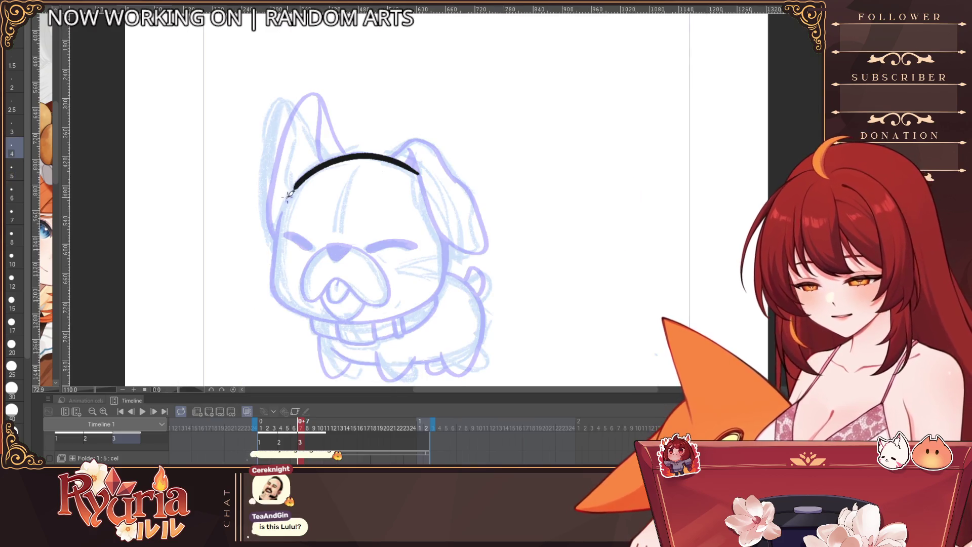
{"action": "left_click_drag", "start_coordinate": [274, 231], "coordinate": [272, 237]}
{"action": "left_click_drag", "start_coordinate": [325, 148], "coordinate": [331, 160]}
{"action": "key", "text": "ctrl+z"}
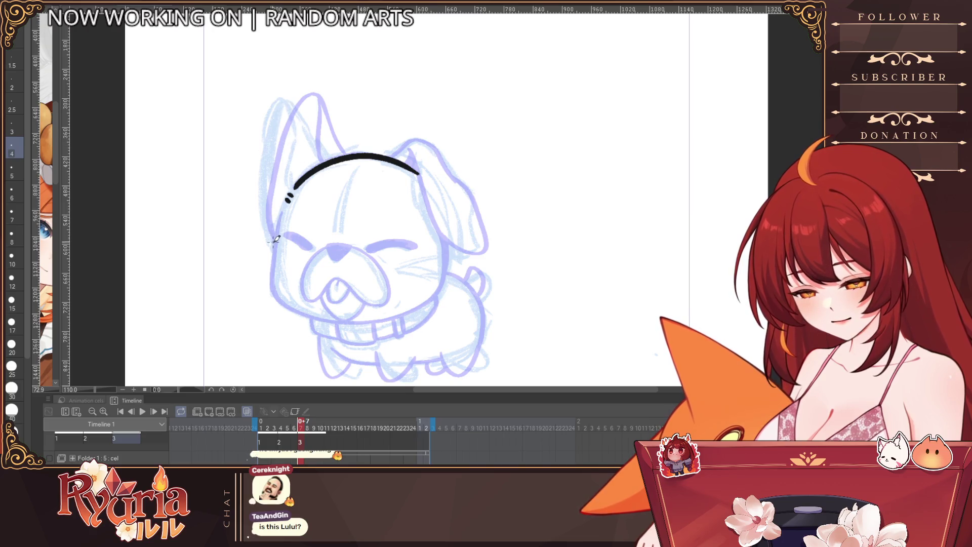
{"action": "left_click_drag", "start_coordinate": [274, 244], "coordinate": [263, 211]}
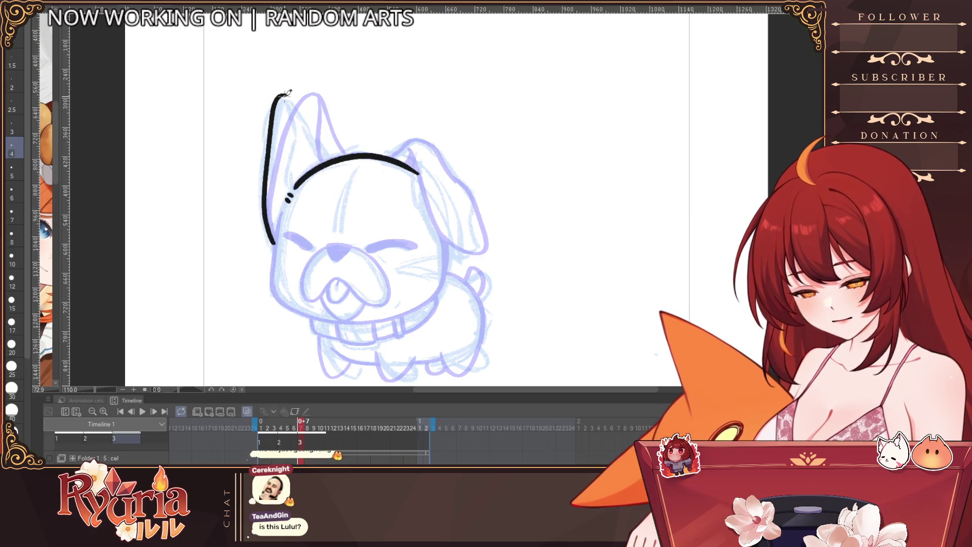
{"action": "left_click_drag", "start_coordinate": [284, 94], "coordinate": [318, 138]}
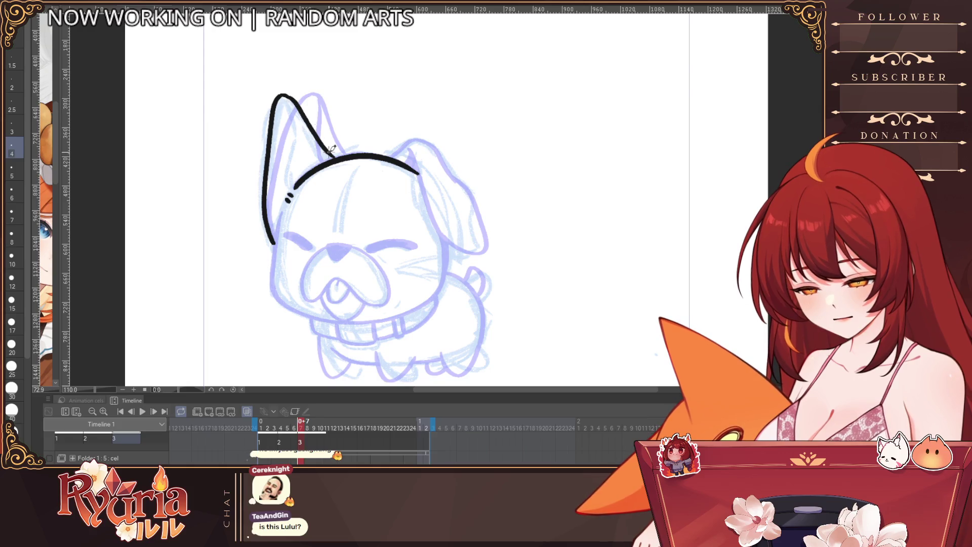
{"action": "left_click_drag", "start_coordinate": [292, 103], "coordinate": [306, 172]}
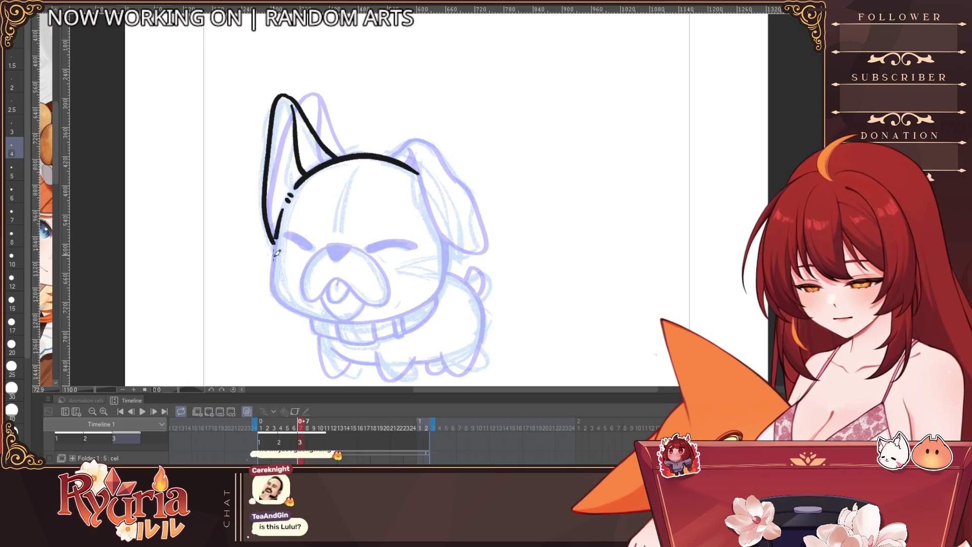
Ink the head's lower-left outline and continue the jaw line along the chin.
{"action": "left_click_drag", "start_coordinate": [282, 209], "coordinate": [272, 278]}
{"action": "key", "text": "ctrl+z"}
{"action": "left_click_drag", "start_coordinate": [280, 226], "coordinate": [272, 291]}
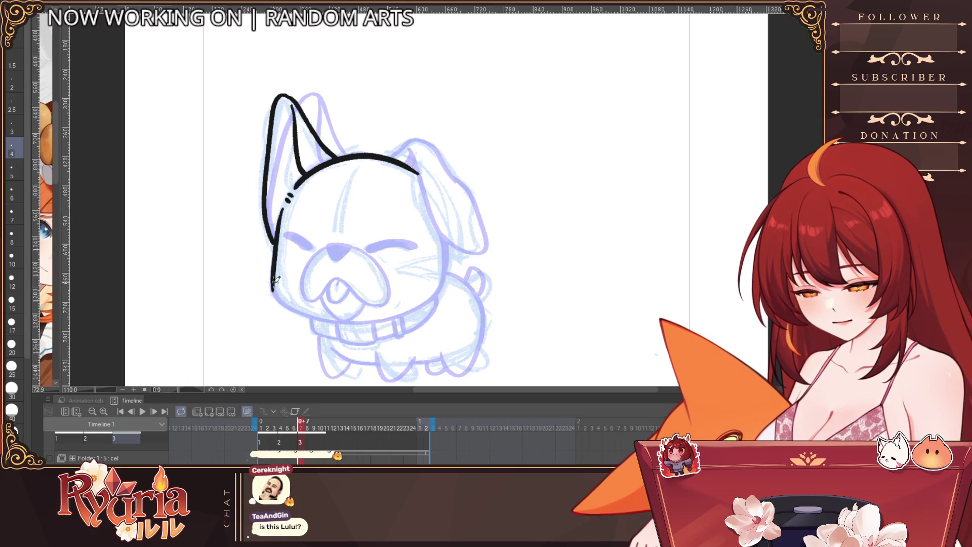
{"action": "key", "text": "ctrl+z"}
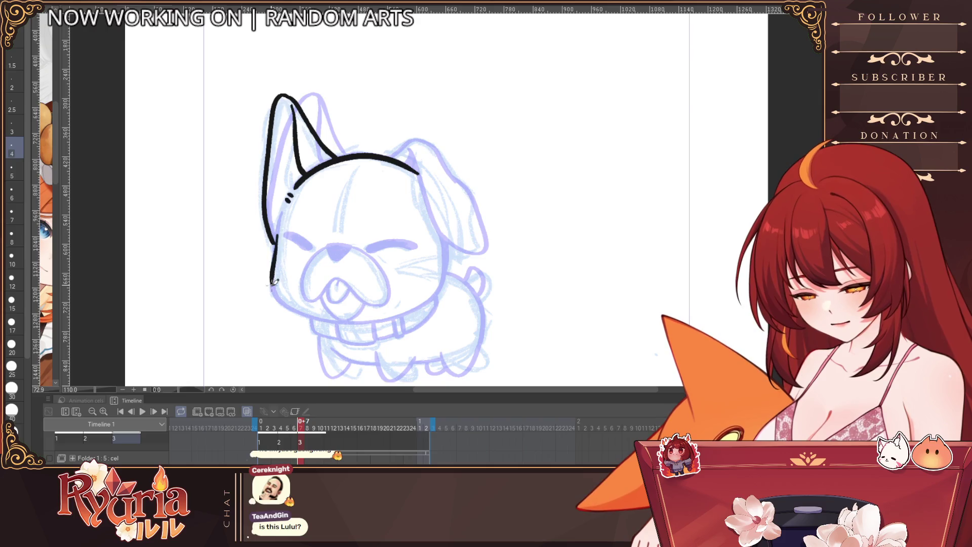
{"action": "left_click_drag", "start_coordinate": [282, 213], "coordinate": [274, 275]}
{"action": "key", "text": "ctrl+z"}
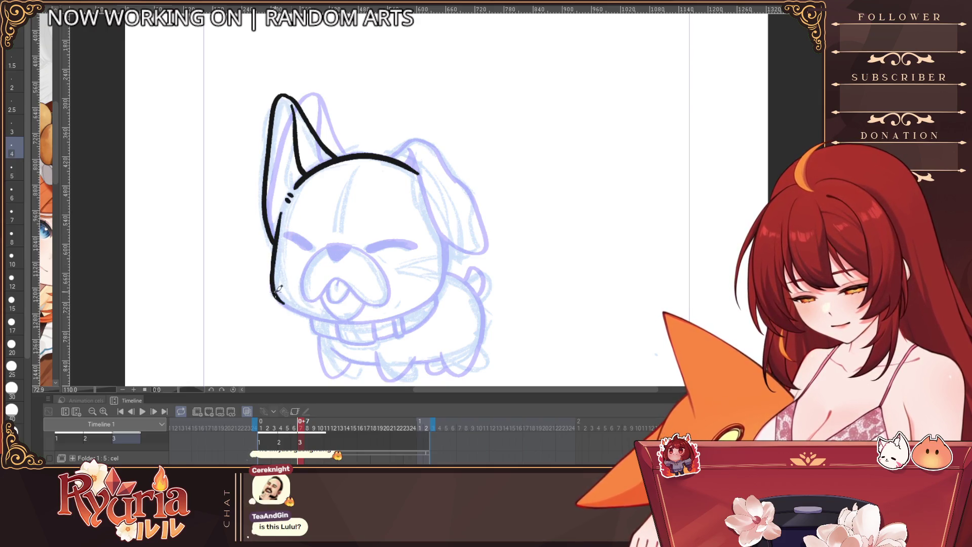
{"action": "left_click_drag", "start_coordinate": [273, 277], "coordinate": [365, 320]}
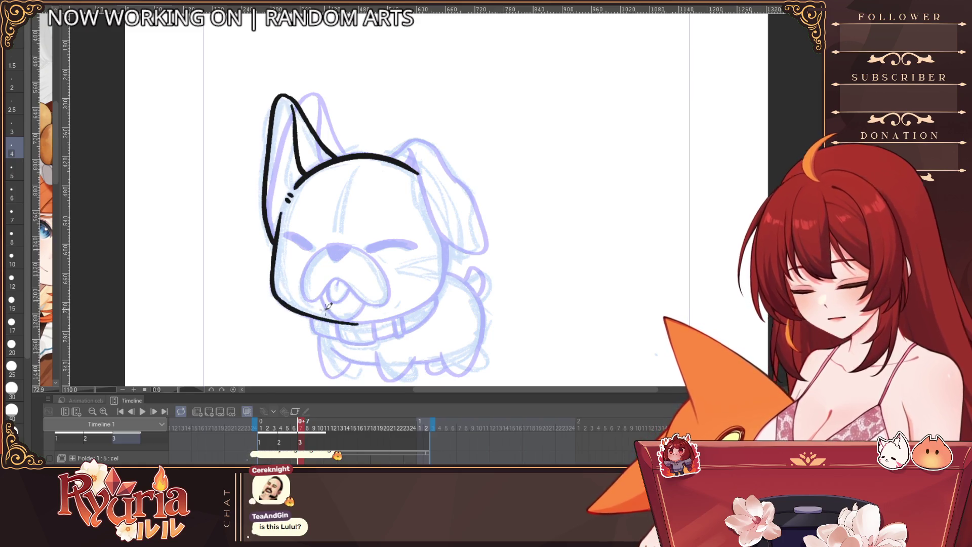
On the mirrored canvas, ink the top of the floppy ear and the cheek line at pen size 3.
{"action": "key", "text": "h"}
{"action": "scroll", "coordinate": [507, 203], "scroll_direction": "right", "scroll_amount": 3}
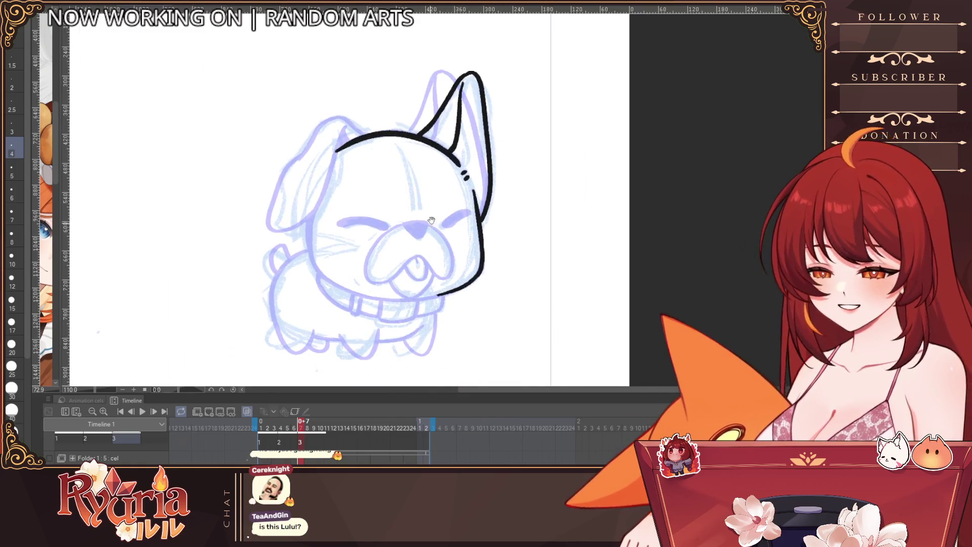
{"action": "scroll", "coordinate": [330, 115], "scroll_direction": "up", "scroll_amount": 2}
{"action": "left_click_drag", "start_coordinate": [375, 135], "coordinate": [292, 153]}
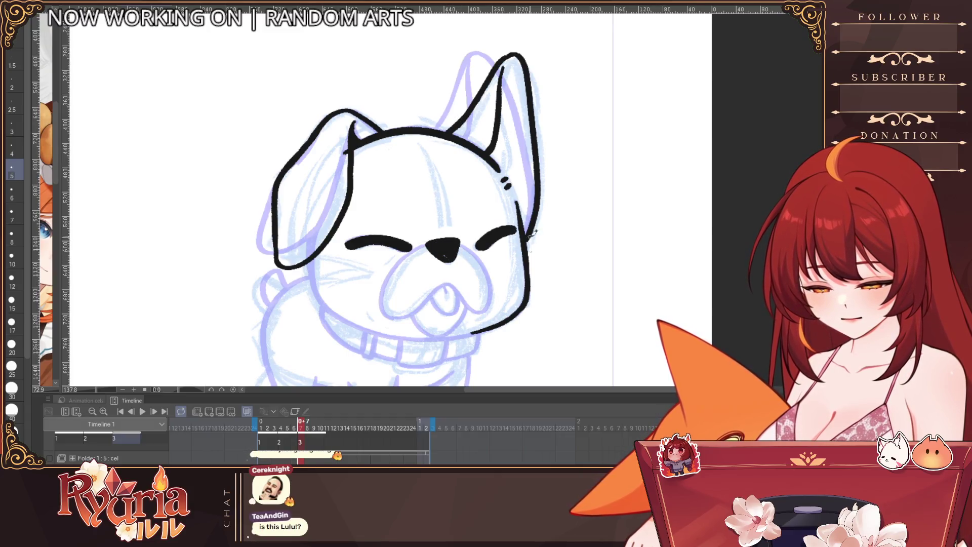
{"action": "scroll", "coordinate": [526, 229], "scroll_direction": "down", "scroll_amount": 2}
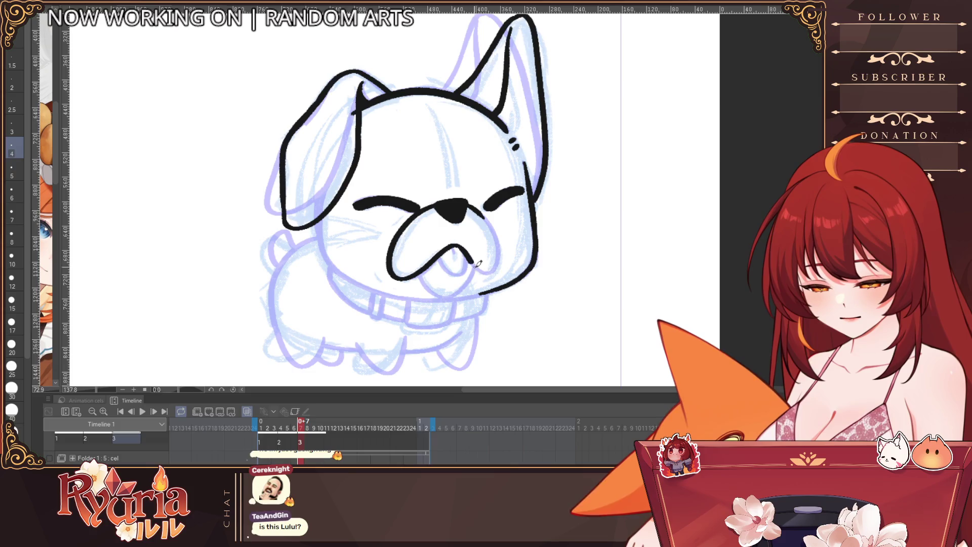
{"action": "key", "text": "bracketleft"}
{"action": "key", "text": "bracketleft"}
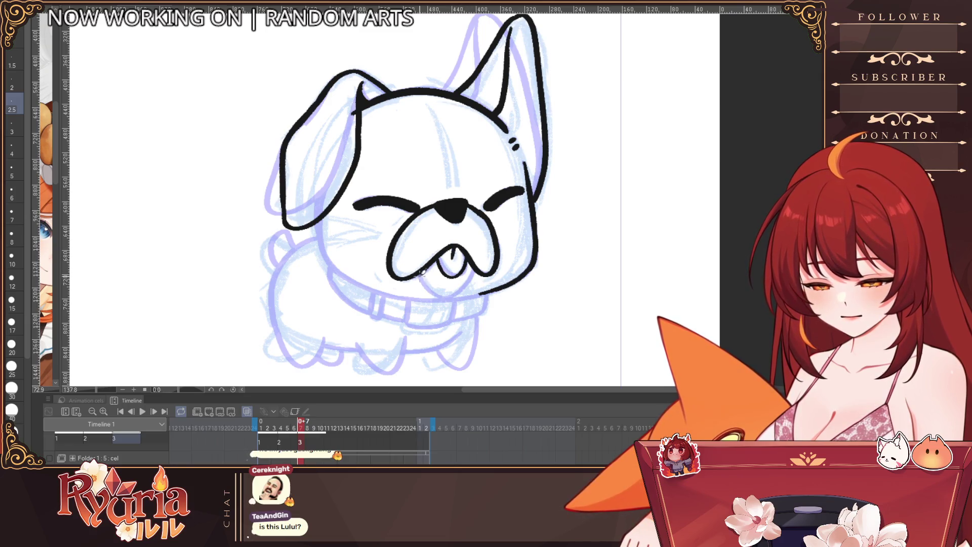
{"action": "key", "text": "bracketright"}
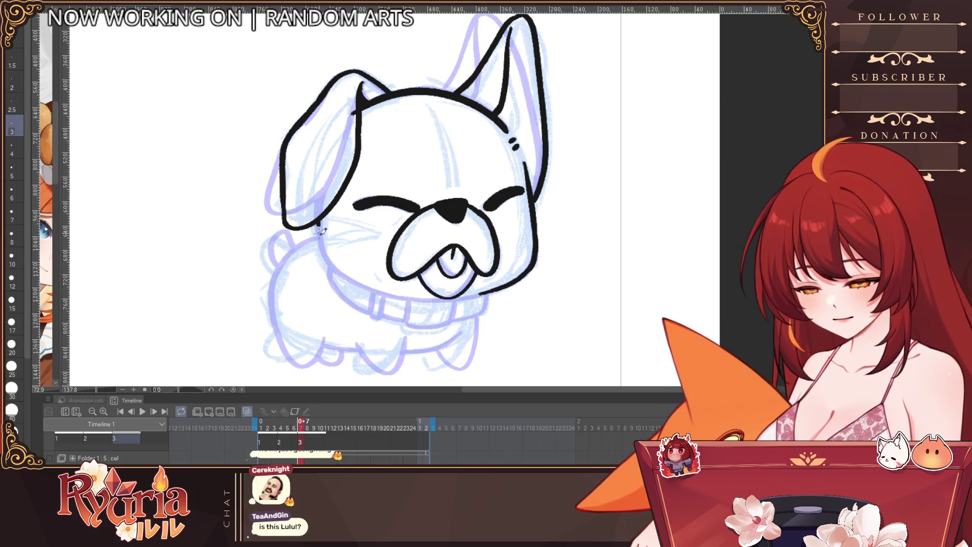
{"action": "mouse_move", "coordinate": [321, 225]}
{"action": "left_mouse_down"}
{"action": "mouse_move", "coordinate": [363, 287]}
{"action": "mouse_move", "coordinate": [484, 292]}
{"action": "left_mouse_up"}
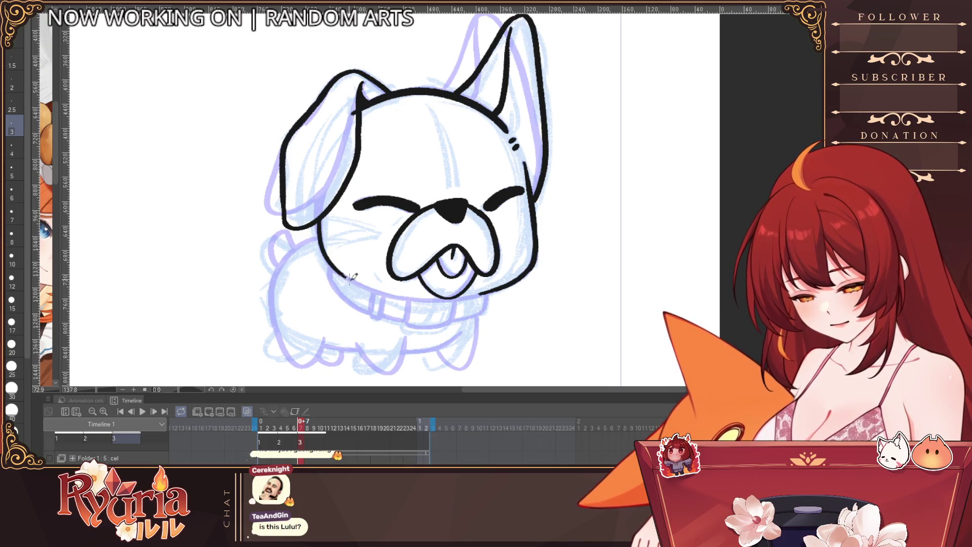
{"action": "scroll", "coordinate": [455, 292], "scroll_direction": "down", "scroll_amount": 1}
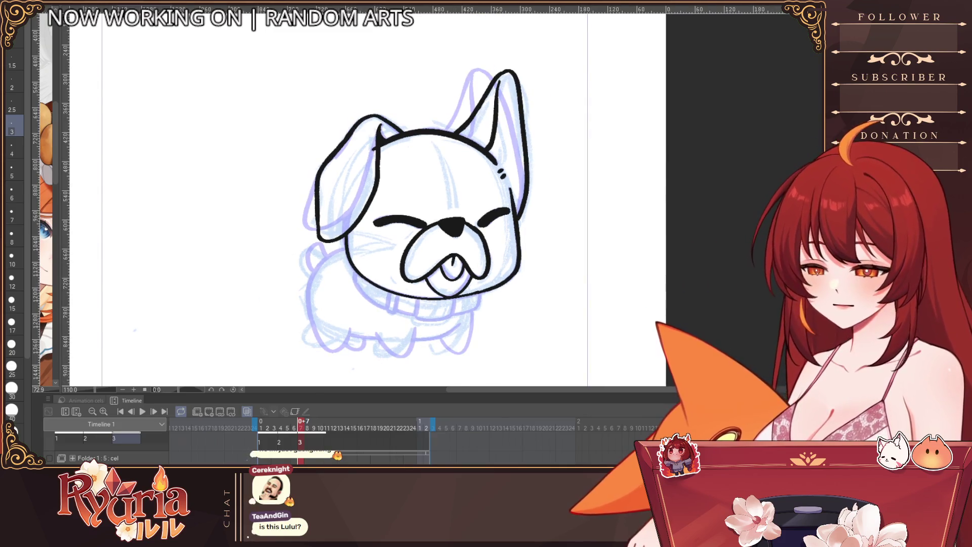
Flip the canvas back and retry the short lines below the left cheek and at the collar.
{"action": "key", "text": "h"}
{"action": "scroll", "coordinate": [358, 268], "scroll_direction": "up", "scroll_amount": 1}
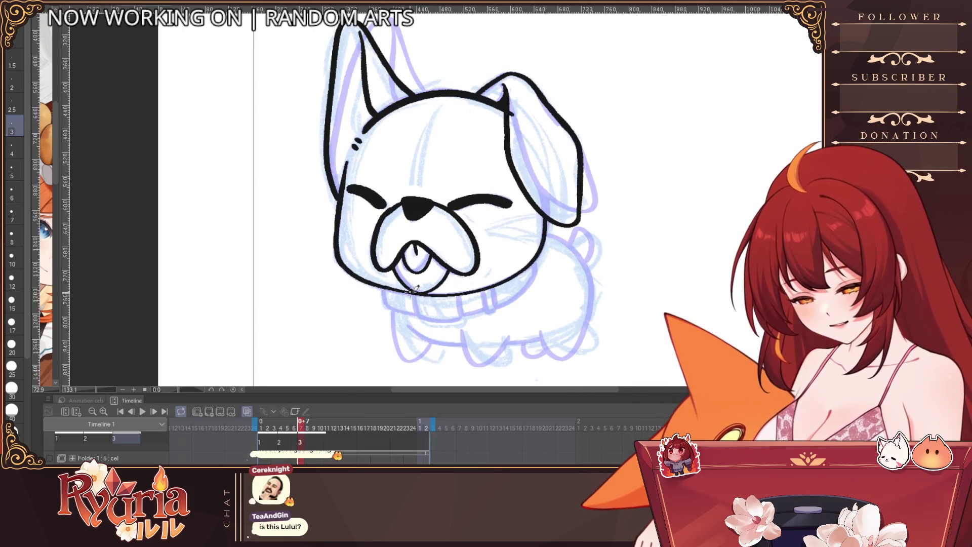
{"action": "key", "text": "bracketright"}
{"action": "key", "text": "bracketright"}
{"action": "mouse_move", "coordinate": [382, 292]}
{"action": "left_mouse_down"}
{"action": "mouse_move", "coordinate": [386, 304]}
{"action": "mouse_move", "coordinate": [463, 318]}
{"action": "left_mouse_up"}
{"action": "key", "text": "ctrl+z"}
{"action": "key", "text": "bracketleft"}
{"action": "key", "text": "ctrl+z"}
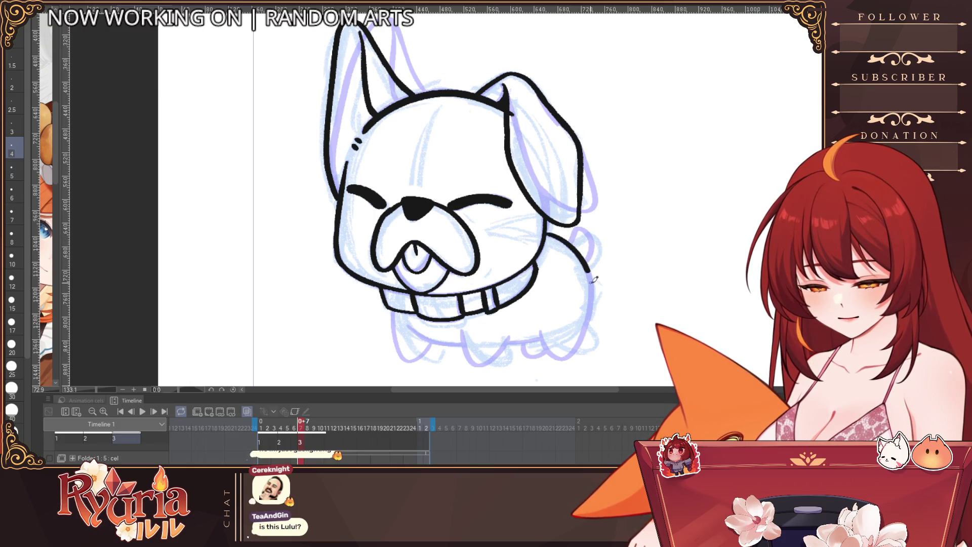
Ink the front leg below the collar, the belly line and the rear body outline.
{"action": "left_click_drag", "start_coordinate": [395, 305], "coordinate": [411, 345]}
{"action": "key", "text": "ctrl+z"}
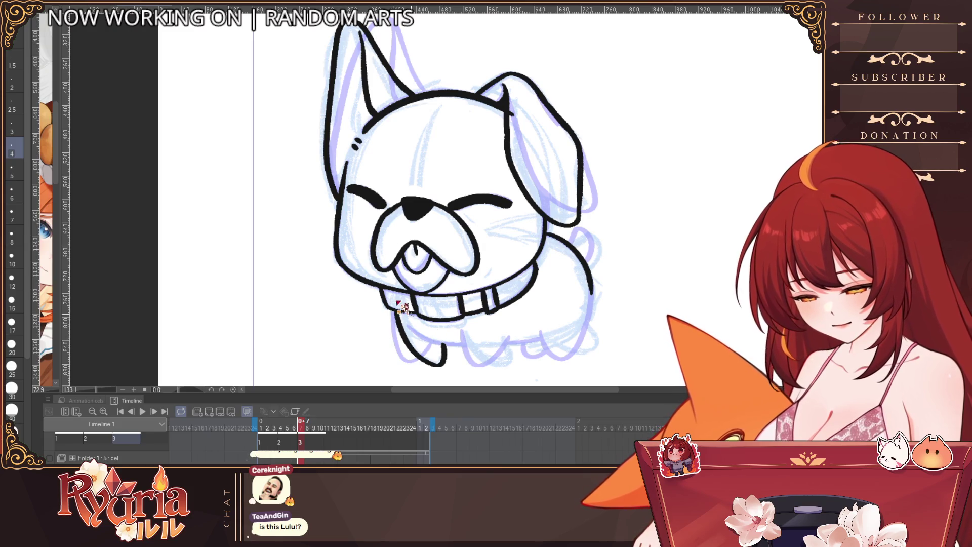
{"action": "key", "text": "ctrl+z"}
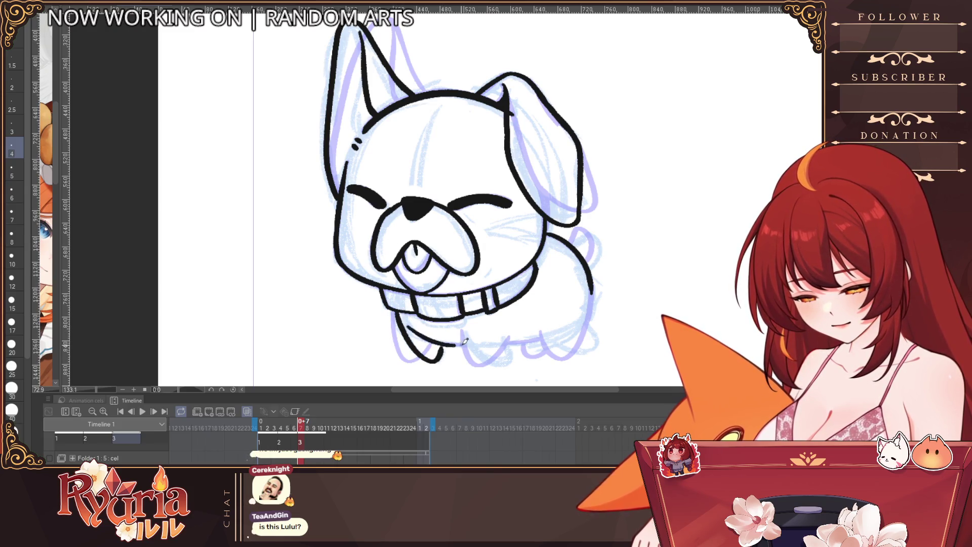
{"action": "left_click", "coordinate": [462, 336]}
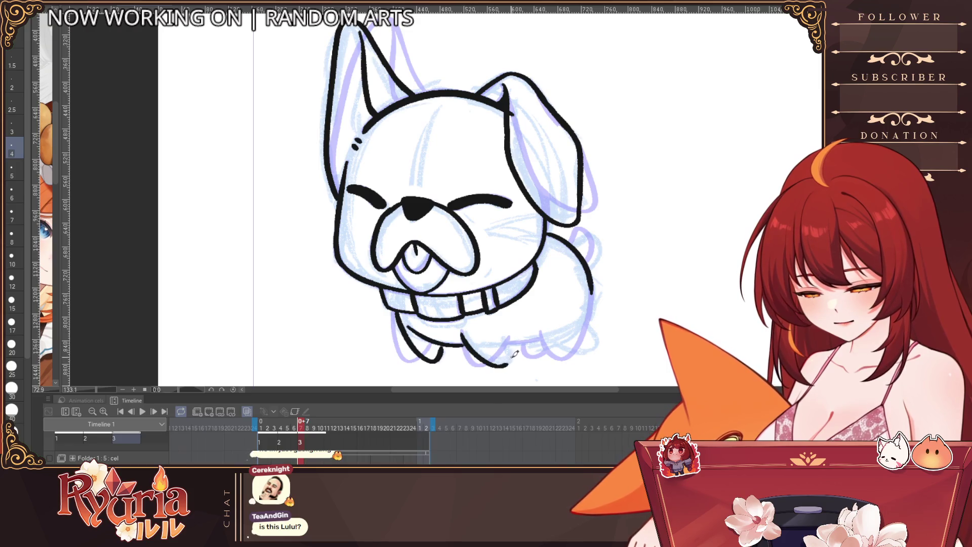
{"action": "left_click_drag", "start_coordinate": [514, 344], "coordinate": [547, 337]}
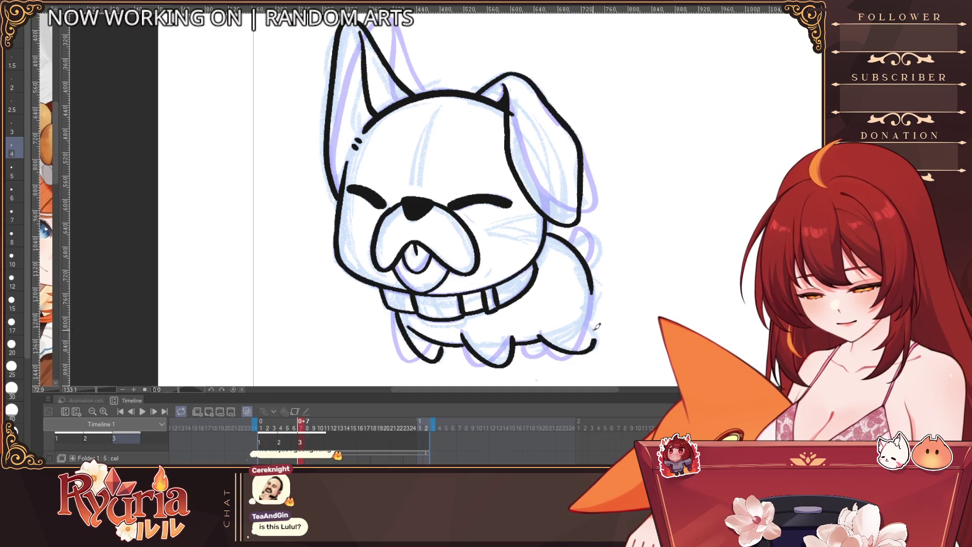
{"action": "left_click_drag", "start_coordinate": [589, 276], "coordinate": [592, 316]}
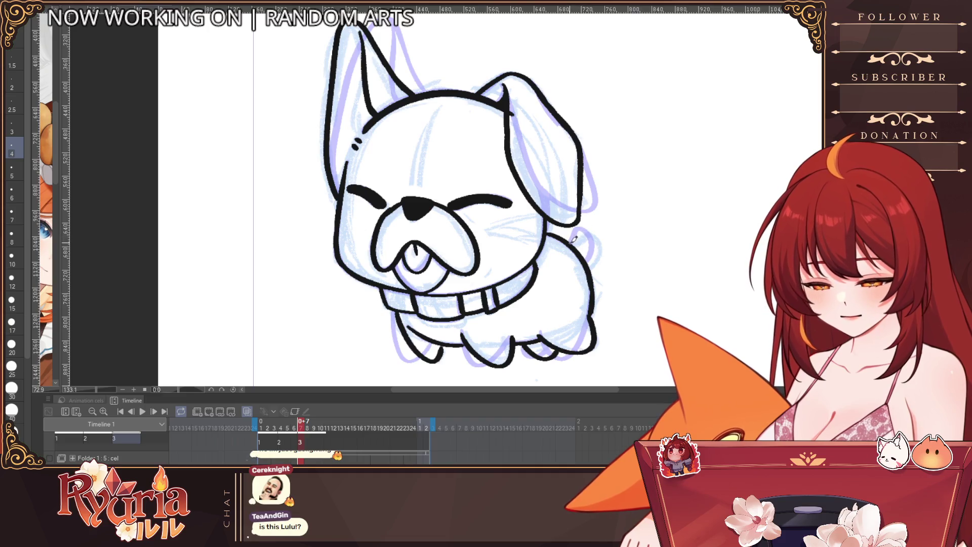
{"action": "scroll", "coordinate": [590, 266], "scroll_direction": "down", "scroll_amount": 1}
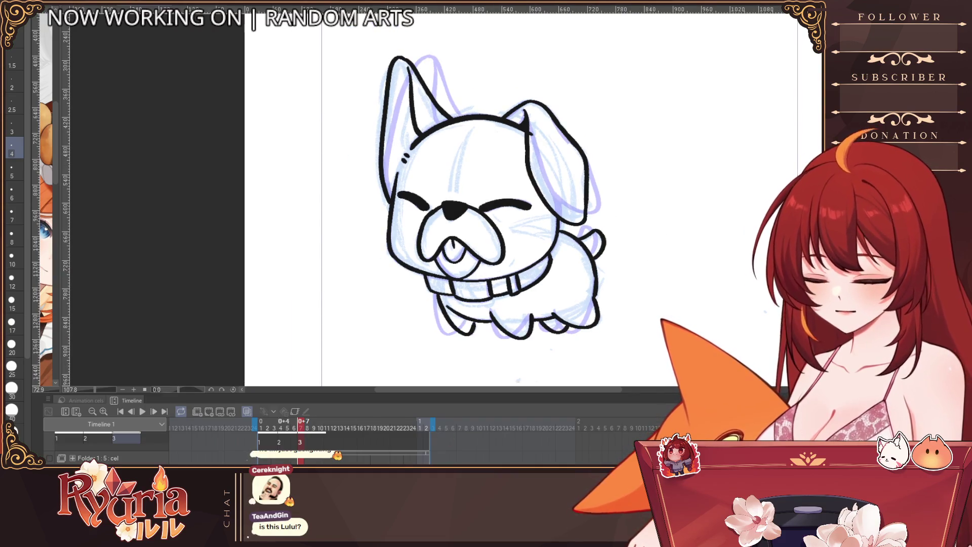
{"action": "left_click", "coordinate": [154, 412]}
{"action": "left_click", "coordinate": [143, 412]}
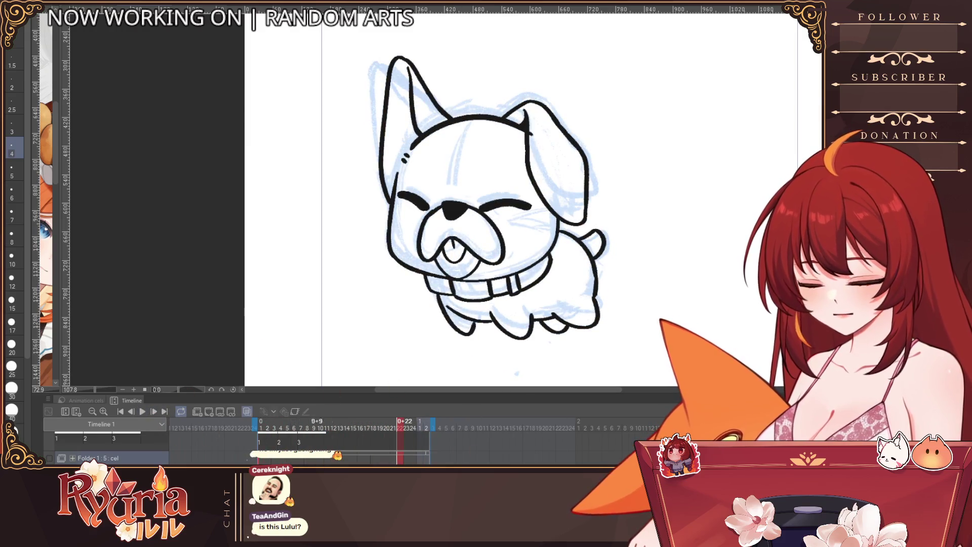
{"action": "key", "text": "space"}
{"action": "key", "text": "Right"}
{"action": "key", "text": "Right"}
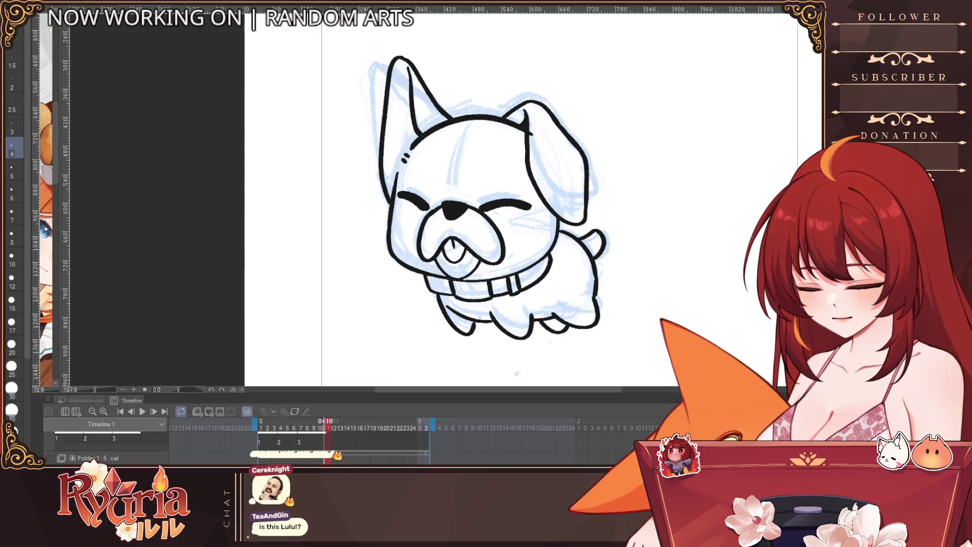
{"action": "scroll", "coordinate": [623, 230], "scroll_direction": "up", "scroll_amount": 2}
{"action": "key", "text": "Left"}
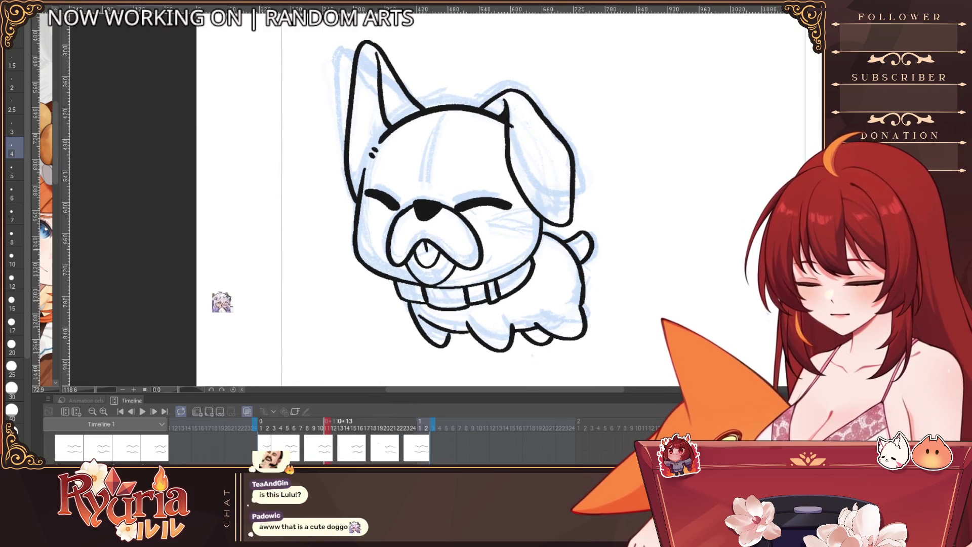
{"action": "key", "text": "Right"}
{"action": "key", "text": "Right"}
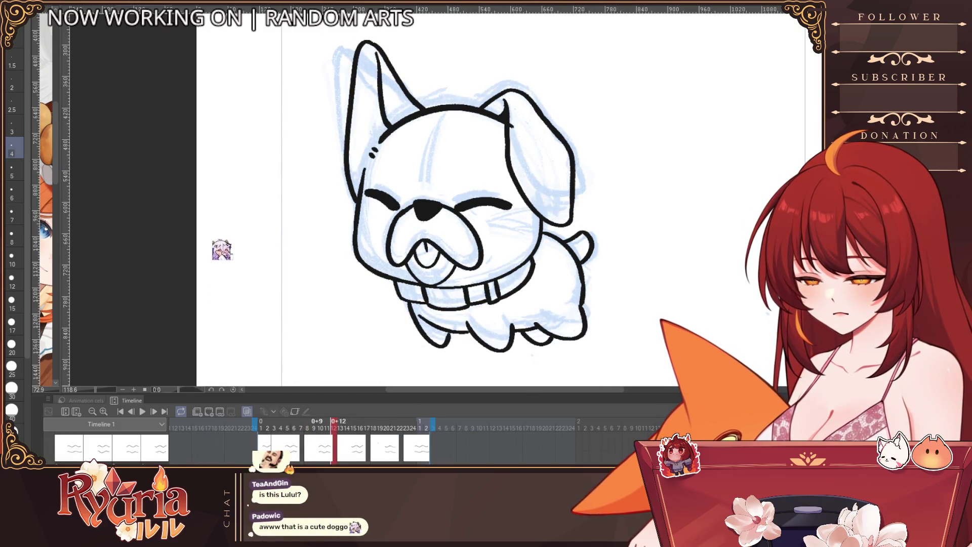
{"action": "key", "text": "Left"}
{"action": "key", "text": "Left"}
{"action": "key", "text": "Left"}
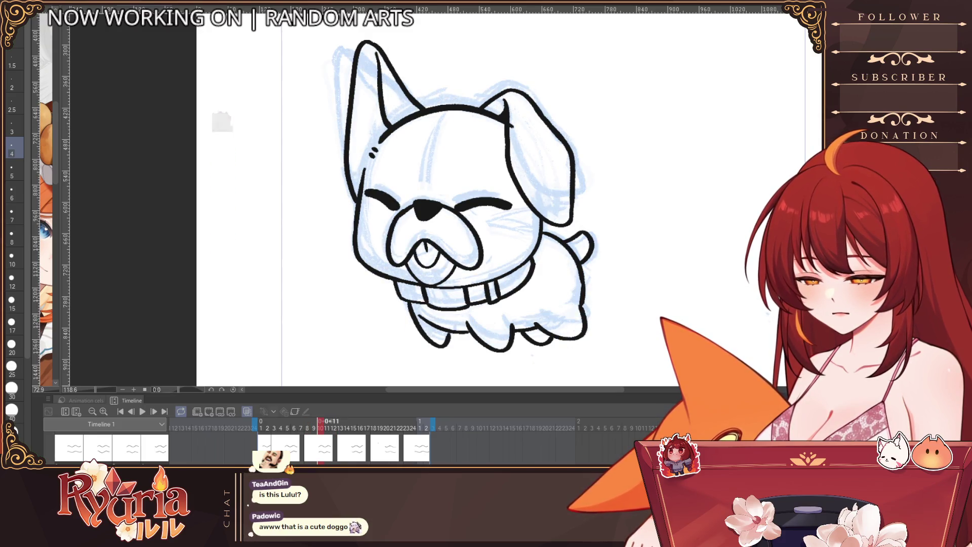
{"action": "key", "text": "Left"}
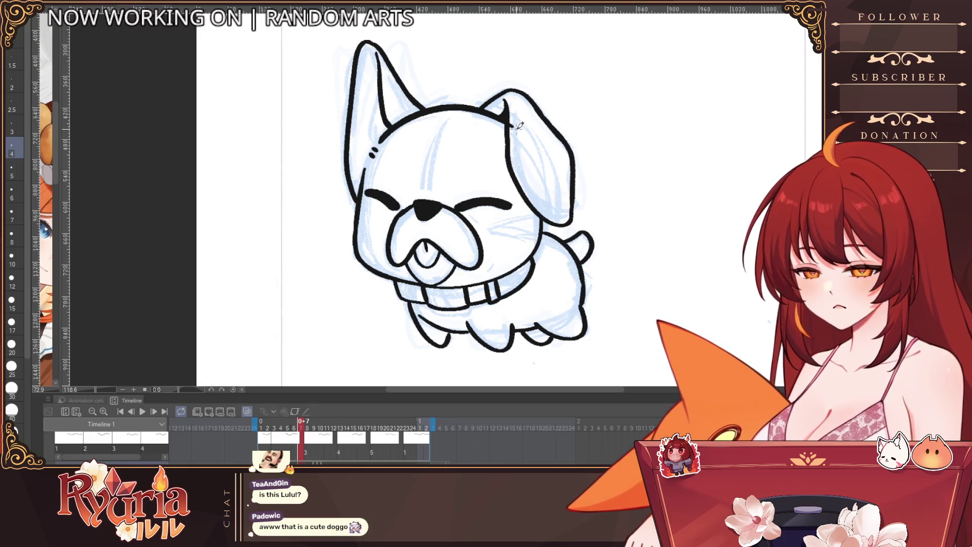
{"action": "key", "text": "bracketright"}
{"action": "key", "text": "bracketright"}
{"action": "key", "text": "o"}
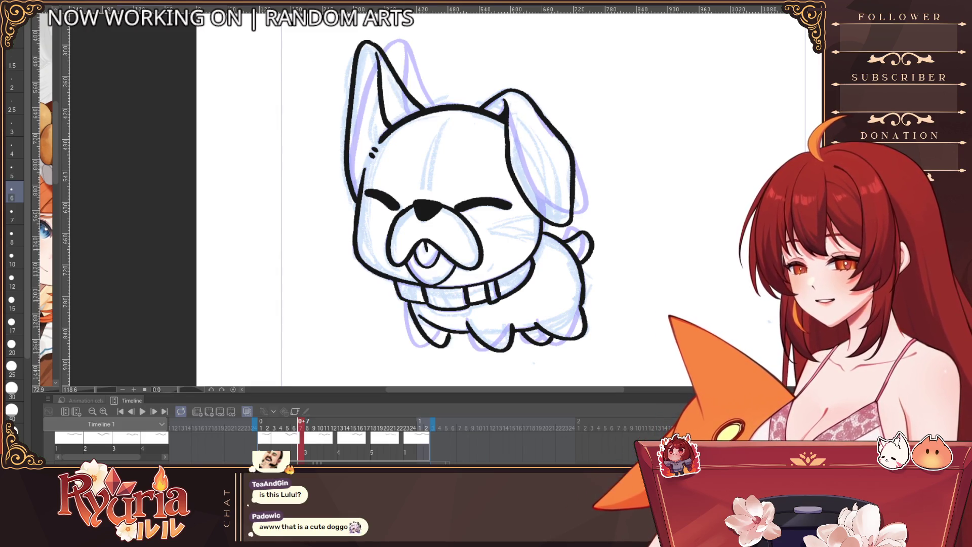
{"action": "scroll", "coordinate": [426, 95], "scroll_direction": "up", "scroll_amount": 2}
{"action": "key", "text": "bracketleft"}
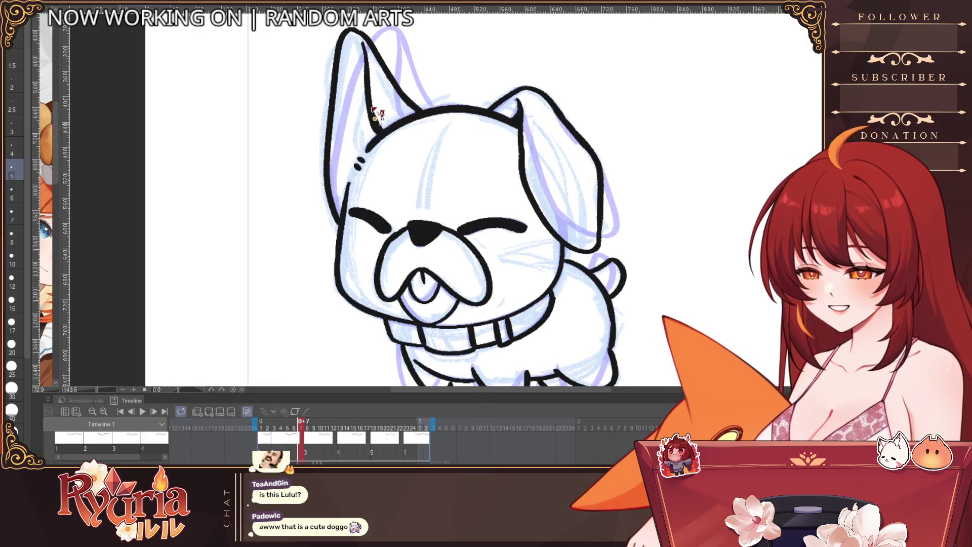
{"action": "scroll", "coordinate": [390, 149], "scroll_direction": "down", "scroll_amount": 2}
{"action": "scroll", "coordinate": [390, 149], "scroll_direction": "down", "scroll_amount": 2}
{"action": "scroll", "coordinate": [390, 150], "scroll_direction": "down", "scroll_amount": 1}
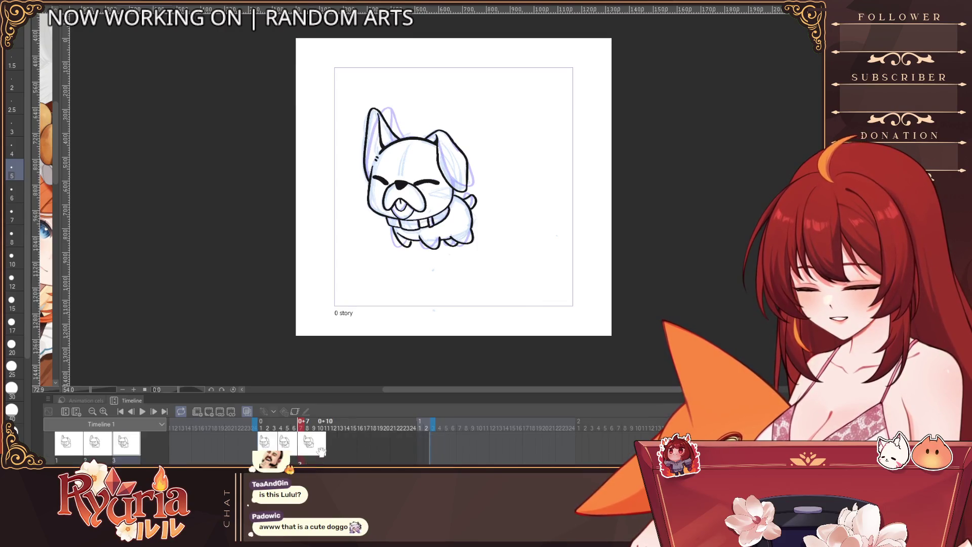
{"action": "left_click", "coordinate": [307, 443]}
Go to the frame 10 sketch, clear the stray drawing at frame 13, and show the previous frame as onion skin.
{"action": "left_click", "coordinate": [320, 428]}
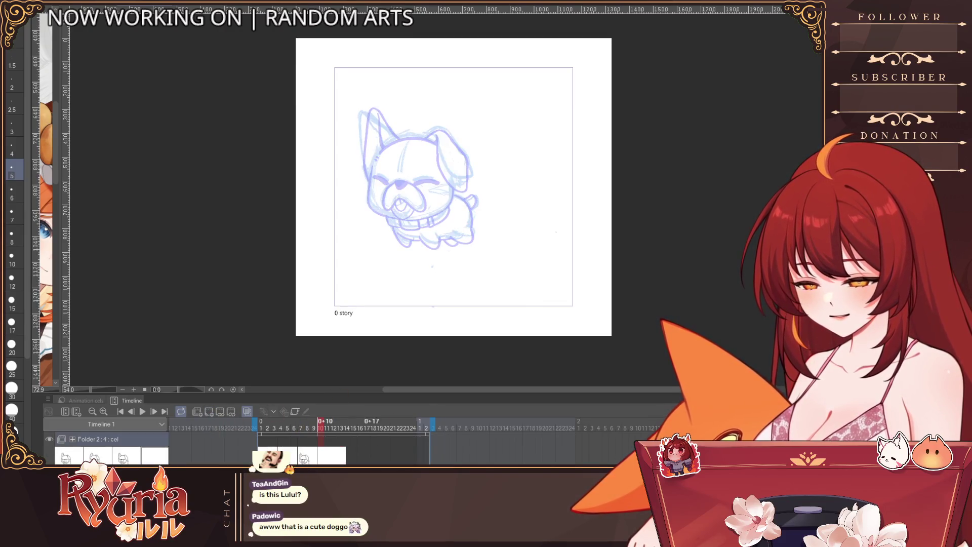
{"action": "scroll", "coordinate": [441, 152], "scroll_direction": "up", "scroll_amount": 1}
{"action": "scroll", "coordinate": [441, 152], "scroll_direction": "up", "scroll_amount": 1}
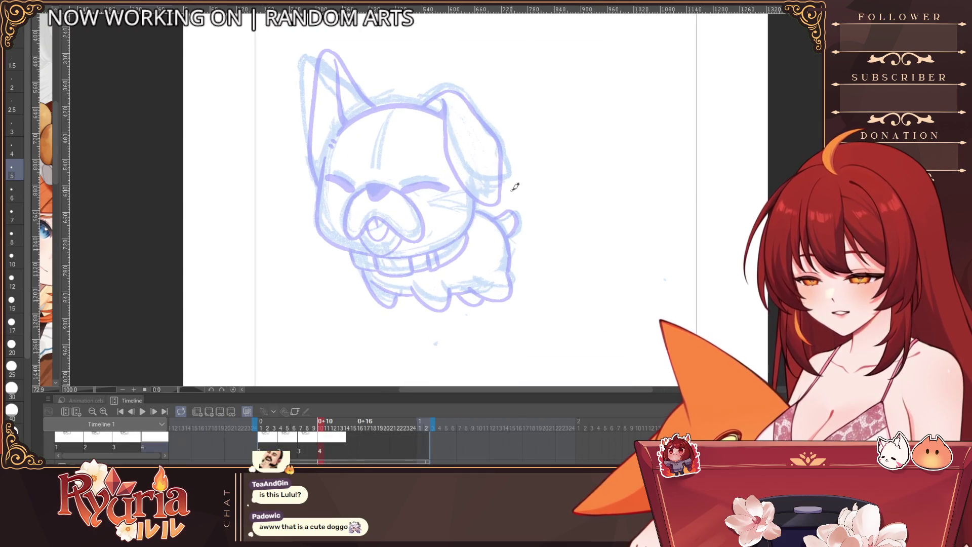
{"action": "scroll", "coordinate": [636, 254], "scroll_direction": "up", "scroll_amount": 1}
{"action": "left_click", "coordinate": [247, 411]}
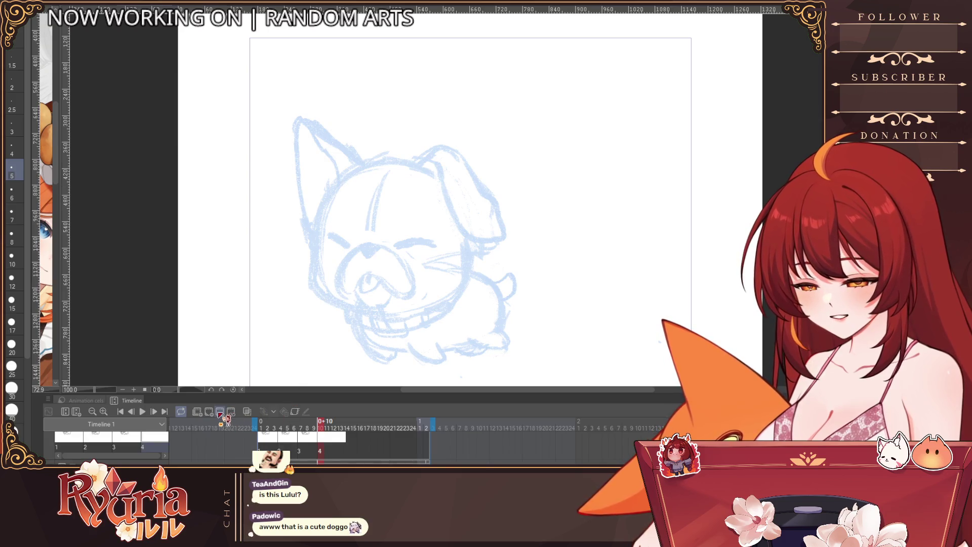
{"action": "key", "text": "Right"}
{"action": "key", "text": "Right"}
{"action": "key", "text": "Right"}
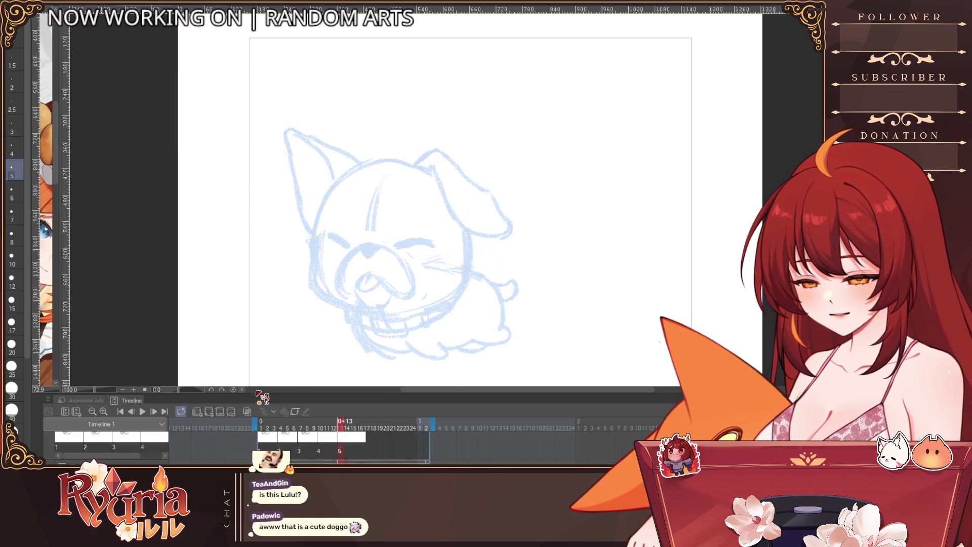
{"action": "key", "text": "ctrl+z"}
{"action": "key", "text": "bracketleft"}
{"action": "key", "text": "Left"}
{"action": "key", "text": "Left"}
{"action": "key", "text": "Left"}
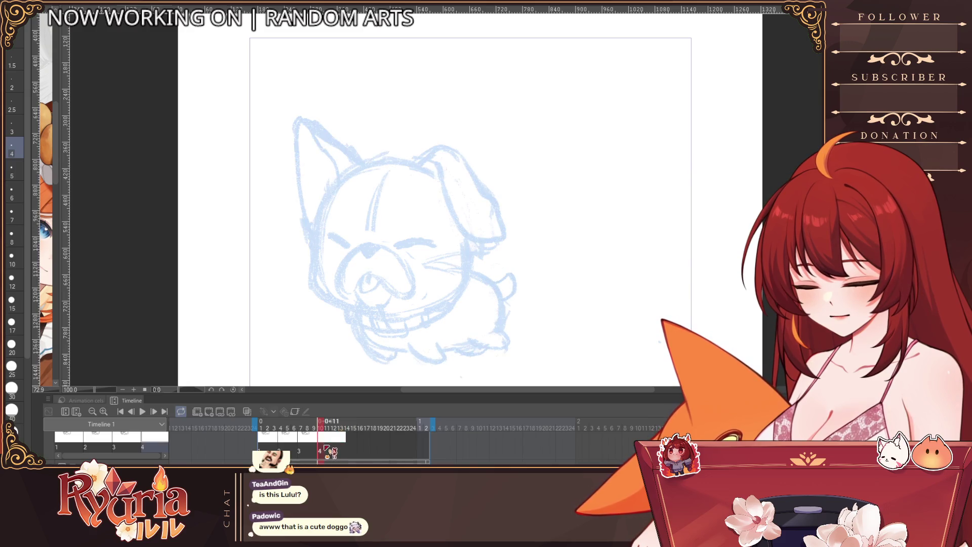
{"action": "left_click", "coordinate": [246, 411]}
Zoom in, try a first ink arc over the dog's head, and hide the onion skin.
{"action": "scroll", "coordinate": [376, 165], "scroll_direction": "up", "scroll_amount": 3}
{"action": "mouse_move", "coordinate": [390, 159]}
{"action": "left_mouse_down"}
{"action": "mouse_move", "coordinate": [346, 172]}
{"action": "mouse_move", "coordinate": [314, 202]}
{"action": "left_mouse_up"}
{"action": "key", "text": "ctrl+z"}
{"action": "key", "text": "ctrl+z"}
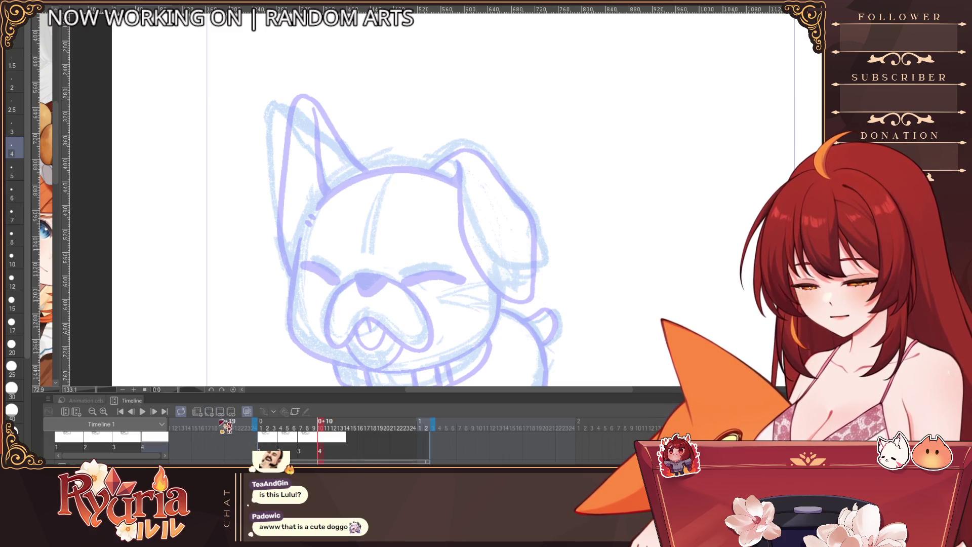
{"action": "left_click", "coordinate": [257, 413]}
Ink the arc across the top of the head, with small marks at its side.
{"action": "left_click_drag", "start_coordinate": [386, 154], "coordinate": [307, 213]}
{"action": "key", "text": "ctrl+z"}
{"action": "left_click_drag", "start_coordinate": [378, 161], "coordinate": [307, 216]}
{"action": "left_click", "coordinate": [303, 223]}
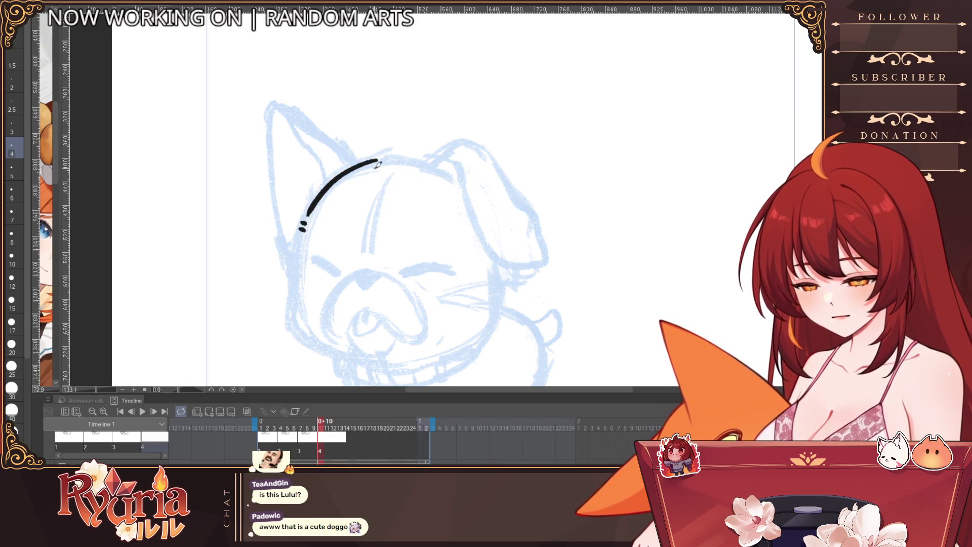
{"action": "left_click", "coordinate": [302, 228]}
{"action": "mouse_move", "coordinate": [378, 161]}
{"action": "left_mouse_down"}
{"action": "mouse_move", "coordinate": [425, 161]}
{"action": "mouse_move", "coordinate": [457, 181]}
{"action": "left_mouse_up"}
{"action": "key", "text": "ctrl+z"}
{"action": "key", "text": "ctrl+z"}
{"action": "left_click_drag", "start_coordinate": [379, 160], "coordinate": [451, 170]}
{"action": "key", "text": "ctrl+z"}
{"action": "mouse_move", "coordinate": [355, 161]}
{"action": "left_mouse_down"}
{"action": "mouse_move", "coordinate": [411, 160]}
{"action": "mouse_move", "coordinate": [460, 177]}
{"action": "mouse_move", "coordinate": [462, 146]}
{"action": "mouse_move", "coordinate": [505, 185]}
{"action": "left_mouse_up"}
Ink the floppy ear outline down to its tip and the left side of the head.
{"action": "left_click_drag", "start_coordinate": [455, 158], "coordinate": [509, 269]}
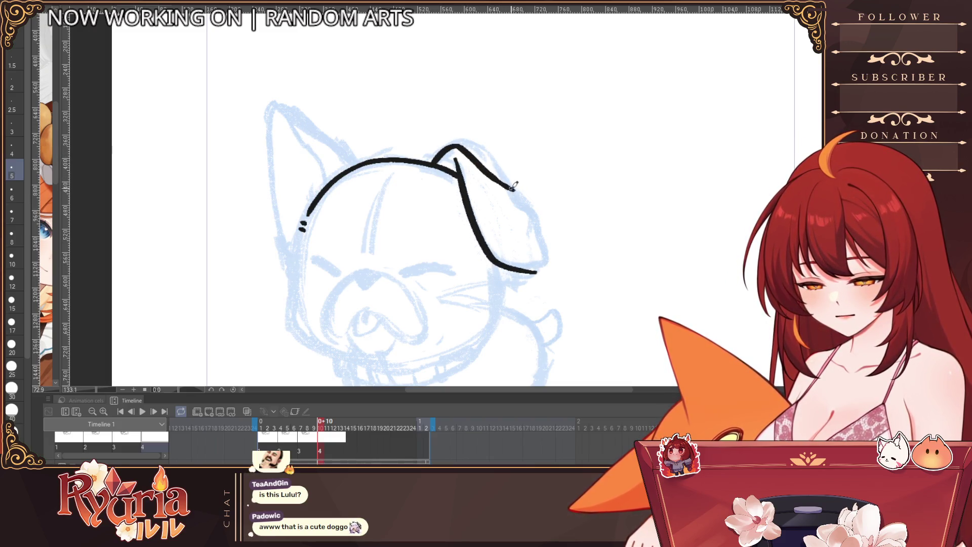
{"action": "left_click_drag", "start_coordinate": [512, 185], "coordinate": [550, 234]}
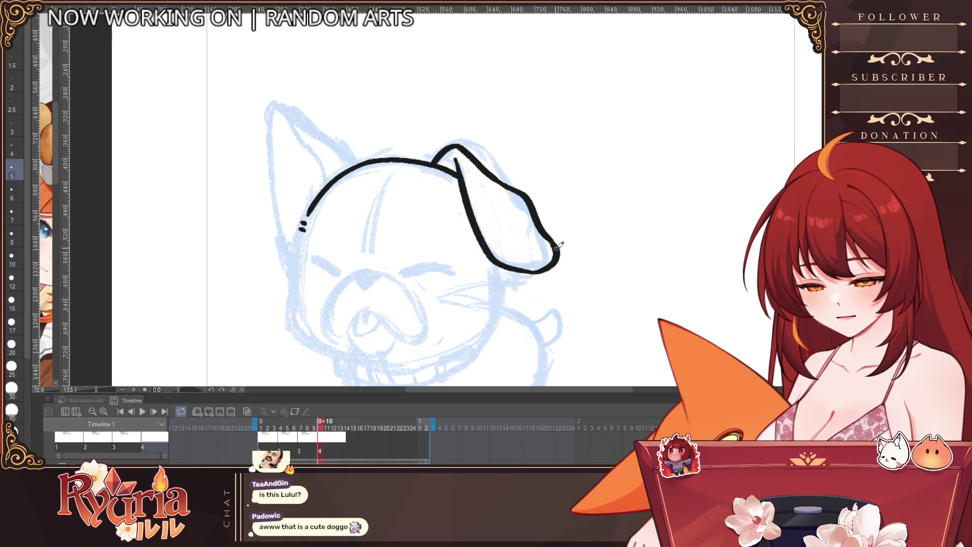
{"action": "left_click_drag", "start_coordinate": [502, 271], "coordinate": [519, 254]}
{"action": "left_click_drag", "start_coordinate": [516, 249], "coordinate": [518, 272]}
{"action": "left_click_drag", "start_coordinate": [318, 223], "coordinate": [306, 298]}
{"action": "key", "text": "ctrl+z"}
{"action": "key", "text": "ctrl+z"}
{"action": "key", "text": "bracketleft"}
{"action": "left_click_drag", "start_coordinate": [319, 223], "coordinate": [307, 296]}
{"action": "key", "text": "ctrl+z"}
{"action": "left_click_drag", "start_coordinate": [445, 305], "coordinate": [433, 279]}
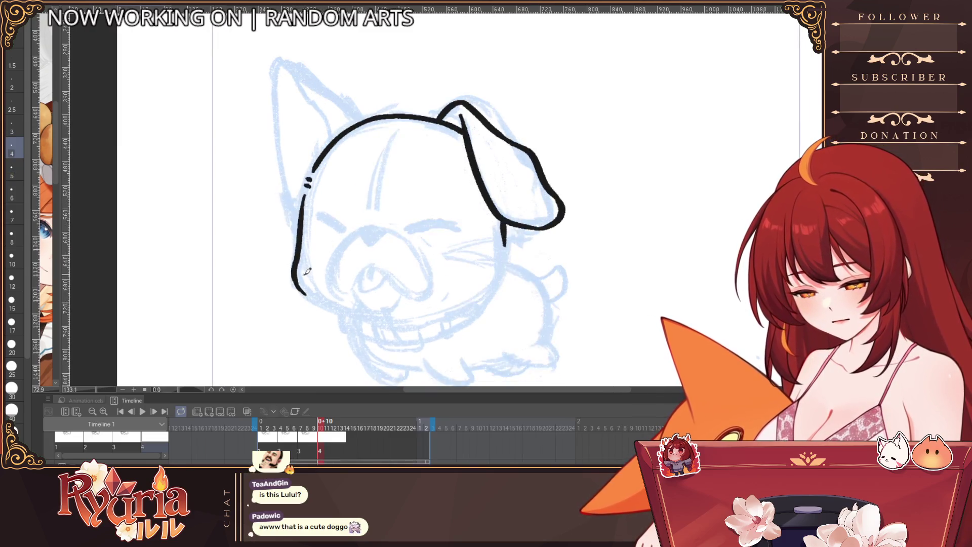
Ink the lower jaw below the ear as one continuous curve.
{"action": "left_click_drag", "start_coordinate": [304, 284], "coordinate": [349, 312]}
{"action": "scroll", "coordinate": [451, 203], "scroll_direction": "down", "scroll_amount": 10}
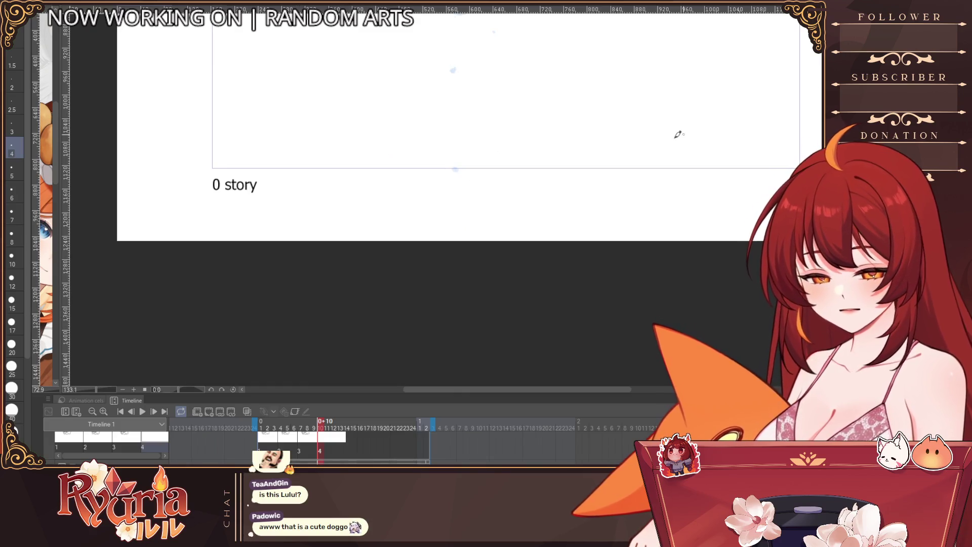
{"action": "scroll", "coordinate": [541, 177], "scroll_direction": "down", "scroll_amount": 5}
{"action": "scroll", "coordinate": [580, 318], "scroll_direction": "up", "scroll_amount": 6}
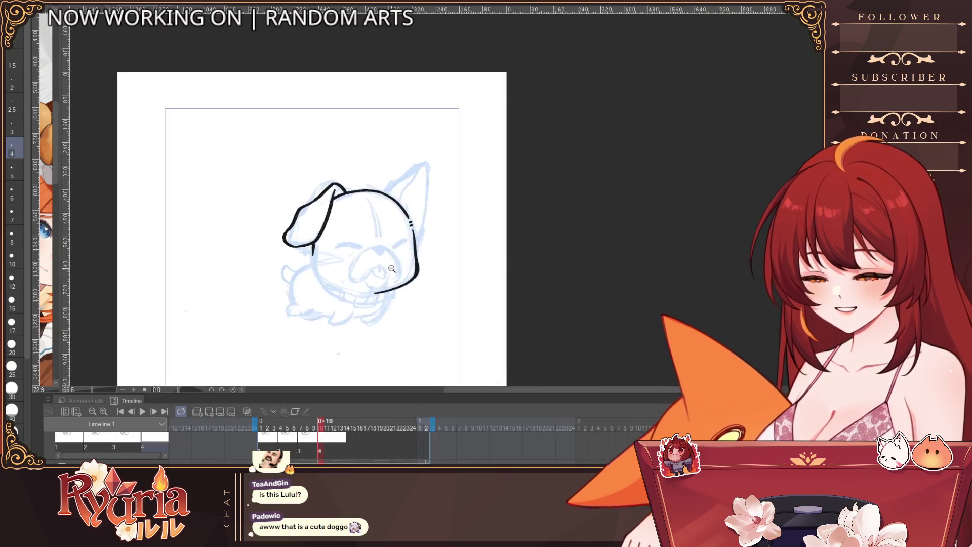
{"action": "mouse_move", "coordinate": [287, 238]}
{"action": "left_mouse_down"}
{"action": "mouse_move", "coordinate": [300, 295]}
{"action": "mouse_move", "coordinate": [362, 321]}
{"action": "left_mouse_up"}
{"action": "key", "text": "ctrl+z"}
{"action": "key", "text": "ctrl+z"}
{"action": "left_click_drag", "start_coordinate": [295, 281], "coordinate": [408, 327]}
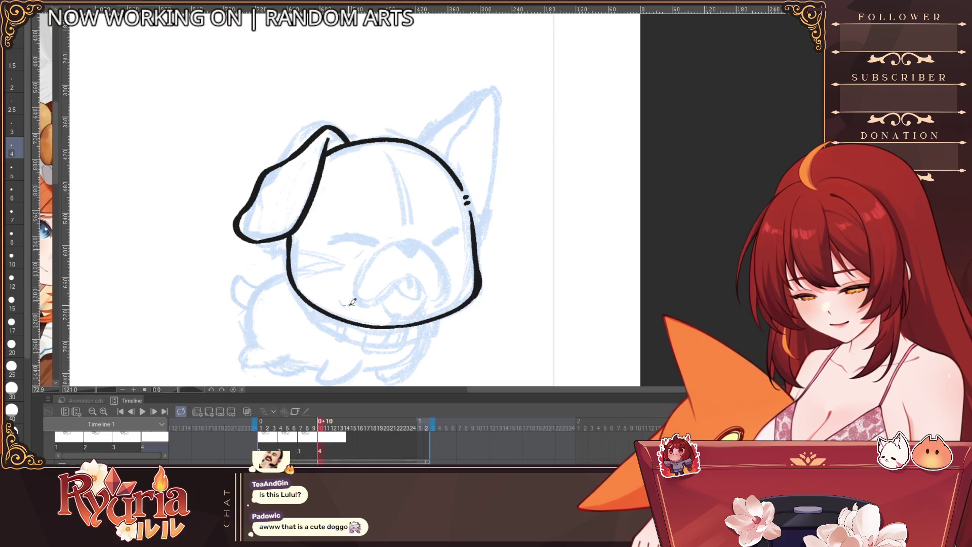
Ink the pointed ear's outer and inner lines and the head side down to the cheek.
{"action": "left_click_drag", "start_coordinate": [417, 144], "coordinate": [494, 81]}
{"action": "key", "text": "ctrl+z"}
{"action": "left_click_drag", "start_coordinate": [416, 144], "coordinate": [484, 90]}
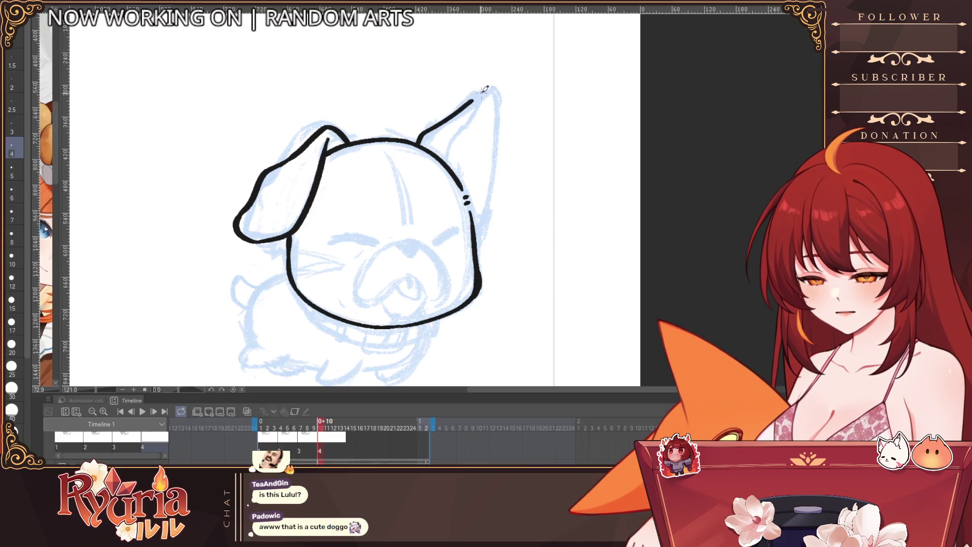
{"action": "left_click_drag", "start_coordinate": [499, 128], "coordinate": [478, 246]}
{"action": "left_click_drag", "start_coordinate": [444, 161], "coordinate": [485, 96]}
{"action": "key", "text": "h"}
{"action": "left_click_drag", "start_coordinate": [564, 245], "coordinate": [669, 259]}
{"action": "key", "text": "ctrl+z"}
With a thinner brush, ink the front leg and paw outline under the head.
{"action": "left_click_drag", "start_coordinate": [648, 343], "coordinate": [490, 194]}
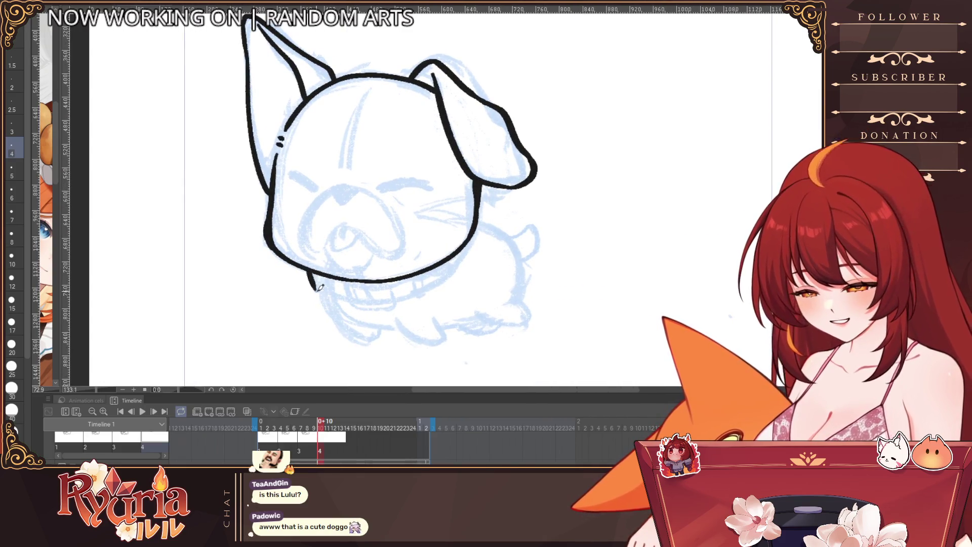
{"action": "key", "text": "bracketleft"}
{"action": "left_click_drag", "start_coordinate": [308, 271], "coordinate": [318, 292]}
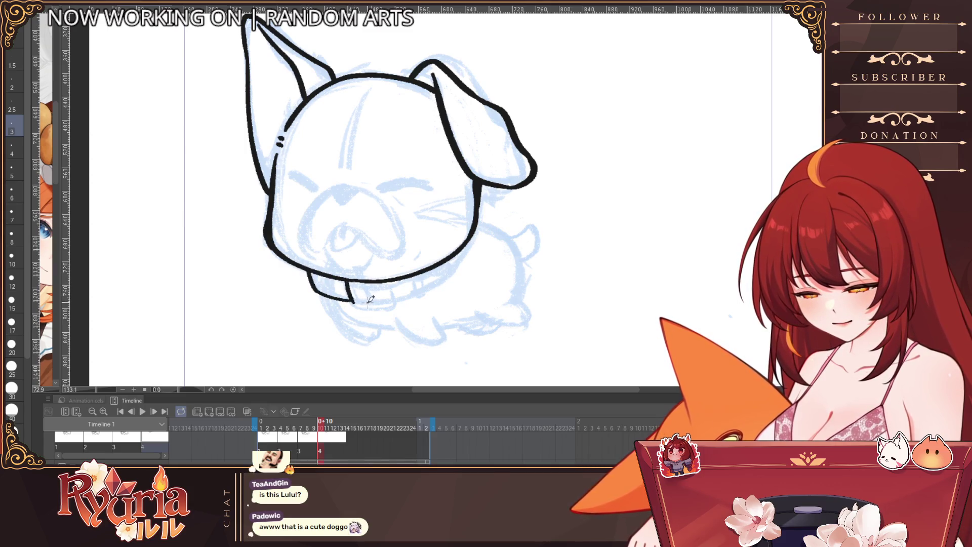
{"action": "left_click_drag", "start_coordinate": [358, 302], "coordinate": [416, 295]}
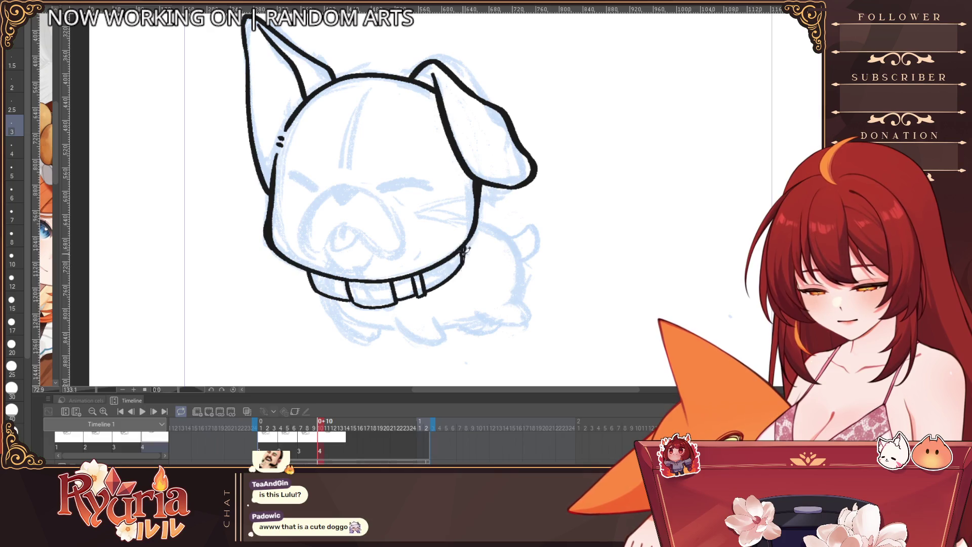
{"action": "mouse_move", "coordinate": [322, 296]}
{"action": "left_mouse_down"}
{"action": "mouse_move", "coordinate": [368, 345]}
{"action": "mouse_move", "coordinate": [396, 329]}
{"action": "mouse_move", "coordinate": [541, 310]}
{"action": "mouse_move", "coordinate": [527, 293]}
{"action": "left_mouse_up"}
{"action": "key", "text": "bracketright"}
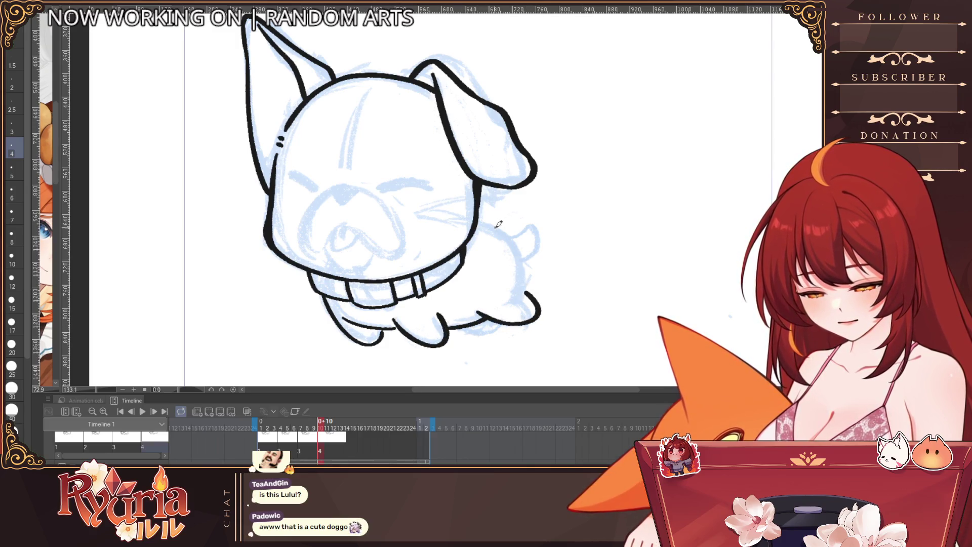
Ink the back line down to the hind leg and the curled tail, then view the whole dog.
{"action": "left_click_drag", "start_coordinate": [478, 218], "coordinate": [534, 294]}
{"action": "key", "text": "ctrl+z"}
{"action": "mouse_move", "coordinate": [477, 217]}
{"action": "left_mouse_down"}
{"action": "mouse_move", "coordinate": [521, 261]}
{"action": "mouse_move", "coordinate": [532, 294]}
{"action": "left_mouse_up"}
{"action": "key", "text": "ctrl+z"}
{"action": "key", "text": "ctrl+z"}
{"action": "left_click_drag", "start_coordinate": [477, 218], "coordinate": [530, 287]}
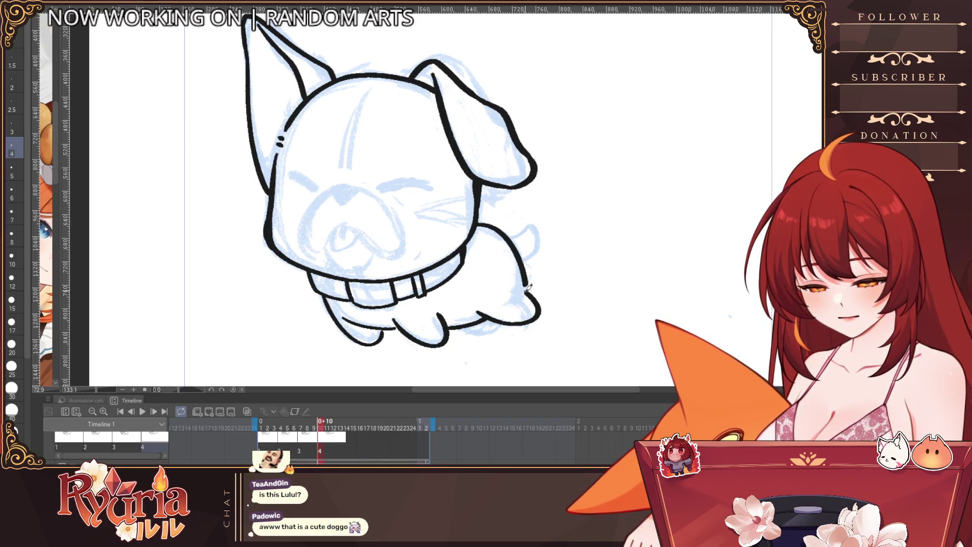
{"action": "left_click_drag", "start_coordinate": [510, 234], "coordinate": [542, 245]}
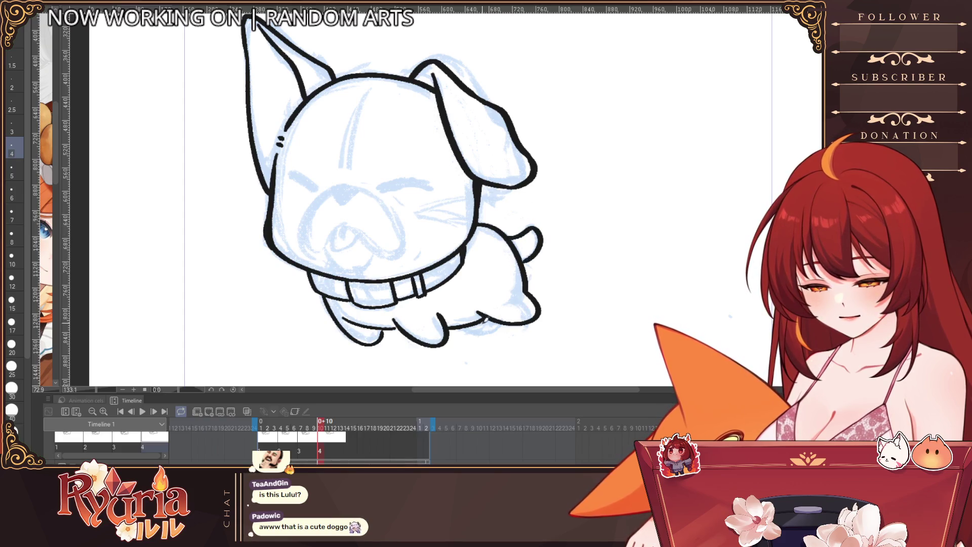
{"action": "key", "text": "ctrl+alt+0"}
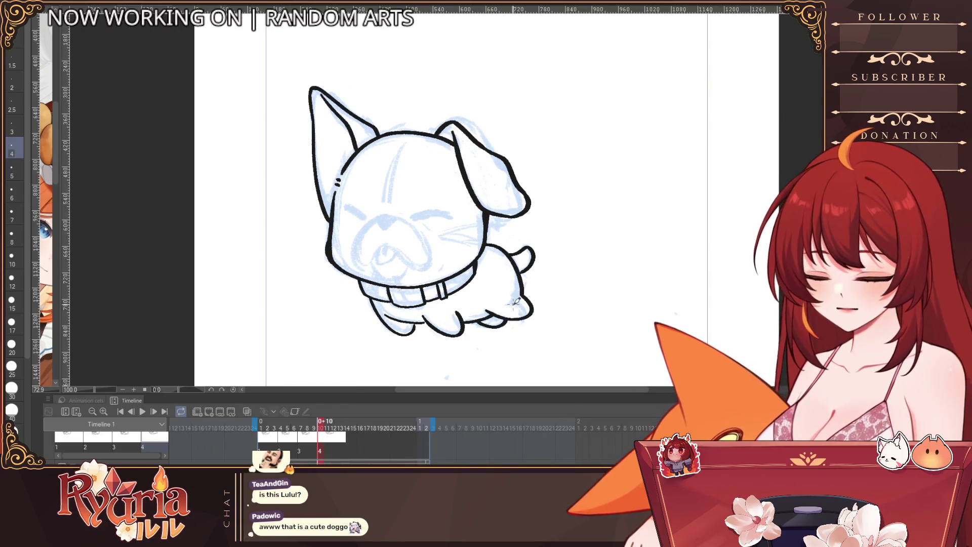
Draw the solid black nose and try a mouth line down from it.
{"action": "scroll", "coordinate": [517, 302], "scroll_direction": "up", "scroll_amount": 2}
{"action": "mouse_move", "coordinate": [369, 200]}
{"action": "left_mouse_down"}
{"action": "mouse_move", "coordinate": [344, 198]}
{"action": "mouse_move", "coordinate": [369, 207]}
{"action": "left_mouse_up"}
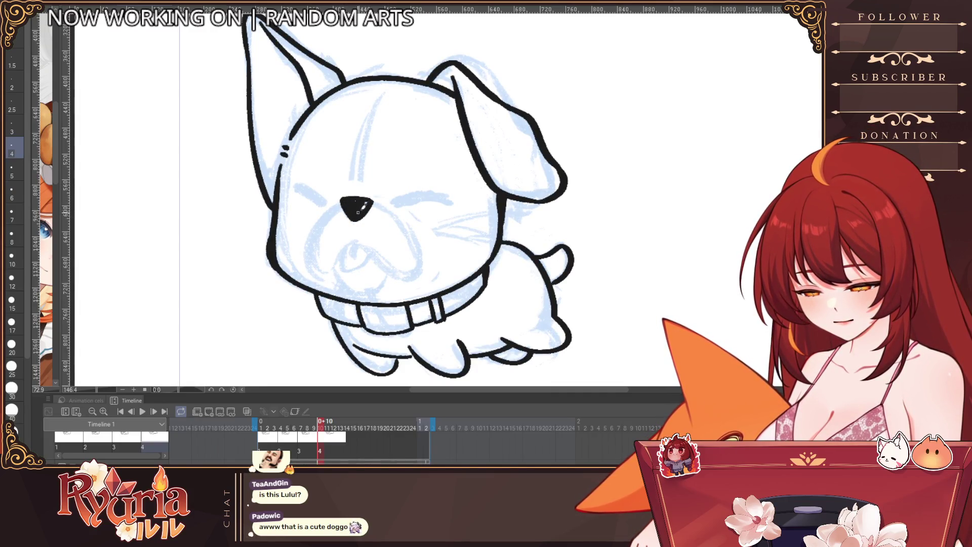
{"action": "left_click_drag", "start_coordinate": [353, 201], "coordinate": [308, 276]}
{"action": "key", "text": "ctrl+z"}
{"action": "mouse_move", "coordinate": [352, 202]}
{"action": "left_mouse_down"}
{"action": "mouse_move", "coordinate": [310, 242]}
{"action": "mouse_move", "coordinate": [340, 276]}
{"action": "left_mouse_up"}
{"action": "key", "text": "ctrl+z"}
{"action": "left_click_drag", "start_coordinate": [351, 202], "coordinate": [309, 273]}
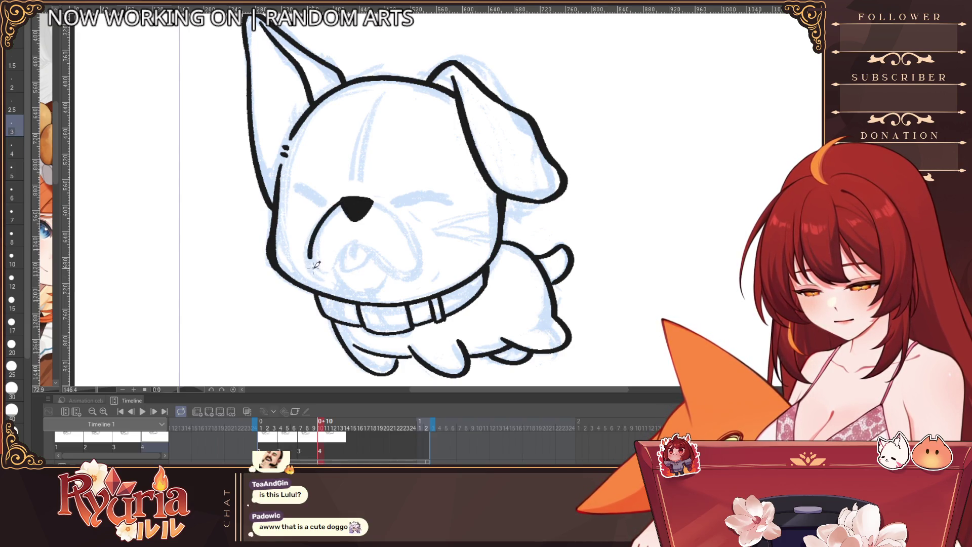
{"action": "key", "text": "ctrl+z"}
Draw the muzzle curve from the nose around the mouth.
{"action": "left_click", "coordinate": [347, 203], "text": "ctrl"}
{"action": "left_click_drag", "start_coordinate": [346, 203], "coordinate": [343, 272]}
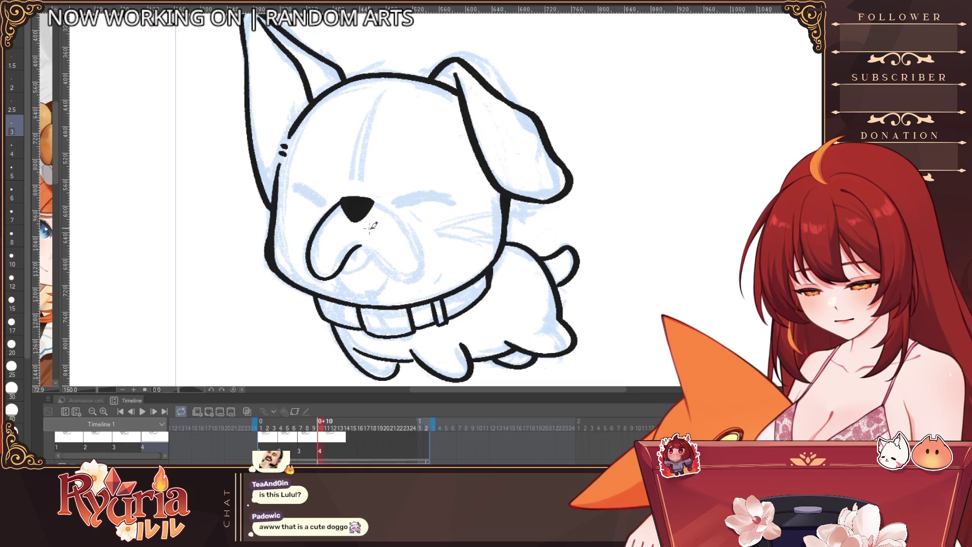
{"action": "key", "text": "ctrl+z"}
{"action": "left_click_drag", "start_coordinate": [350, 202], "coordinate": [343, 260]}
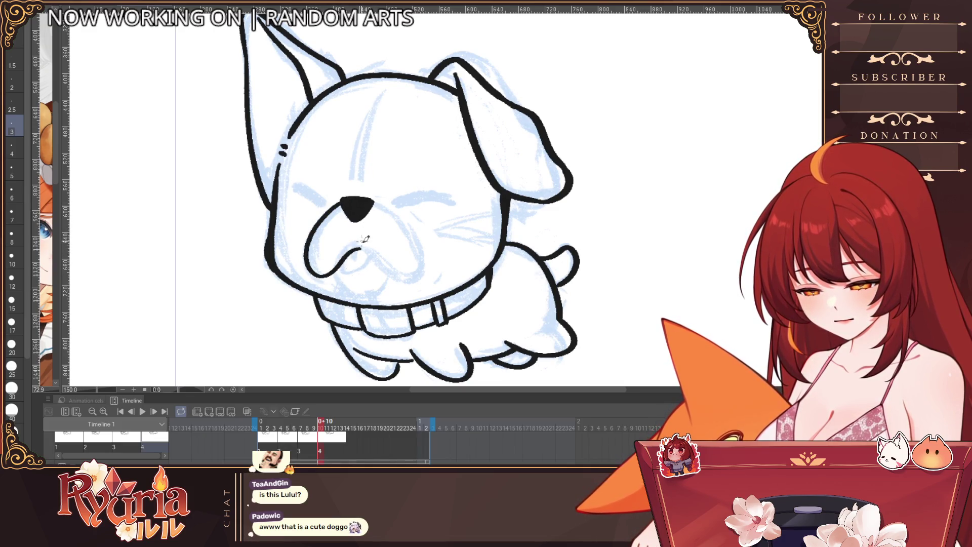
{"action": "key", "text": "ctrl+z"}
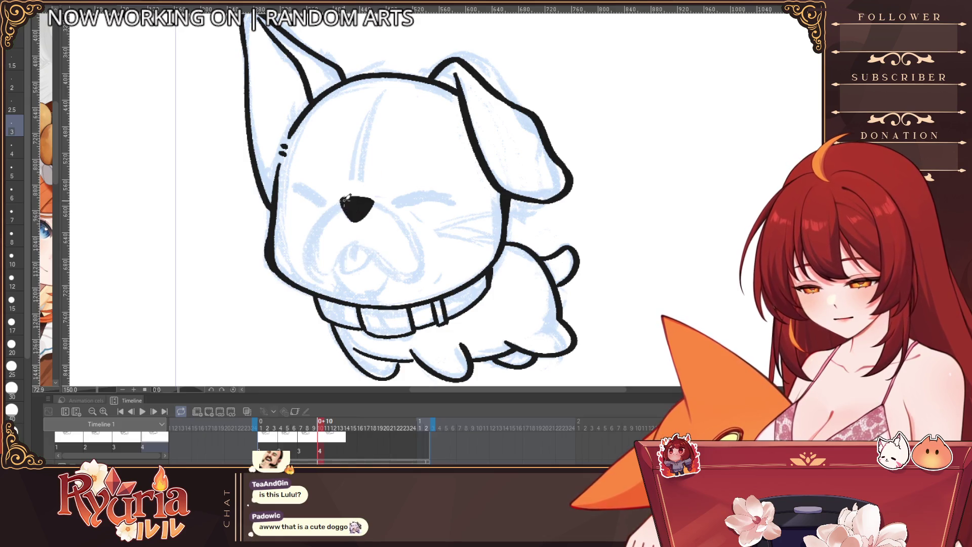
{"action": "mouse_move", "coordinate": [319, 219]}
{"action": "left_mouse_down"}
{"action": "mouse_move", "coordinate": [327, 270]}
{"action": "mouse_move", "coordinate": [379, 257]}
{"action": "left_mouse_up"}
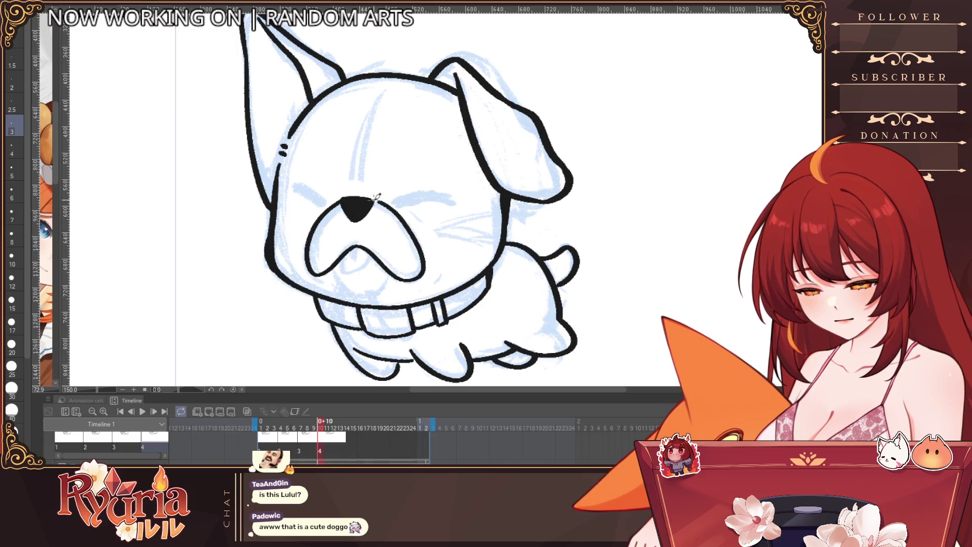
Ink the chin curve under the muzzle.
{"action": "left_click_drag", "start_coordinate": [332, 272], "coordinate": [397, 272]}
{"action": "key", "text": "ctrl+z"}
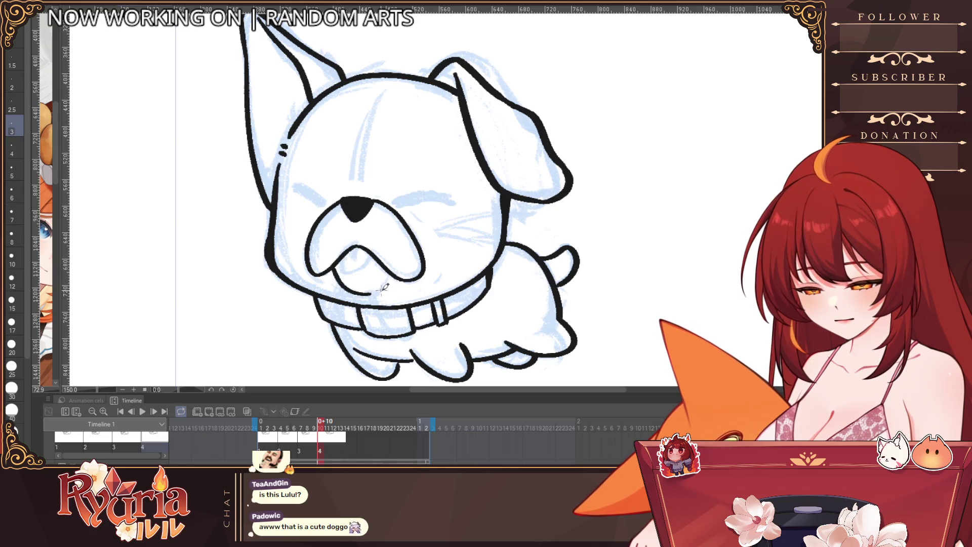
{"action": "key", "text": "ctrl+z"}
{"action": "left_click_drag", "start_coordinate": [330, 274], "coordinate": [389, 288]}
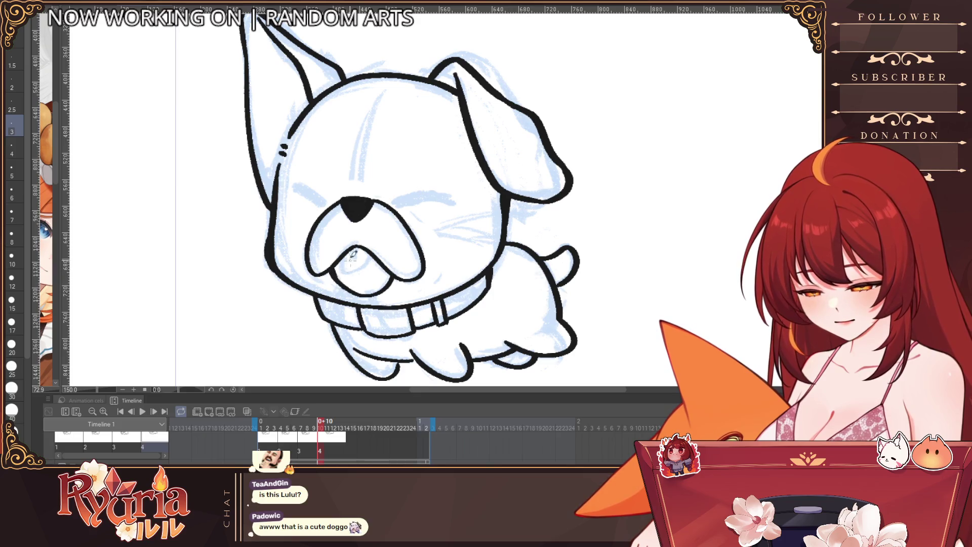
{"action": "key", "text": "ctrl+z"}
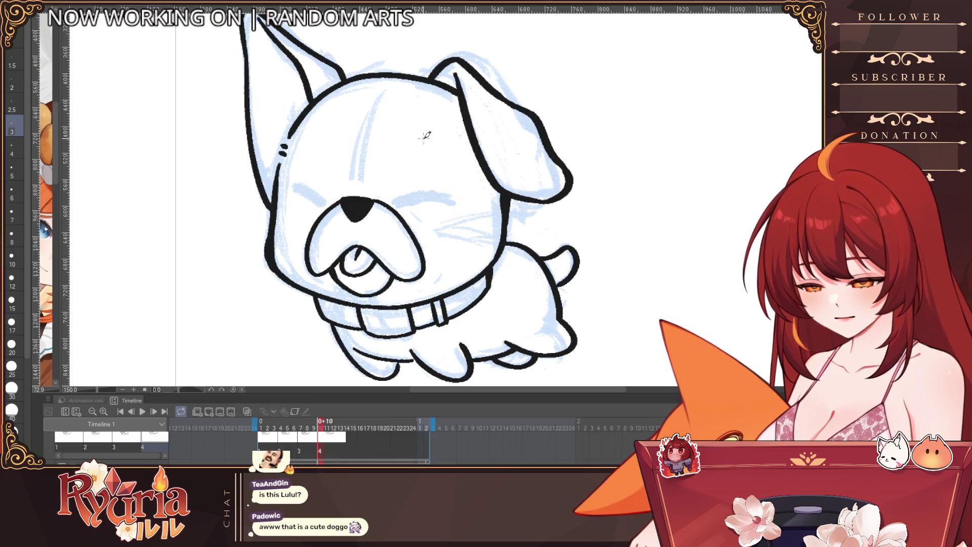
Draw the two closed eyes beside the nose with a thicker brush, then add a new cel.
{"action": "left_click_drag", "start_coordinate": [287, 182], "coordinate": [321, 200]}
{"action": "key", "text": "ctrl+z"}
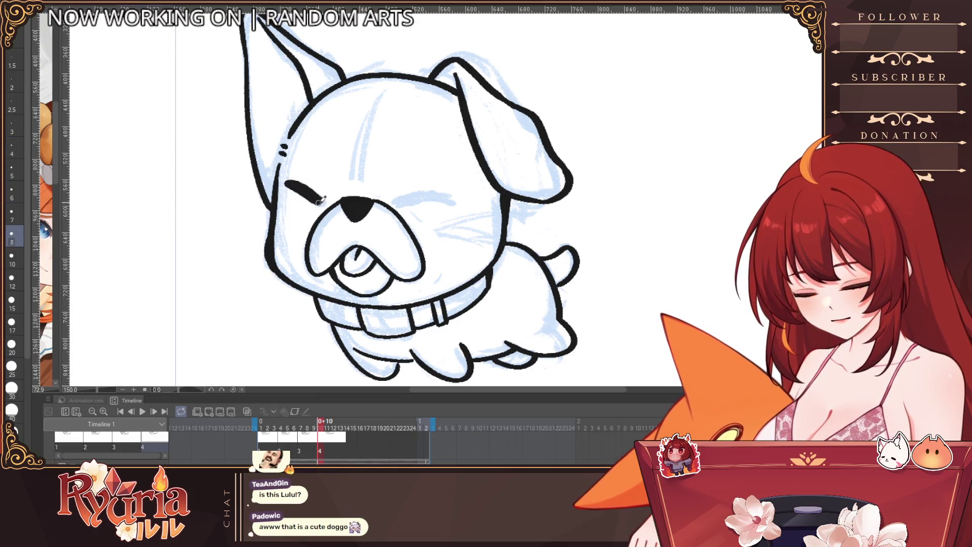
{"action": "key", "text": "bracketright"}
{"action": "left_click_drag", "start_coordinate": [397, 205], "coordinate": [471, 196]}
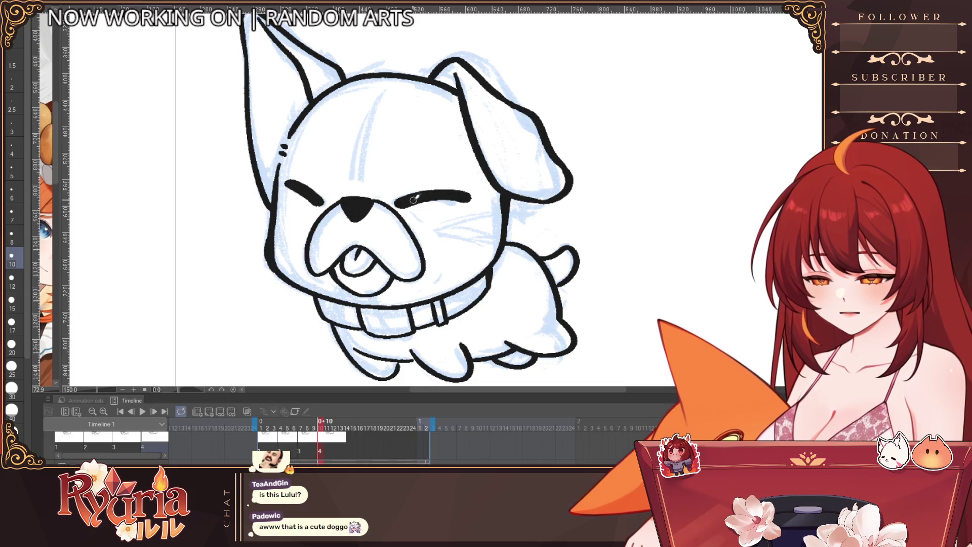
{"action": "scroll", "coordinate": [368, 196], "scroll_direction": "down", "scroll_amount": 4}
{"action": "scroll", "coordinate": [368, 196], "scroll_direction": "up", "scroll_amount": 1}
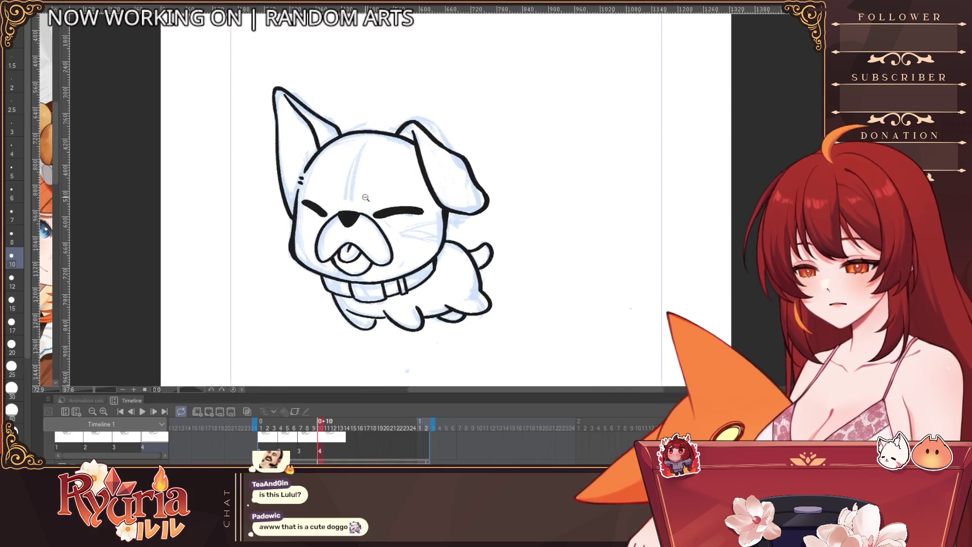
{"action": "key", "text": "bracketleft"}
{"action": "key", "text": "bracketleft"}
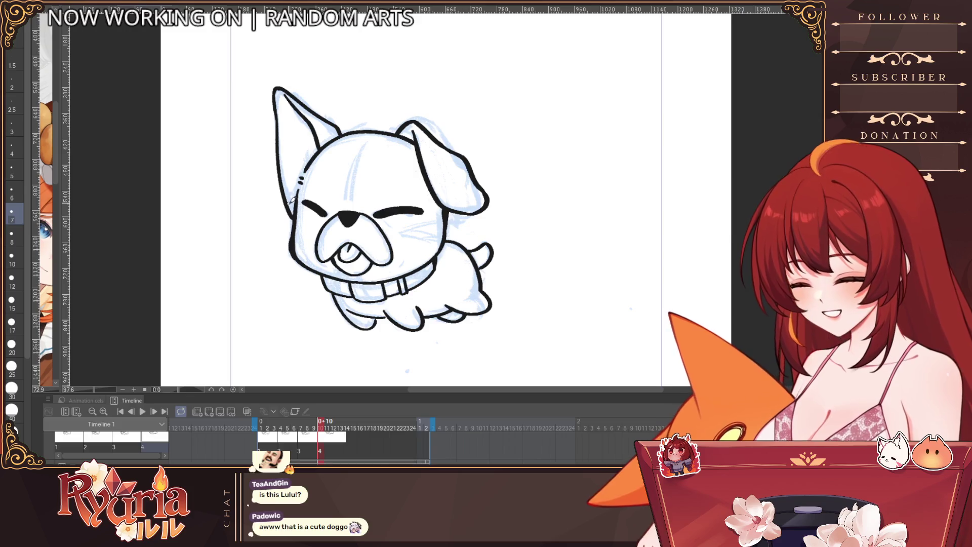
{"action": "key", "text": "bracketleft"}
{"action": "key", "text": "bracketleft"}
{"action": "key", "text": "bracketleft"}
{"action": "key", "text": "bracketleft"}
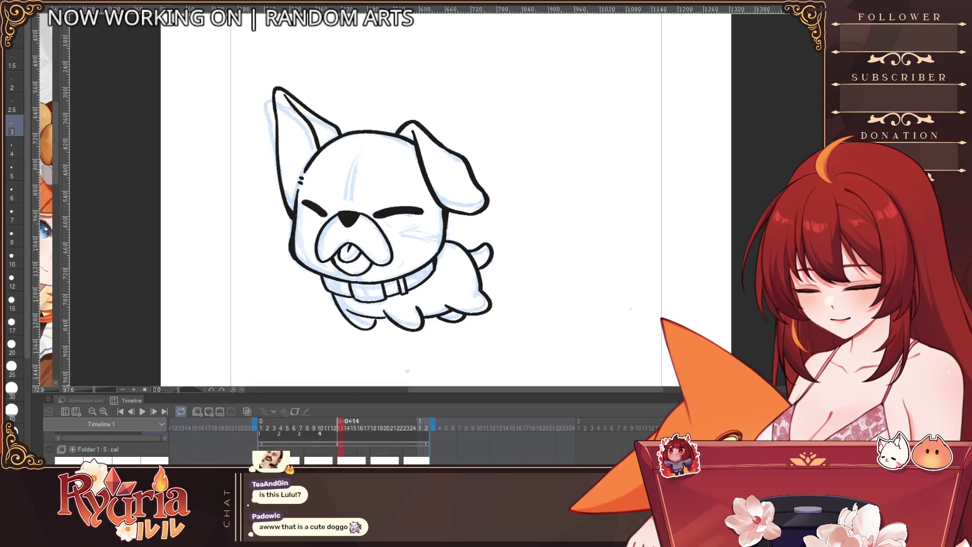
{"action": "left_click", "coordinate": [213, 411]}
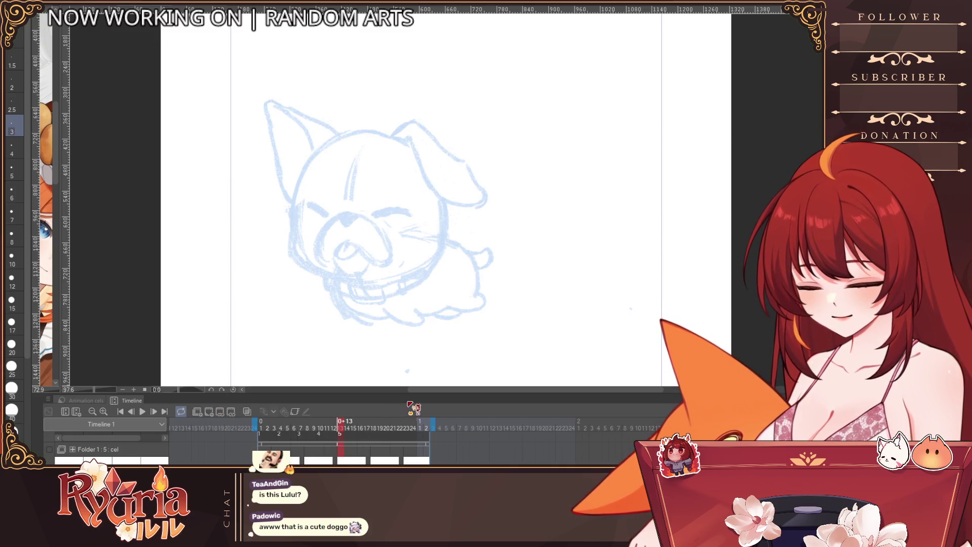
Turn on onion skin, bring the dog's head into view and enlarge the brush after a discarded test stroke.
{"action": "left_click", "coordinate": [247, 411]}
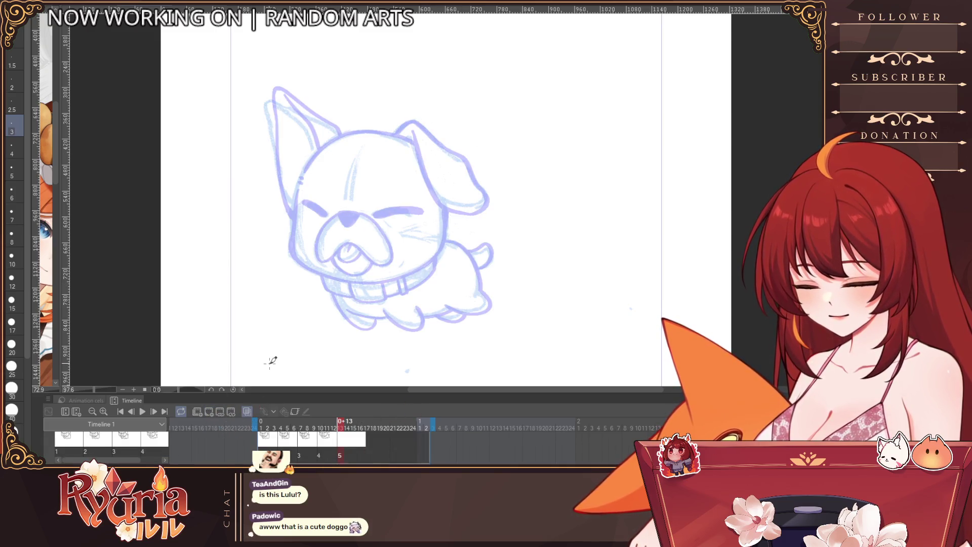
{"action": "left_click_drag", "start_coordinate": [516, 216], "coordinate": [495, 248]}
{"action": "scroll", "coordinate": [585, 304], "scroll_direction": "up", "scroll_amount": 2}
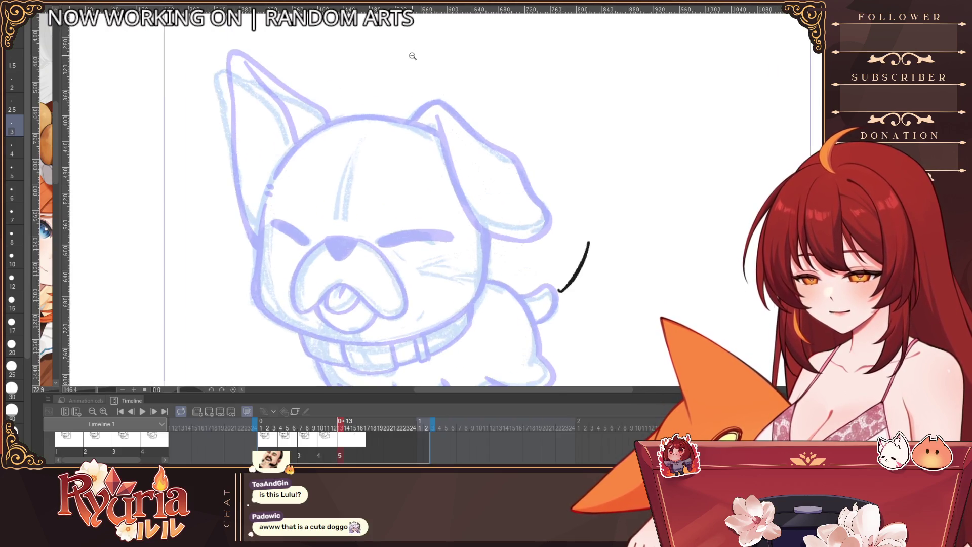
{"action": "left_click_drag", "start_coordinate": [585, 304], "coordinate": [564, 273]}
{"action": "mouse_move", "coordinate": [306, 89]}
{"action": "left_mouse_down"}
{"action": "mouse_move", "coordinate": [250, 145]}
{"action": "mouse_move", "coordinate": [368, 79]}
{"action": "mouse_move", "coordinate": [420, 98]}
{"action": "left_mouse_up"}
{"action": "key", "text": "ctrl+z"}
{"action": "key", "text": "bracketright"}
{"action": "key", "text": "ctrl+z"}
Ink the top of the head, the floppy ear's top arc and the head side below it.
{"action": "mouse_move", "coordinate": [336, 77]}
{"action": "left_mouse_down"}
{"action": "mouse_move", "coordinate": [421, 97]}
{"action": "mouse_move", "coordinate": [478, 182]}
{"action": "mouse_move", "coordinate": [515, 189]}
{"action": "left_mouse_up"}
{"action": "key", "text": "ctrl+z"}
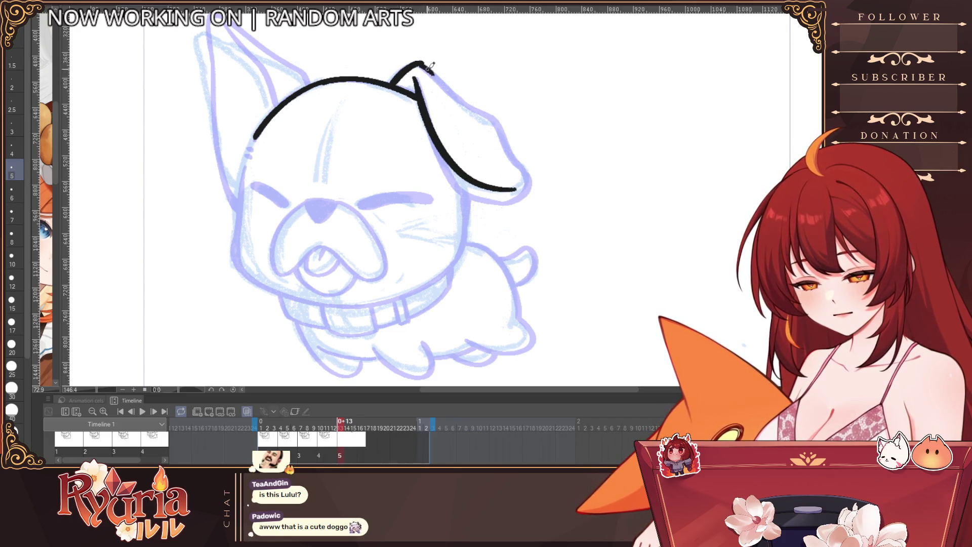
{"action": "left_click_drag", "start_coordinate": [443, 81], "coordinate": [489, 111]}
{"action": "key", "text": "ctrl+z"}
{"action": "key", "text": "ctrl+z"}
{"action": "key", "text": "bracketleft"}
{"action": "key", "text": "bracketleft"}
{"action": "left_click_drag", "start_coordinate": [414, 63], "coordinate": [512, 135]}
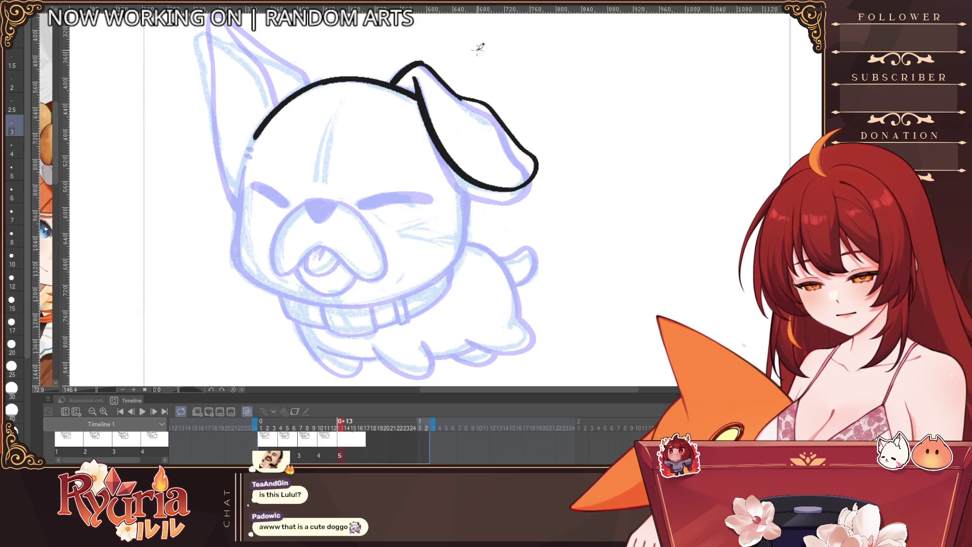
{"action": "left_click_drag", "start_coordinate": [462, 175], "coordinate": [467, 231]}
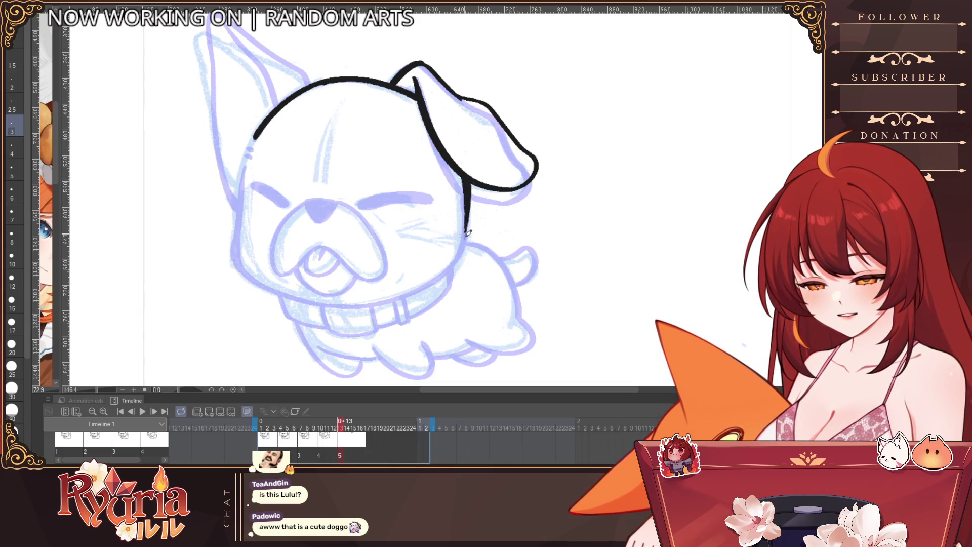
Add two dash marks on the head's left edge and ink the pointed ear's outer and inner edges.
{"action": "left_click_drag", "start_coordinate": [247, 147], "coordinate": [254, 145]}
{"action": "left_click_drag", "start_coordinate": [246, 151], "coordinate": [253, 149]}
{"action": "mouse_move", "coordinate": [297, 76]}
{"action": "left_mouse_down"}
{"action": "mouse_move", "coordinate": [317, 132]}
{"action": "mouse_move", "coordinate": [217, 88]}
{"action": "mouse_move", "coordinate": [228, 88]}
{"action": "mouse_move", "coordinate": [256, 248]}
{"action": "left_mouse_up"}
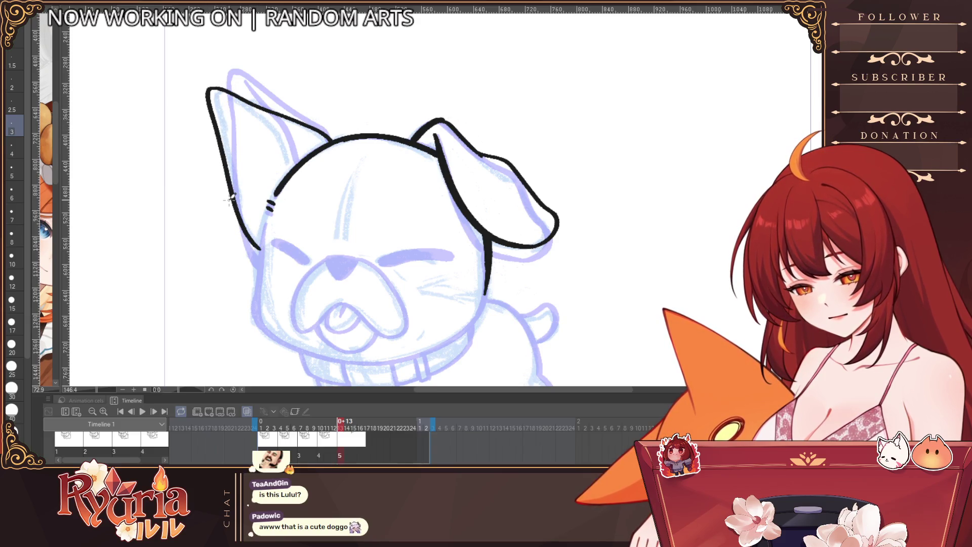
{"action": "key", "text": "ctrl+z"}
{"action": "mouse_move", "coordinate": [209, 82]}
{"action": "left_mouse_down"}
{"action": "mouse_move", "coordinate": [213, 133]}
{"action": "mouse_move", "coordinate": [251, 251]}
{"action": "left_mouse_up"}
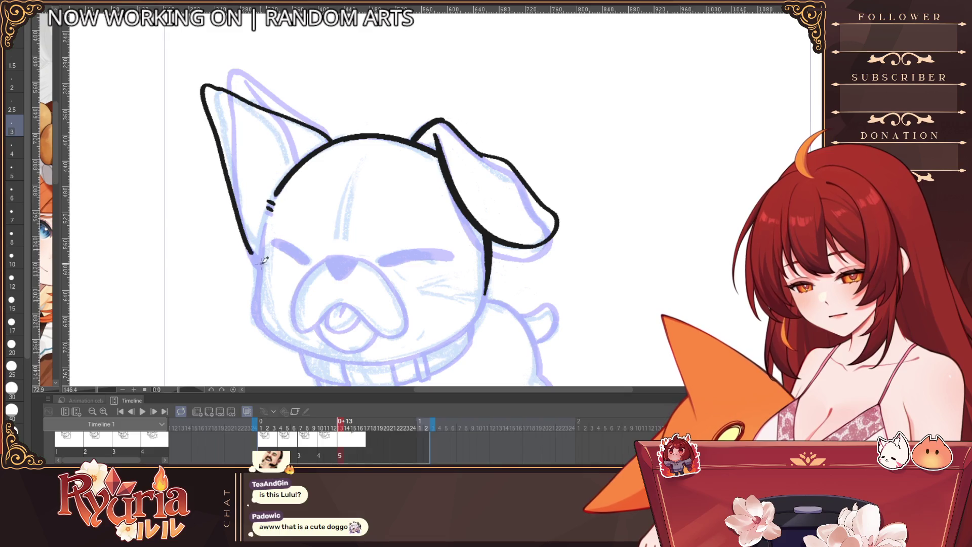
{"action": "key", "text": "bracketright"}
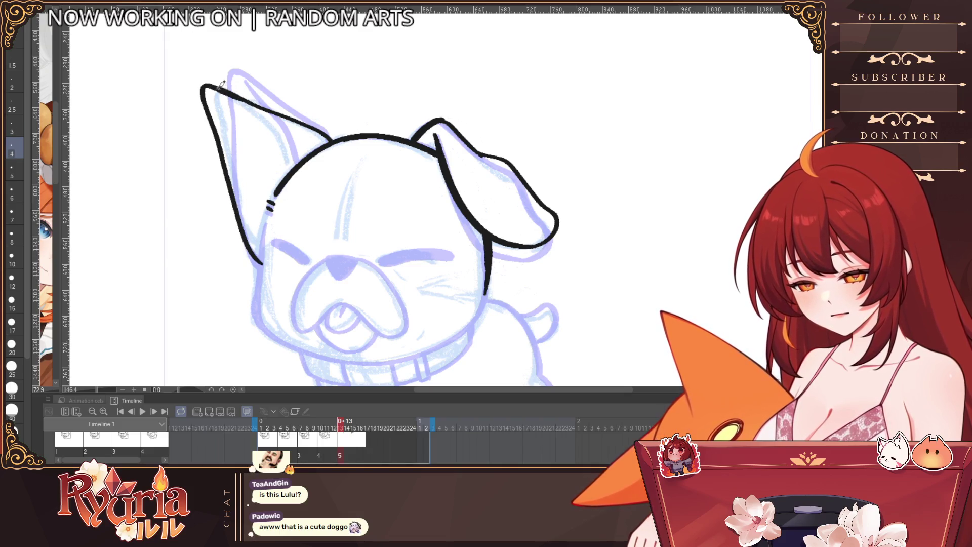
{"action": "left_click_drag", "start_coordinate": [215, 89], "coordinate": [294, 143]}
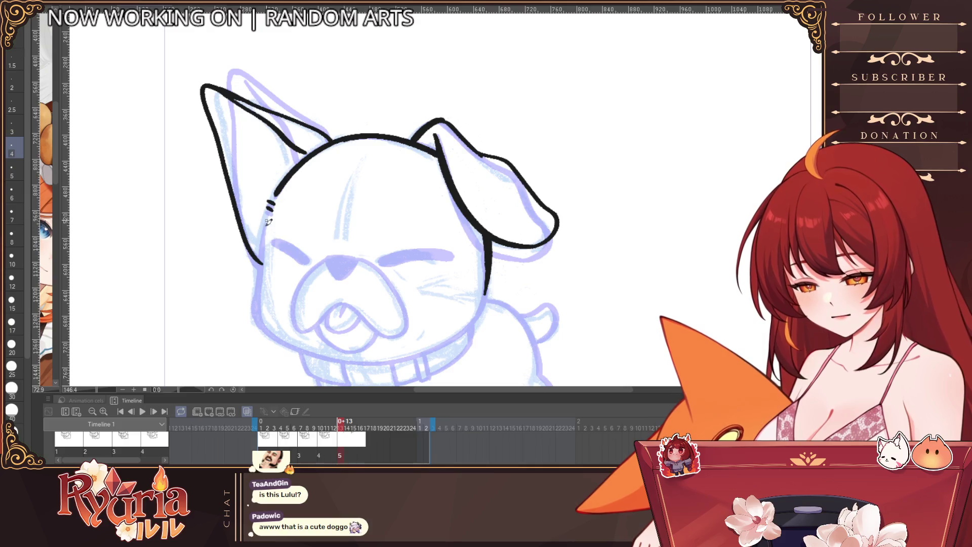
Ink the left cheek line down toward the chin, then zoom out to see the whole dog.
{"action": "left_click_drag", "start_coordinate": [269, 221], "coordinate": [258, 303]}
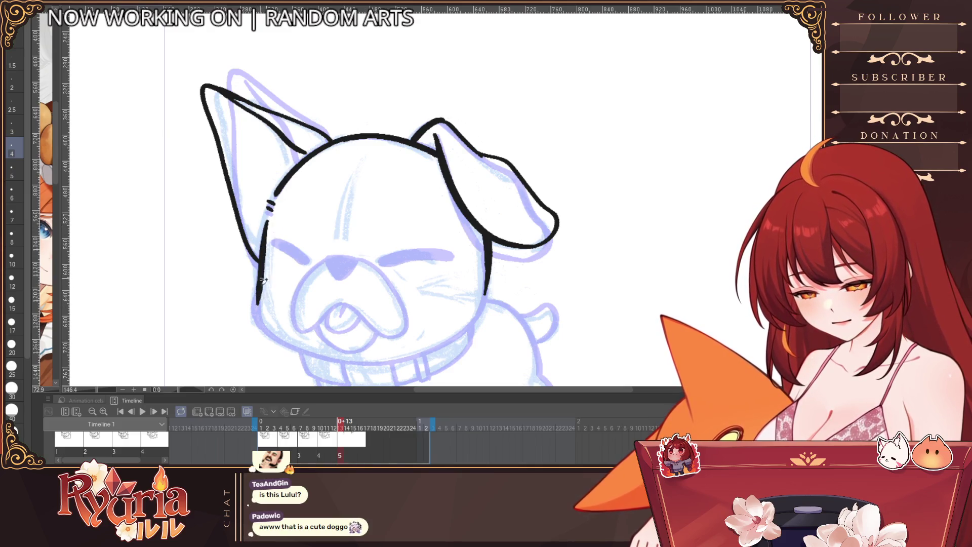
{"action": "key", "text": "ctrl+z"}
{"action": "left_click_drag", "start_coordinate": [267, 222], "coordinate": [257, 298]}
{"action": "mouse_move", "coordinate": [262, 261]}
{"action": "left_mouse_down"}
{"action": "mouse_move", "coordinate": [255, 310]}
{"action": "mouse_move", "coordinate": [265, 258]}
{"action": "mouse_move", "coordinate": [264, 290]}
{"action": "mouse_move", "coordinate": [360, 317]}
{"action": "left_mouse_up"}
{"action": "key", "text": "ctrl+minus"}
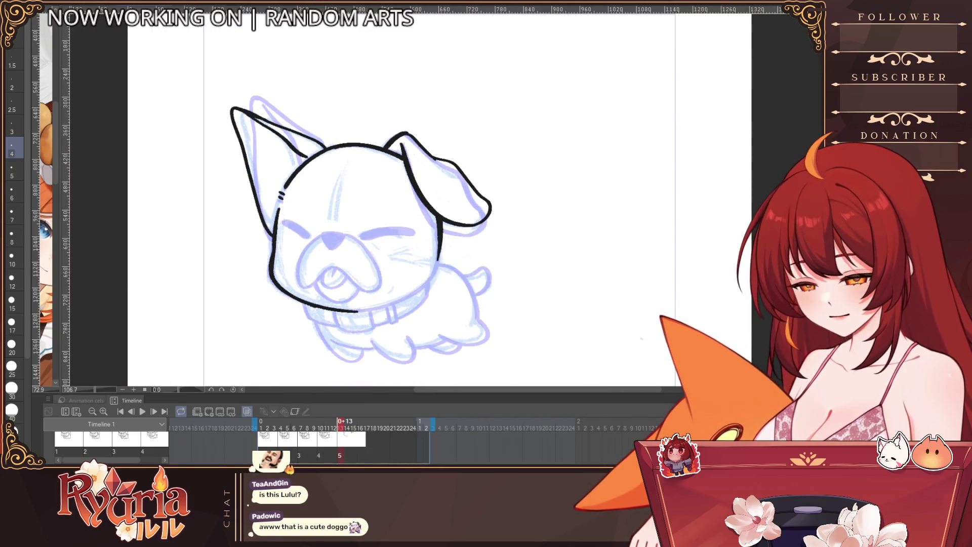
With the canvas view flipped, extend the cheek line around the jaw to join the chin.
{"action": "key", "text": "h"}
{"action": "scroll", "coordinate": [730, 270], "scroll_direction": "up", "scroll_amount": 3}
{"action": "left_click_drag", "start_coordinate": [276, 170], "coordinate": [286, 251]}
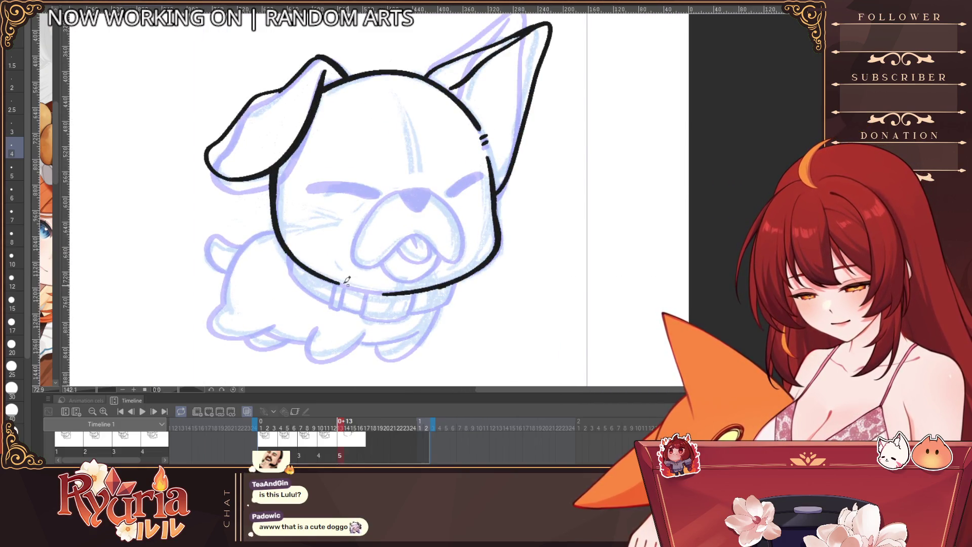
{"action": "left_click_drag", "start_coordinate": [292, 248], "coordinate": [395, 293]}
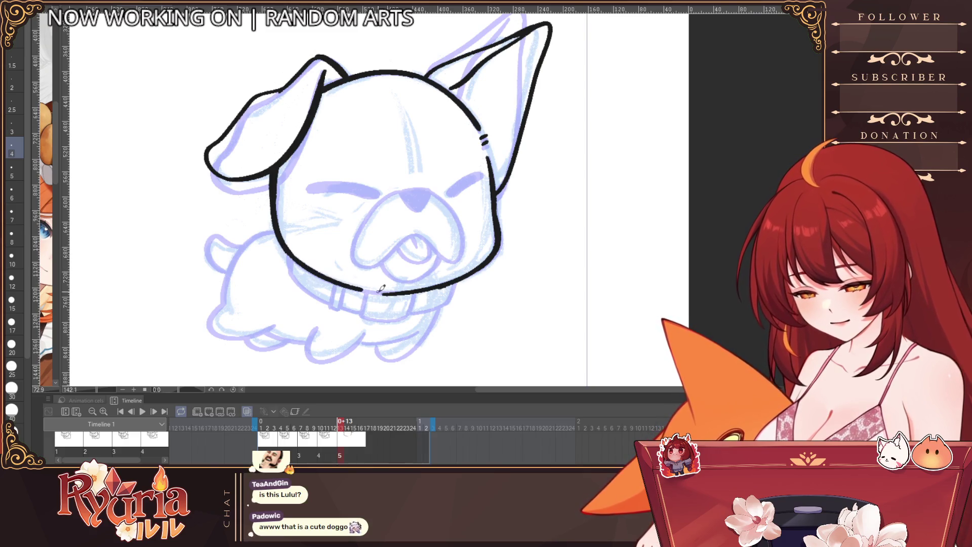
{"action": "key", "text": "ctrl+z"}
{"action": "left_click_drag", "start_coordinate": [293, 248], "coordinate": [397, 292]}
{"action": "scroll", "coordinate": [332, 221], "scroll_direction": "down", "scroll_amount": 2}
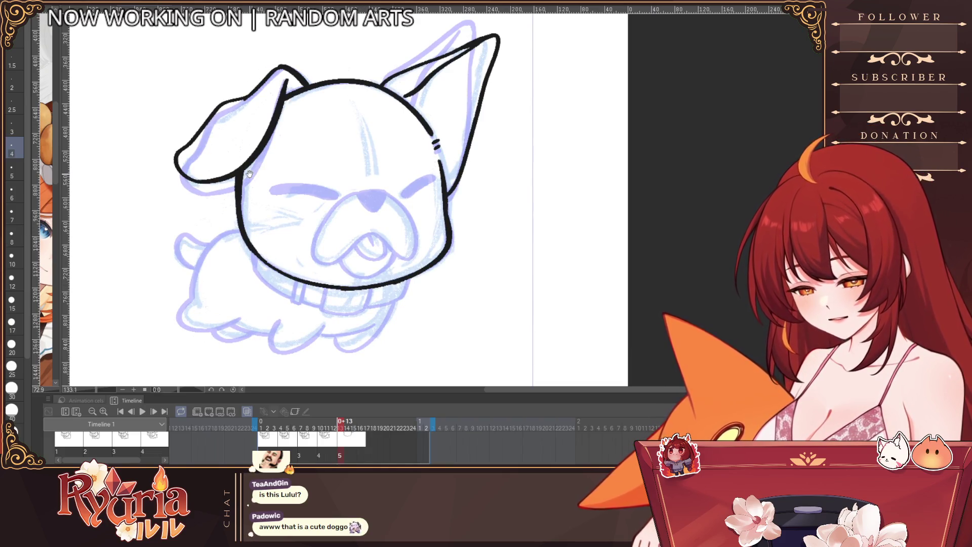
Ink both closed eyes as thick dashes, then outline the nose and fill it solid black.
{"action": "left_click_drag", "start_coordinate": [249, 175], "coordinate": [285, 177]}
{"action": "left_click_drag", "start_coordinate": [473, 181], "coordinate": [441, 199]}
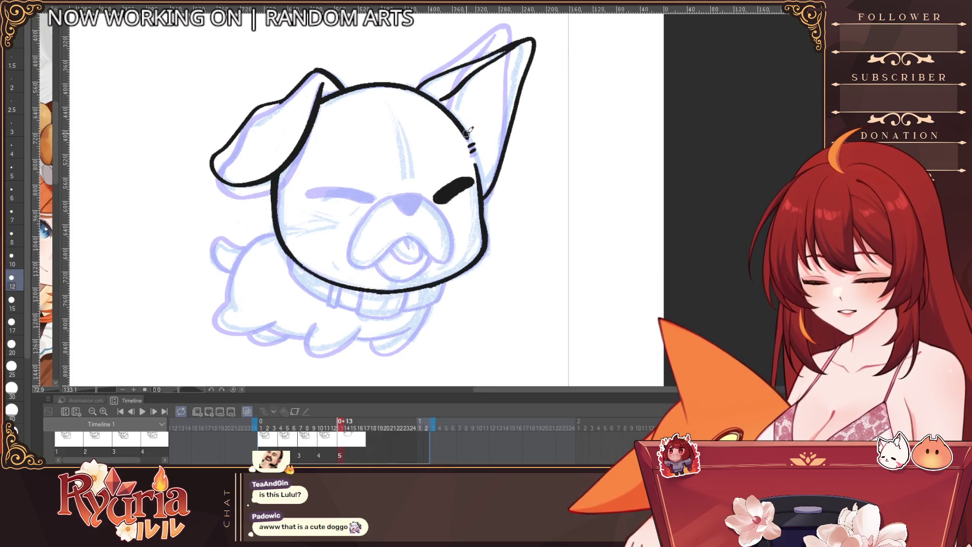
{"action": "left_click_drag", "start_coordinate": [308, 192], "coordinate": [370, 197]}
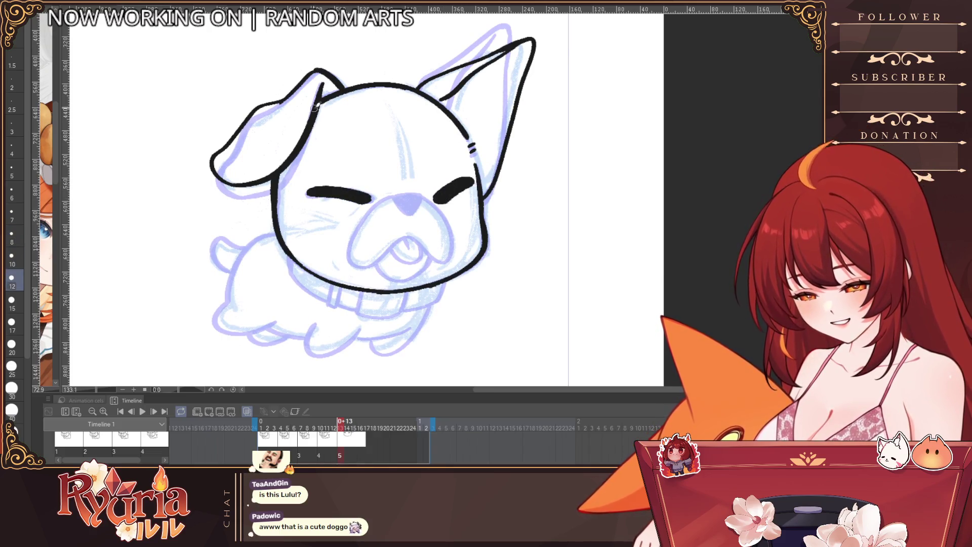
{"action": "key", "text": "bracketleft"}
{"action": "key", "text": "bracketleft"}
{"action": "key", "text": "bracketleft"}
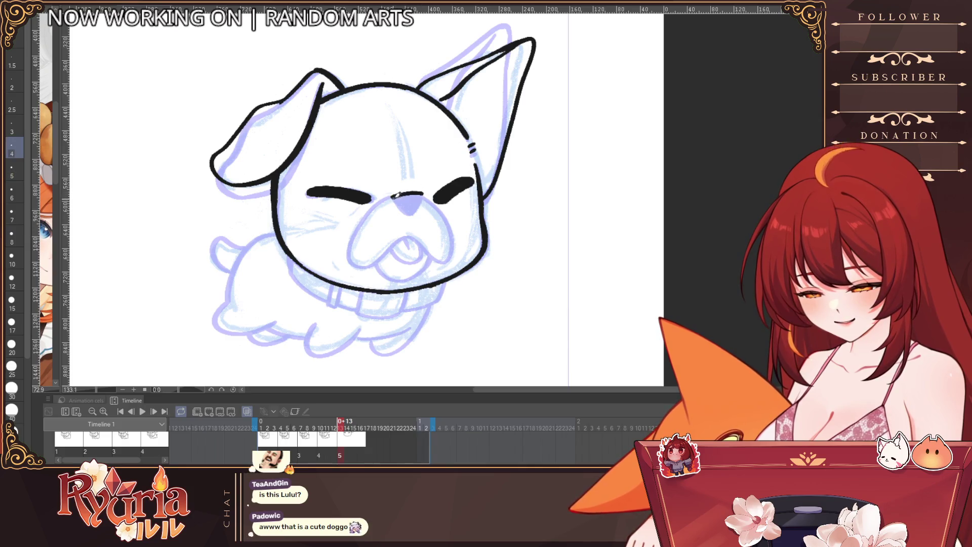
{"action": "left_click_drag", "start_coordinate": [395, 194], "coordinate": [420, 215]}
{"action": "key", "text": "h"}
{"action": "mouse_move", "coordinate": [494, 200]}
{"action": "left_mouse_down"}
{"action": "mouse_move", "coordinate": [396, 205]}
{"action": "mouse_move", "coordinate": [355, 259]}
{"action": "left_mouse_up"}
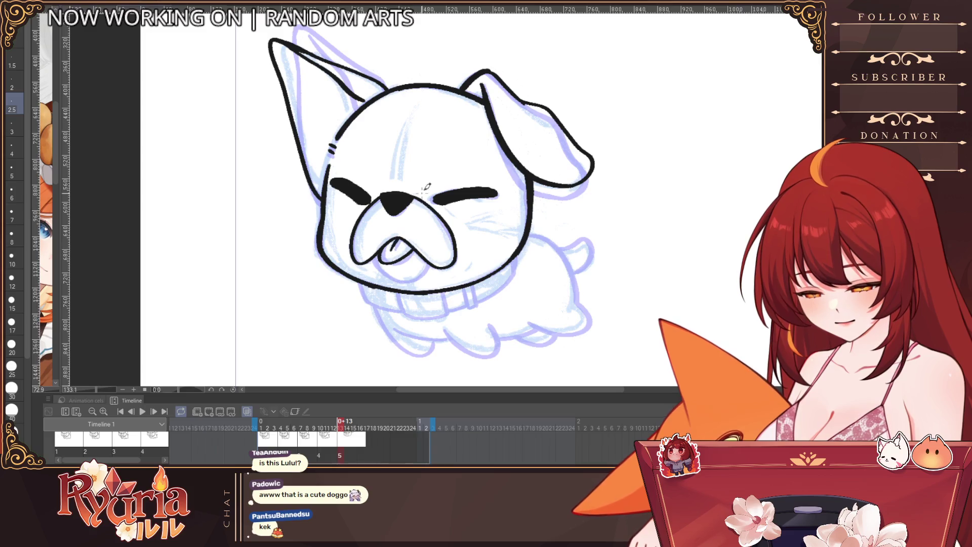
Ink the chin line under the tongue and the collar's upper and lower edges.
{"action": "mouse_move", "coordinate": [378, 256]}
{"action": "left_mouse_down"}
{"action": "mouse_move", "coordinate": [414, 280]}
{"action": "mouse_move", "coordinate": [355, 229]}
{"action": "left_mouse_up"}
{"action": "left_click_drag", "start_coordinate": [298, 276], "coordinate": [336, 288]}
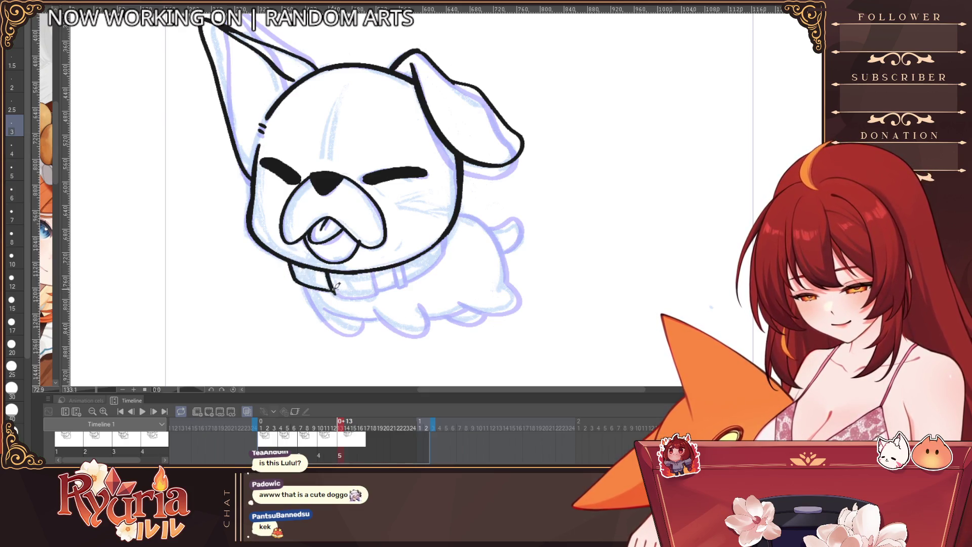
{"action": "key", "text": "ctrl+z"}
{"action": "mouse_move", "coordinate": [331, 290]}
{"action": "left_mouse_down"}
{"action": "mouse_move", "coordinate": [403, 287]}
{"action": "mouse_move", "coordinate": [448, 242]}
{"action": "left_mouse_up"}
Outline the belly down to the legs and the back to the tail, then nudge the left ear tip with Liquify.
{"action": "left_click_drag", "start_coordinate": [304, 284], "coordinate": [324, 319]}
{"action": "key", "text": "ctrl+z"}
{"action": "mouse_move", "coordinate": [303, 284]}
{"action": "left_mouse_down"}
{"action": "mouse_move", "coordinate": [368, 329]}
{"action": "mouse_move", "coordinate": [428, 327]}
{"action": "mouse_move", "coordinate": [465, 305]}
{"action": "left_mouse_up"}
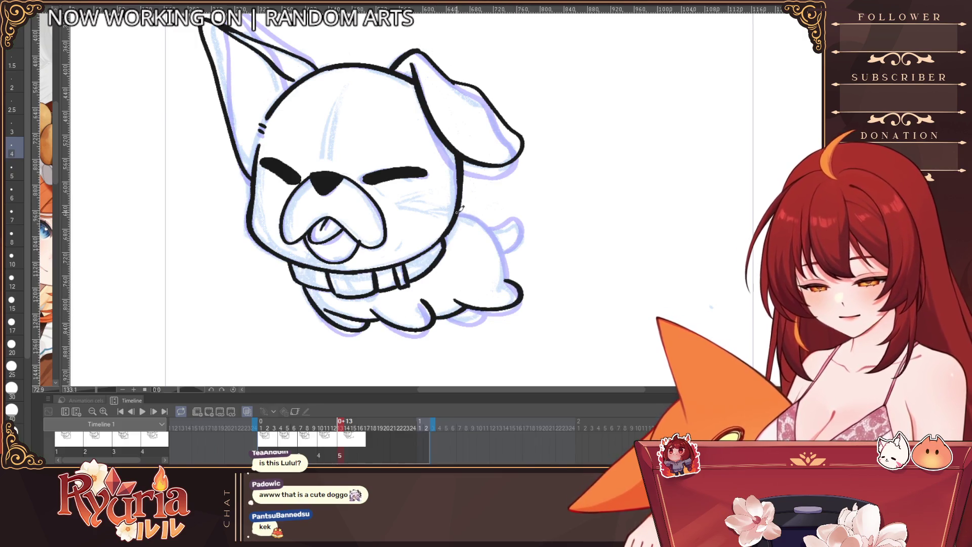
{"action": "left_click_drag", "start_coordinate": [459, 213], "coordinate": [516, 281]}
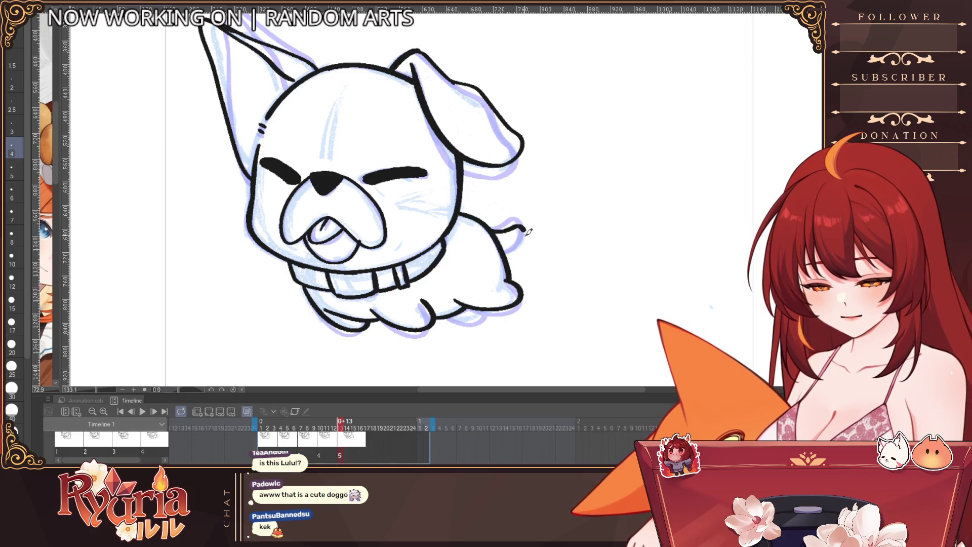
{"action": "left_click_drag", "start_coordinate": [456, 314], "coordinate": [489, 313]}
{"action": "scroll", "coordinate": [511, 291], "scroll_direction": "down", "scroll_amount": 2}
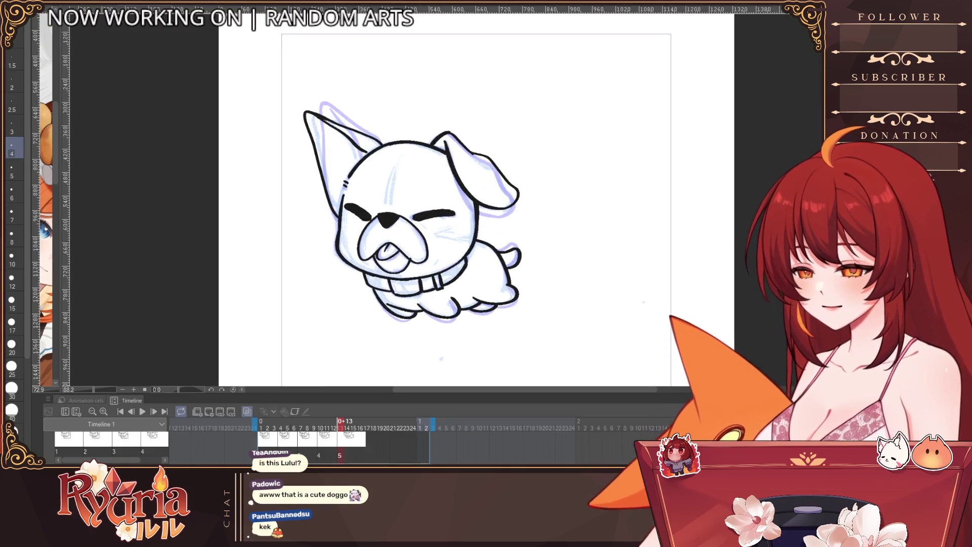
{"action": "mouse_move", "coordinate": [282, 98]}
{"action": "left_mouse_down"}
{"action": "mouse_move", "coordinate": [335, 95]}
{"action": "mouse_move", "coordinate": [336, 87]}
{"action": "left_mouse_up"}
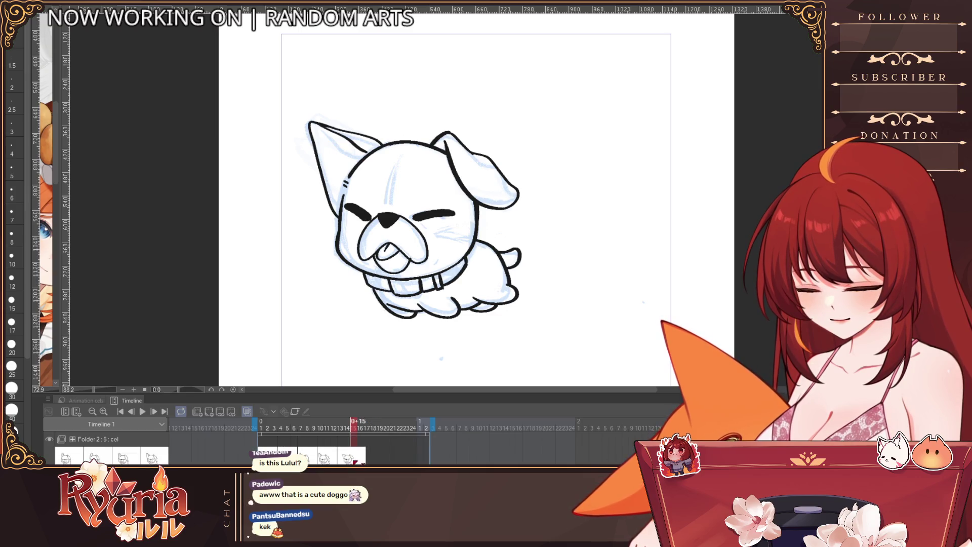
Advance to the next animation frame, set brush size 4 and zoom in on the head.
{"action": "key", "text": "ctrl+shift+n"}
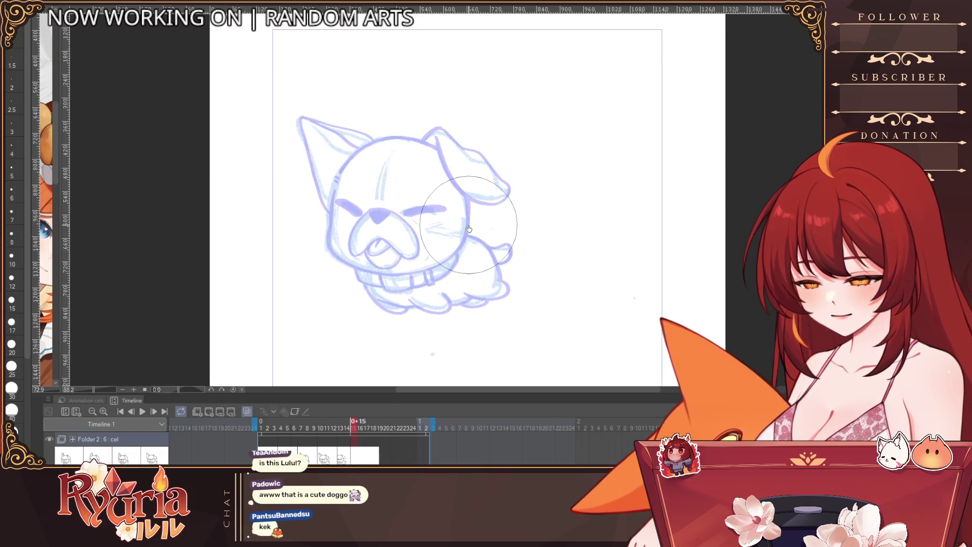
{"action": "left_click", "coordinate": [11, 323]}
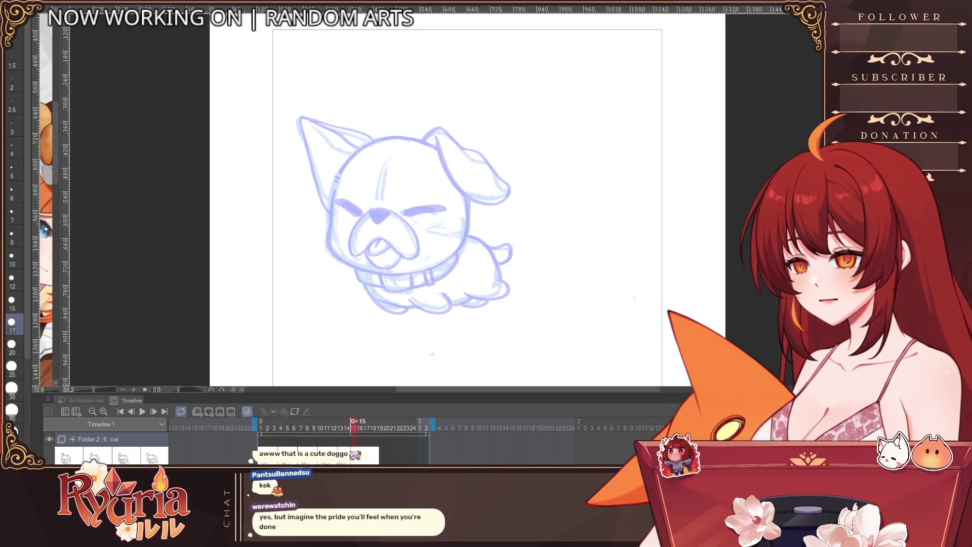
{"action": "left_click", "coordinate": [11, 148]}
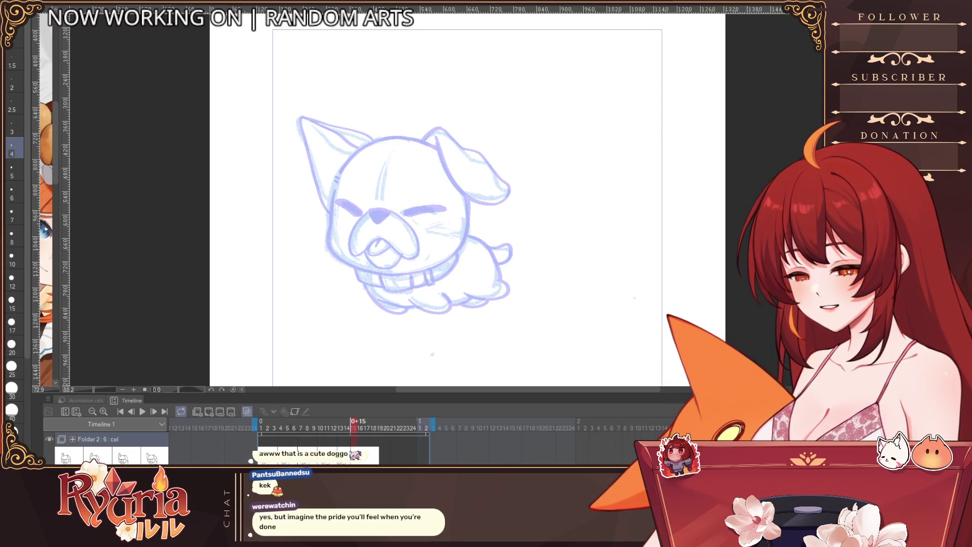
{"action": "left_click", "coordinate": [374, 151], "text": "ctrl"}
{"action": "left_click", "coordinate": [374, 150], "text": "ctrl"}
Ink the head's top-left curve and left side down to the jaw.
{"action": "left_click_drag", "start_coordinate": [370, 141], "coordinate": [334, 163]}
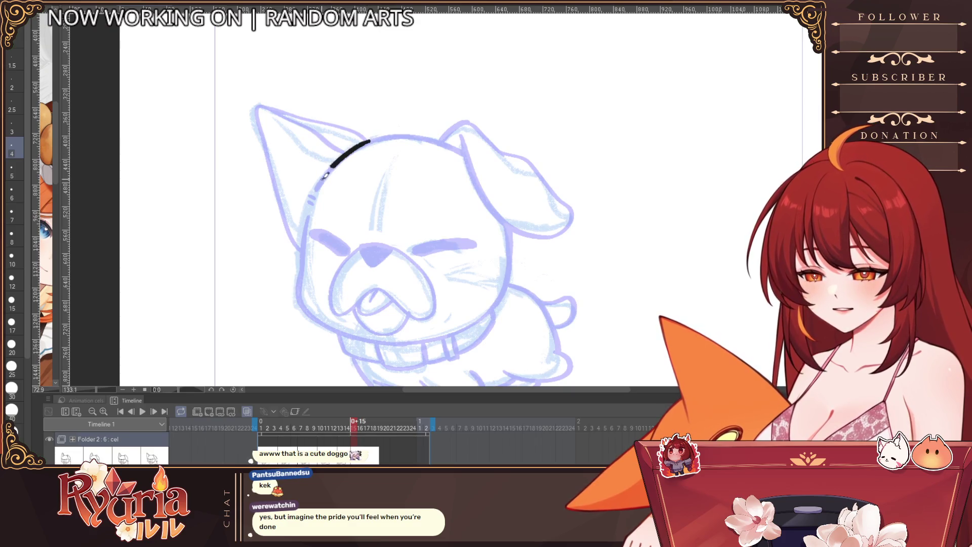
{"action": "left_click_drag", "start_coordinate": [308, 213], "coordinate": [302, 267]}
{"action": "mouse_move", "coordinate": [303, 303]}
{"action": "left_mouse_down"}
{"action": "mouse_move", "coordinate": [324, 324]}
{"action": "mouse_move", "coordinate": [318, 392]}
{"action": "left_mouse_up"}
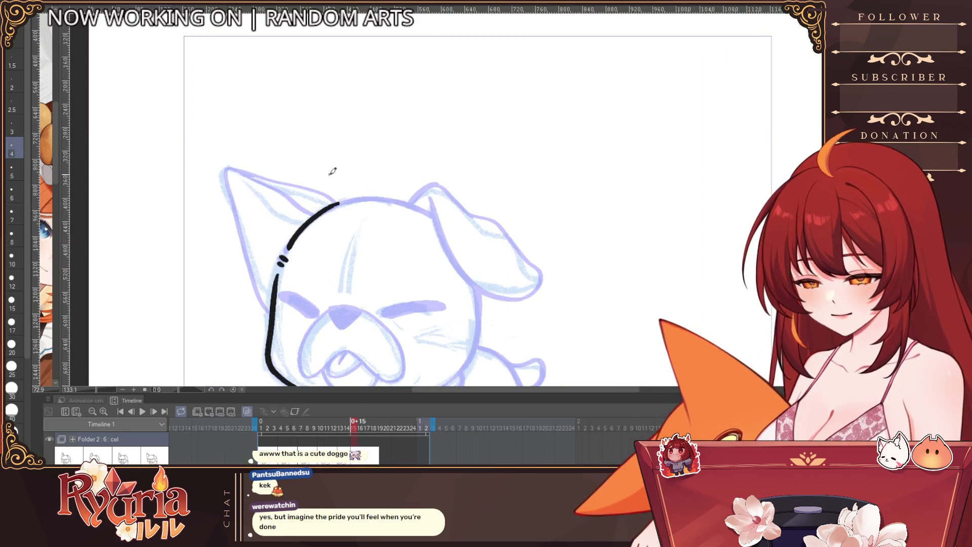
{"action": "left_click_drag", "start_coordinate": [338, 202], "coordinate": [232, 171]}
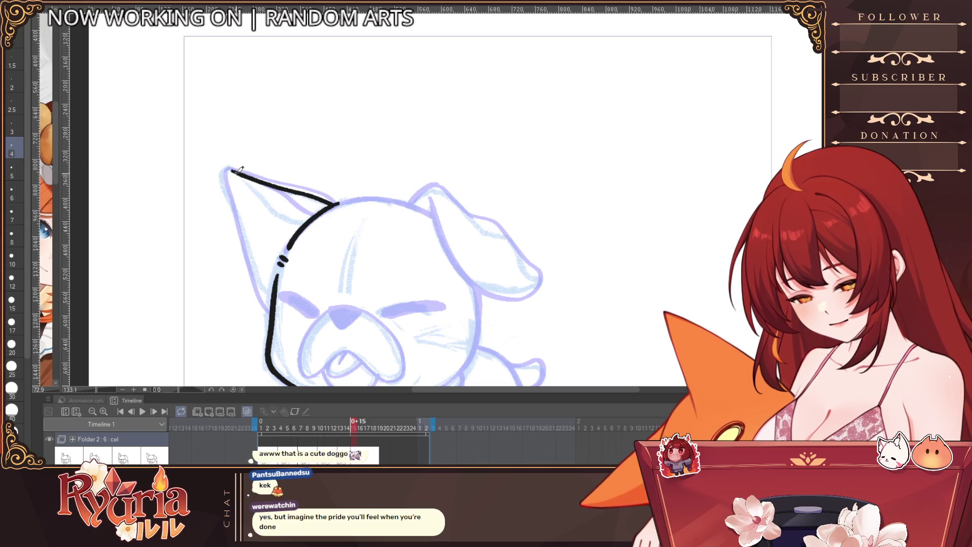
{"action": "key", "text": "ctrl+z"}
With the view rotated, ink the left ear's outer edge down to the head.
{"action": "left_click_drag", "start_coordinate": [475, 190], "coordinate": [600, 321]}
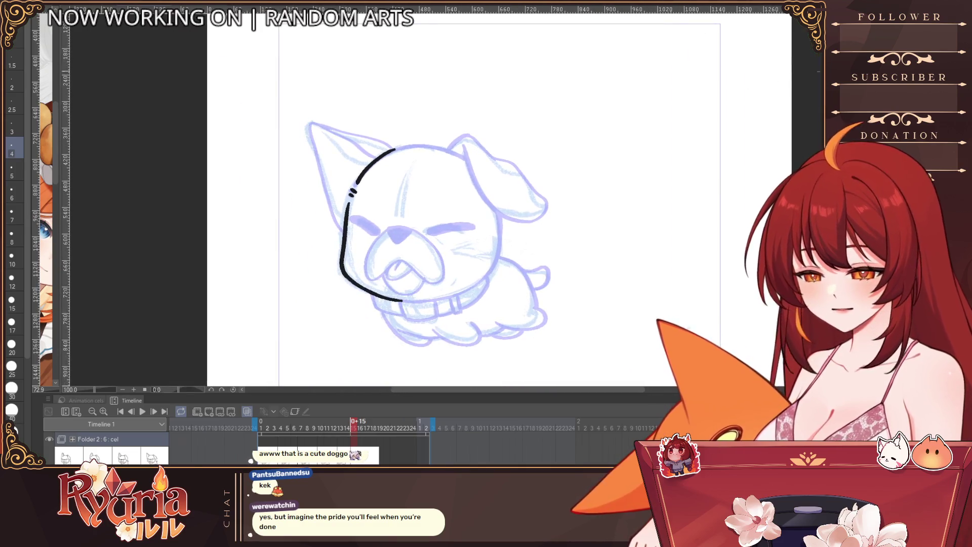
{"action": "scroll", "coordinate": [376, 229], "scroll_direction": "up", "scroll_amount": 2}
{"action": "left_click_drag", "start_coordinate": [436, 186], "coordinate": [339, 272]}
{"action": "key", "text": "ctrl+at"}
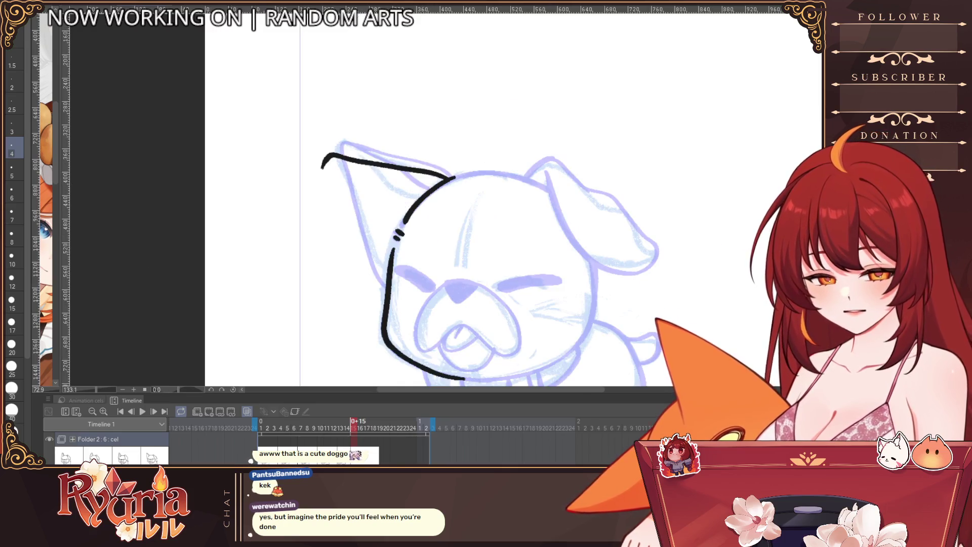
{"action": "key", "text": "ctrl+z"}
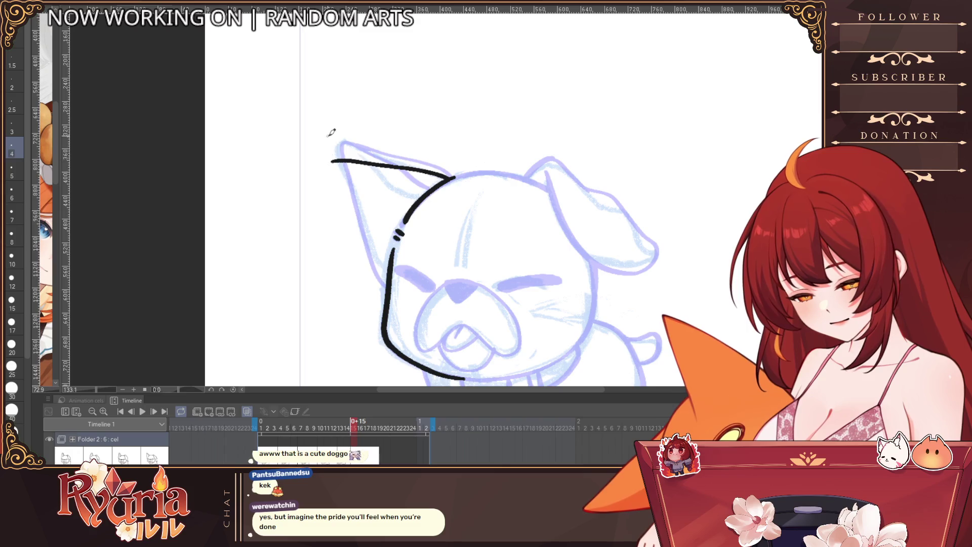
{"action": "left_click_drag", "start_coordinate": [340, 183], "coordinate": [388, 266]}
Reset zoom to 100%, thicken and join the cheek line, and return the brush to size 4.
{"action": "key", "text": "ctrl+alt+0"}
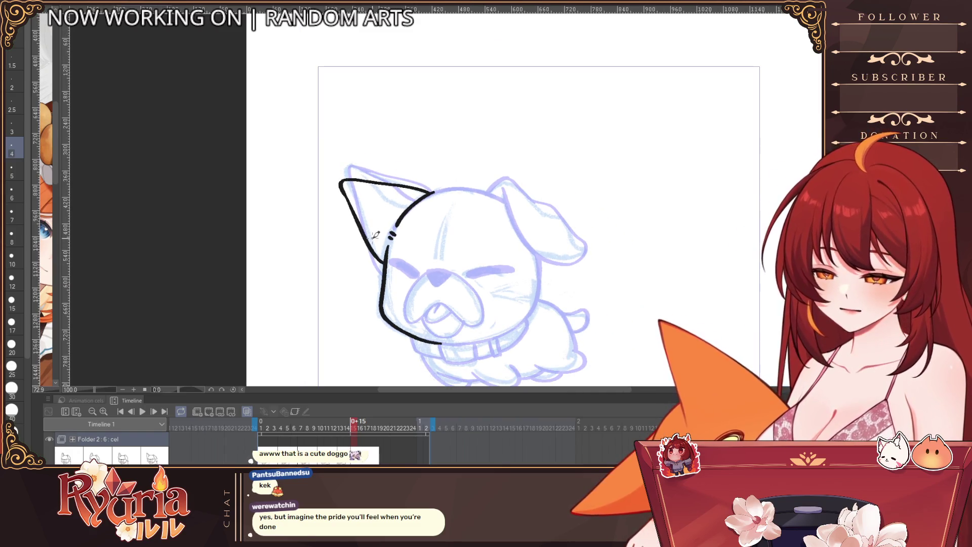
{"action": "scroll", "coordinate": [668, 168], "scroll_direction": "down", "scroll_amount": 3}
{"action": "scroll", "coordinate": [666, 167], "scroll_direction": "up", "scroll_amount": 2}
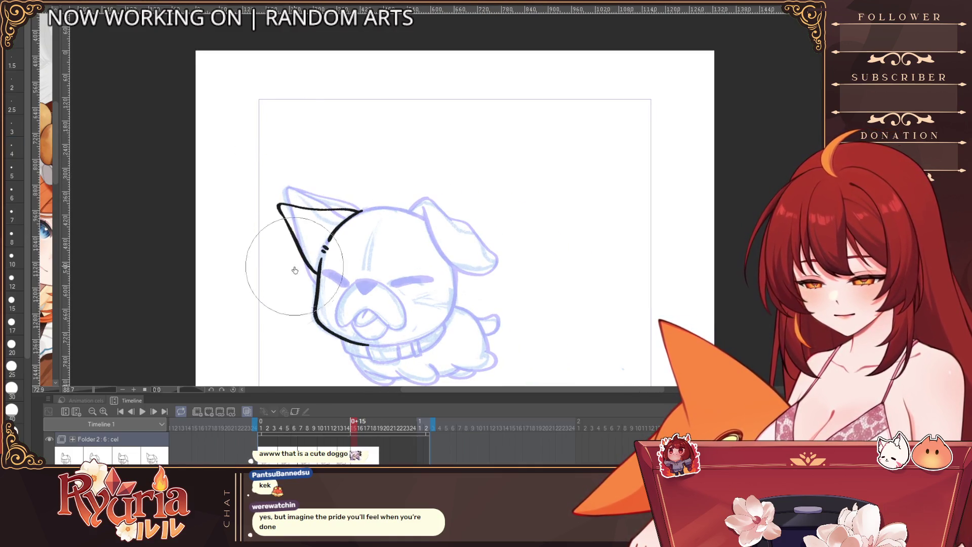
{"action": "scroll", "coordinate": [327, 263], "scroll_direction": "up", "scroll_amount": 2}
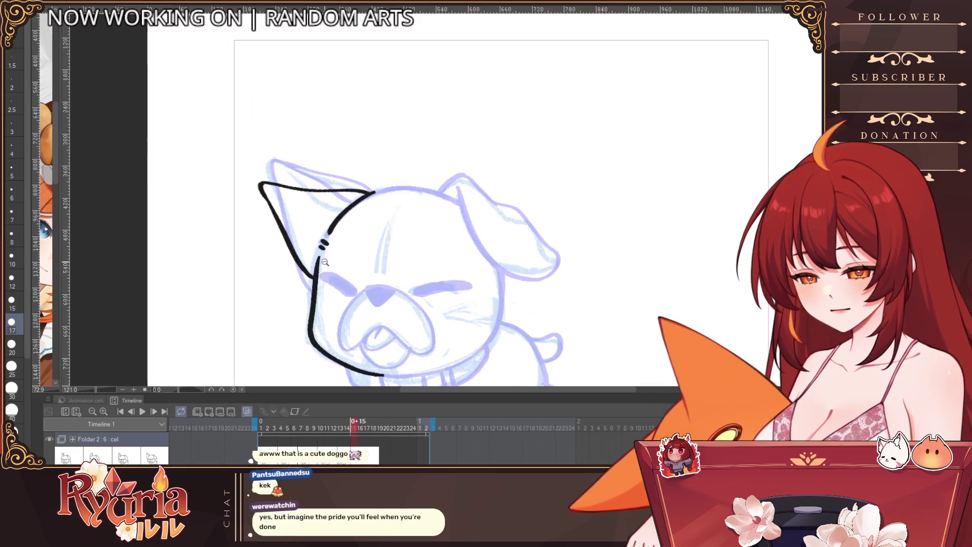
{"action": "left_click_drag", "start_coordinate": [322, 250], "coordinate": [316, 288]}
{"action": "left_click", "coordinate": [12, 147]}
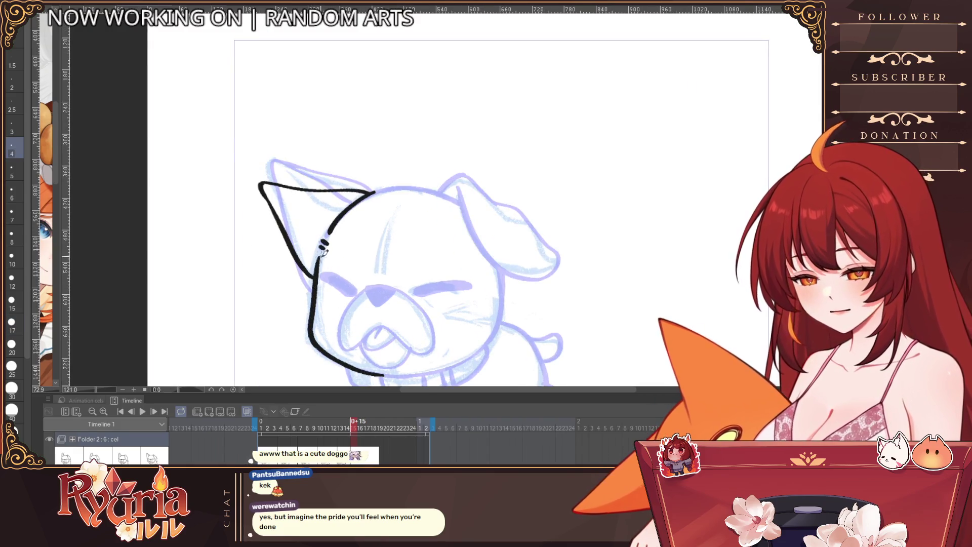
{"action": "key", "text": "bracketright"}
{"action": "key", "text": "bracketright"}
{"action": "key", "text": "bracketright"}
Ink both closed eyes as thick dashes, redrawing the right eye thicker.
{"action": "left_click_drag", "start_coordinate": [323, 274], "coordinate": [354, 291]}
{"action": "key", "text": "bracketright"}
{"action": "key", "text": "bracketright"}
{"action": "key", "text": "bracketright"}
{"action": "key", "text": "ctrl+z"}
{"action": "key", "text": "bracketleft"}
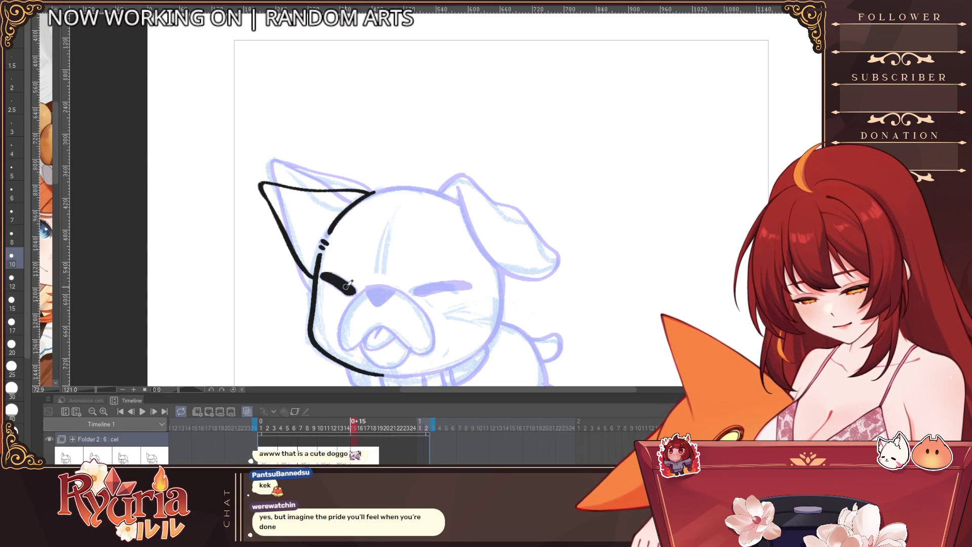
{"action": "left_click_drag", "start_coordinate": [413, 293], "coordinate": [471, 285]}
{"action": "key", "text": "ctrl+z"}
{"action": "left_click_drag", "start_coordinate": [414, 293], "coordinate": [470, 284]}
{"action": "key", "text": "ctrl+z"}
{"action": "key", "text": "bracketright"}
{"action": "left_click_drag", "start_coordinate": [411, 293], "coordinate": [459, 284]}
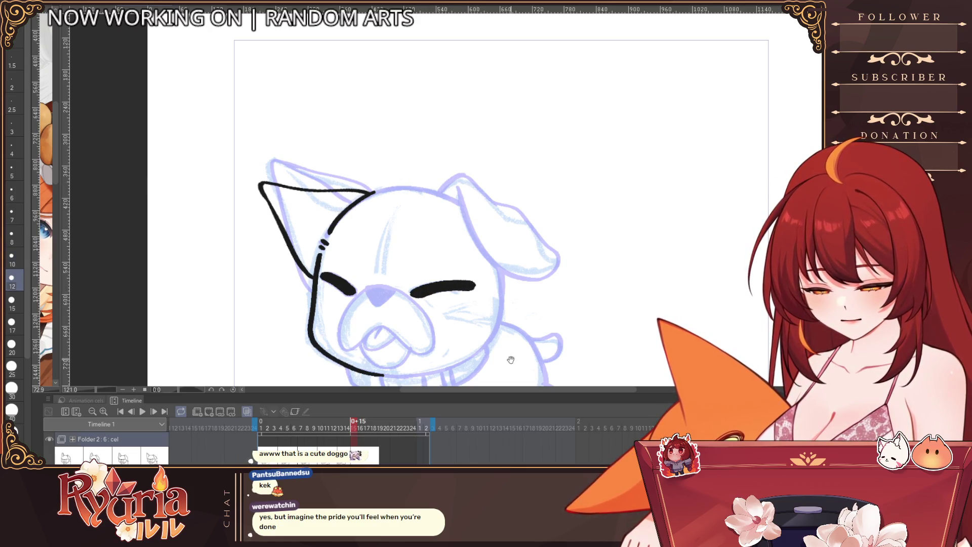
Zoom in on the muzzle and ink the nose, adjusting brush size for its outline.
{"action": "left_click_drag", "start_coordinate": [507, 357], "coordinate": [488, 305]}
{"action": "scroll", "coordinate": [365, 218], "scroll_direction": "up", "scroll_amount": 1}
{"action": "key", "text": "bracketleft"}
{"action": "key", "text": "bracketleft"}
{"action": "key", "text": "bracketleft"}
{"action": "mouse_move", "coordinate": [375, 236]}
{"action": "left_mouse_down"}
{"action": "mouse_move", "coordinate": [355, 254]}
{"action": "mouse_move", "coordinate": [360, 234]}
{"action": "mouse_move", "coordinate": [359, 259]}
{"action": "mouse_move", "coordinate": [317, 264]}
{"action": "mouse_move", "coordinate": [423, 280]}
{"action": "left_mouse_up"}
{"action": "key", "text": "ctrl+z"}
{"action": "key", "text": "bracketleft"}
{"action": "key", "text": "bracketleft"}
{"action": "key", "text": "bracketleft"}
{"action": "key", "text": "bracketright"}
{"action": "key", "text": "bracketright"}
{"action": "key", "text": "bracketright"}
{"action": "key", "text": "bracketleft"}
{"action": "key", "text": "bracketleft"}
{"action": "key", "text": "bracketleft"}
{"action": "key", "text": "bracketleft"}
{"action": "key", "text": "bracketleft"}
{"action": "key", "text": "ctrl+z"}
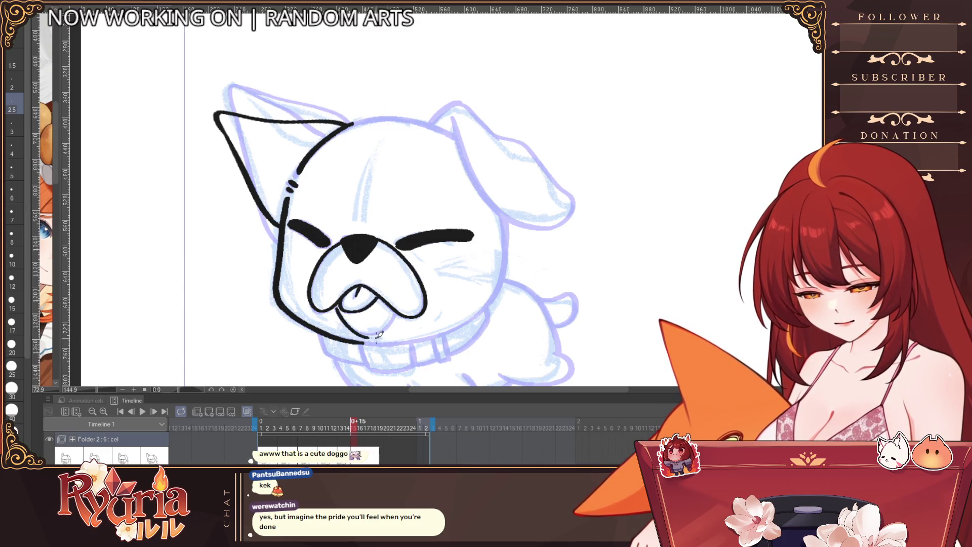
Redraw the lower mouth curve and extend the mouth line down toward the chin.
{"action": "key", "text": "ctrl+z"}
{"action": "key", "text": "ctrl+z"}
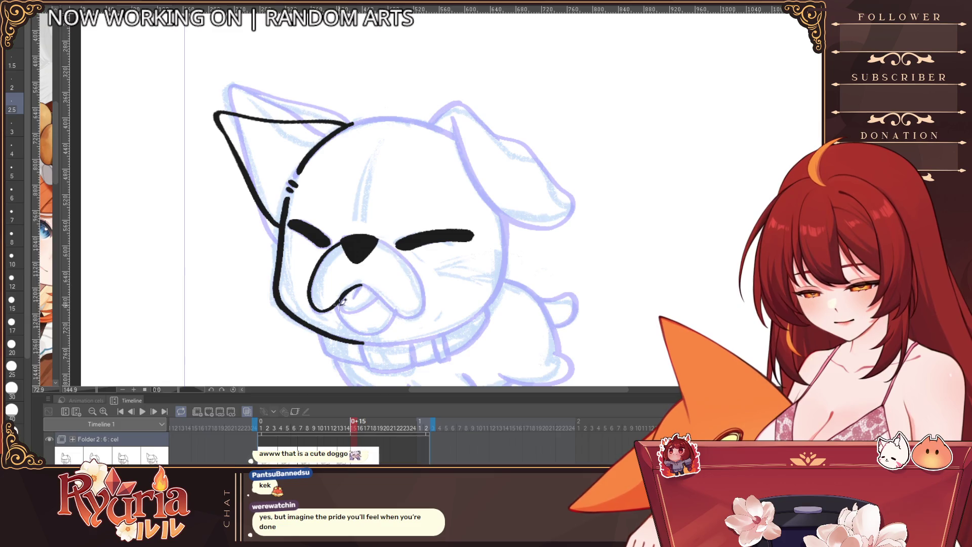
{"action": "key", "text": "ctrl+z"}
{"action": "mouse_move", "coordinate": [361, 286]}
{"action": "left_mouse_down"}
{"action": "mouse_move", "coordinate": [336, 300]}
{"action": "mouse_move", "coordinate": [371, 294]}
{"action": "mouse_move", "coordinate": [396, 310]}
{"action": "left_mouse_up"}
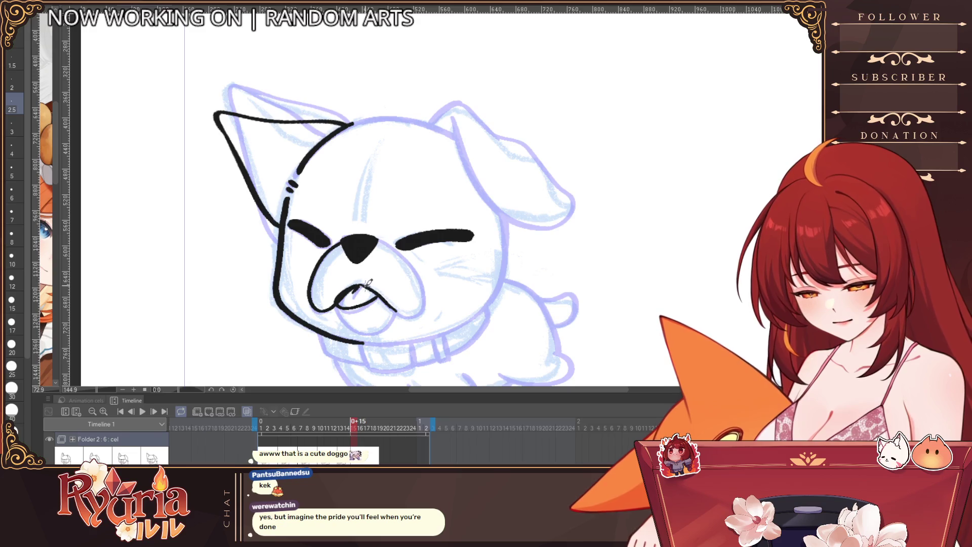
{"action": "key", "text": "bracketright"}
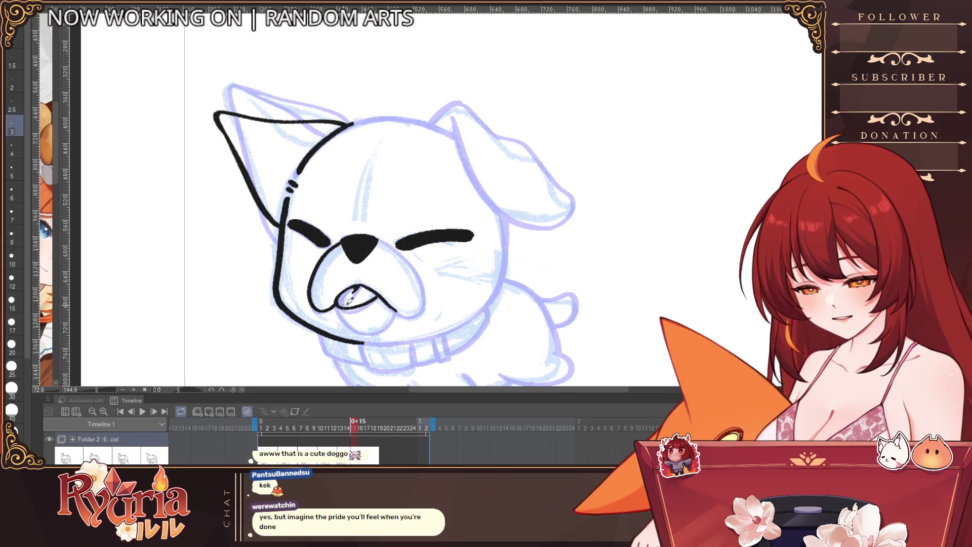
{"action": "left_click_drag", "start_coordinate": [360, 294], "coordinate": [413, 313]}
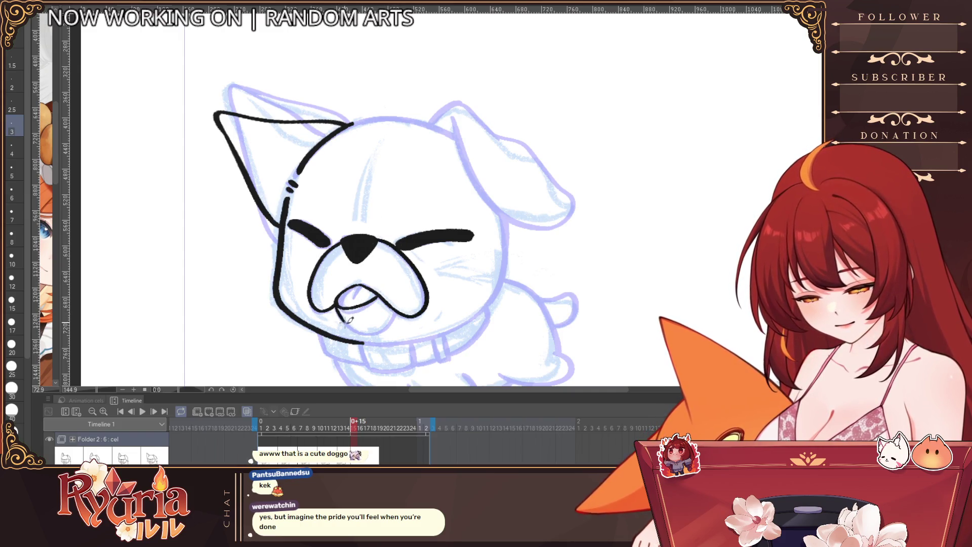
With the view mirrored and rotated, ink the left side of the head down to the jaw.
{"action": "scroll", "coordinate": [396, 314], "scroll_direction": "down", "scroll_amount": 2}
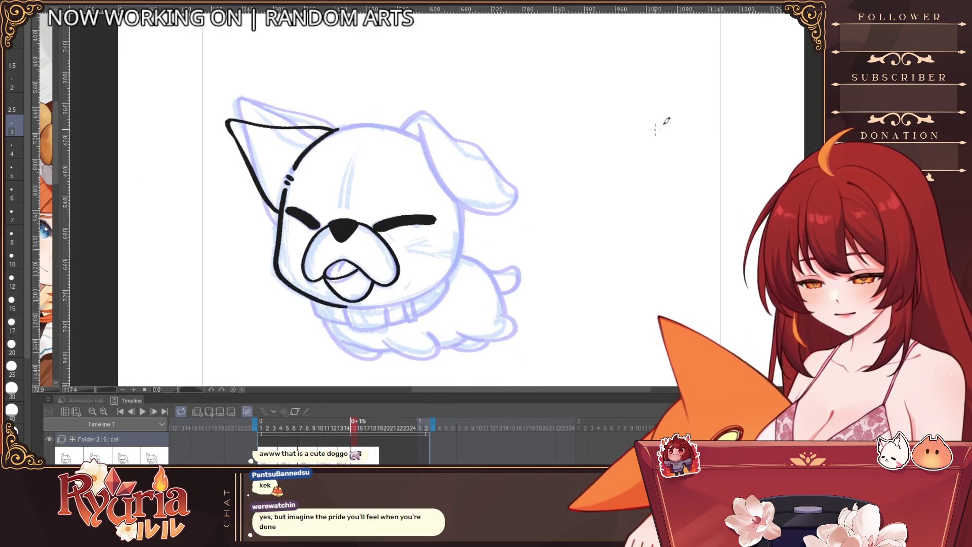
{"action": "key", "text": "h"}
{"action": "key", "text": "minus"}
{"action": "key", "text": "minus"}
{"action": "key", "text": "minus"}
{"action": "scroll", "coordinate": [486, 203], "scroll_direction": "up", "scroll_amount": 3}
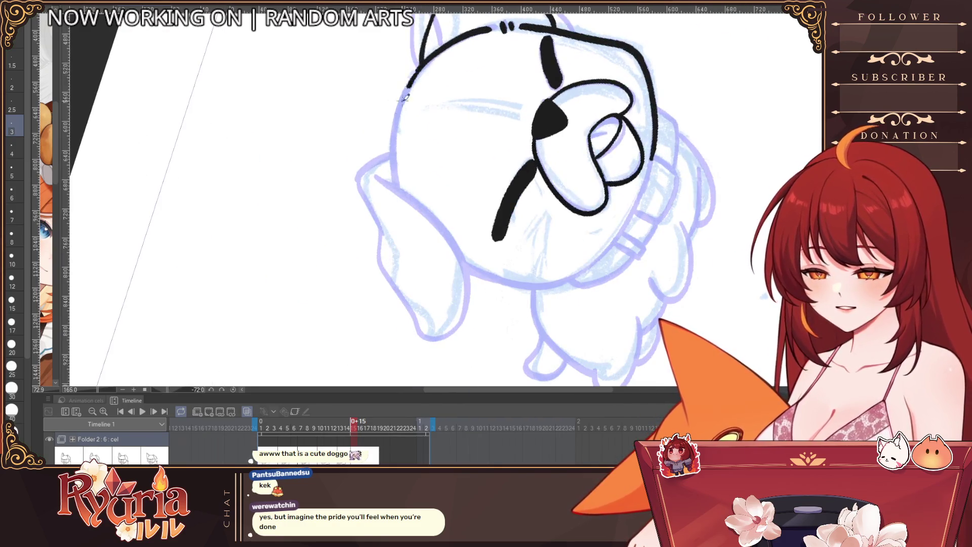
{"action": "left_click_drag", "start_coordinate": [420, 66], "coordinate": [395, 183]}
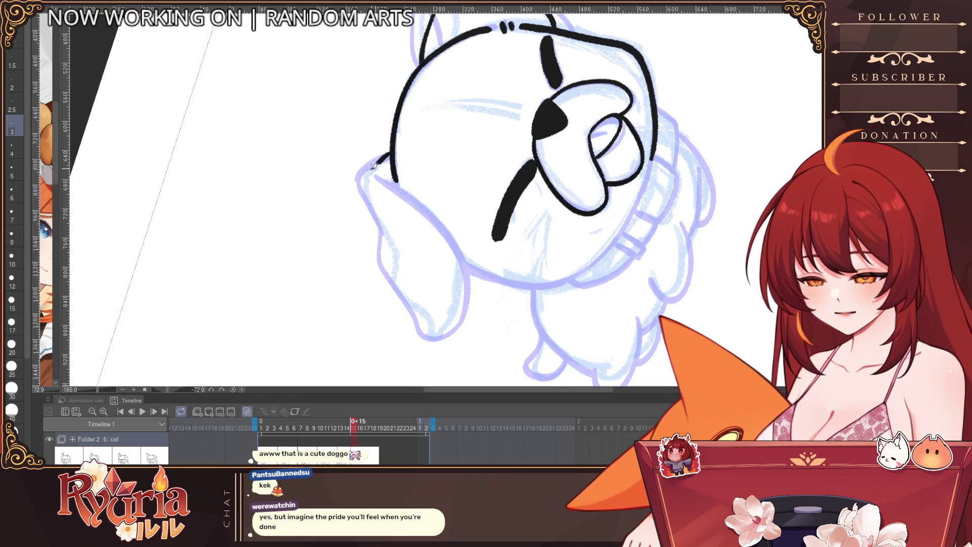
{"action": "left_click_drag", "start_coordinate": [368, 184], "coordinate": [386, 230]}
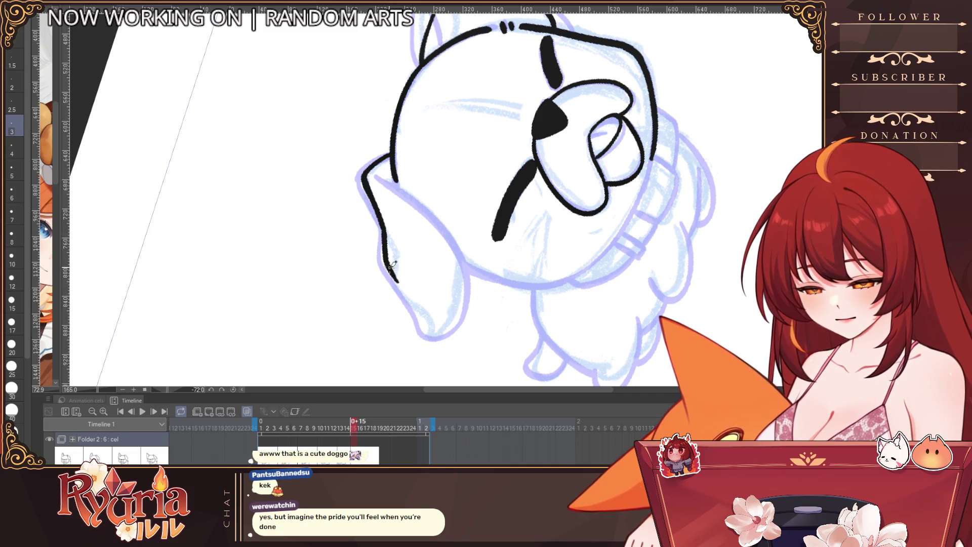
{"action": "key", "text": "ctrl+z"}
{"action": "left_click_drag", "start_coordinate": [388, 267], "coordinate": [410, 324]}
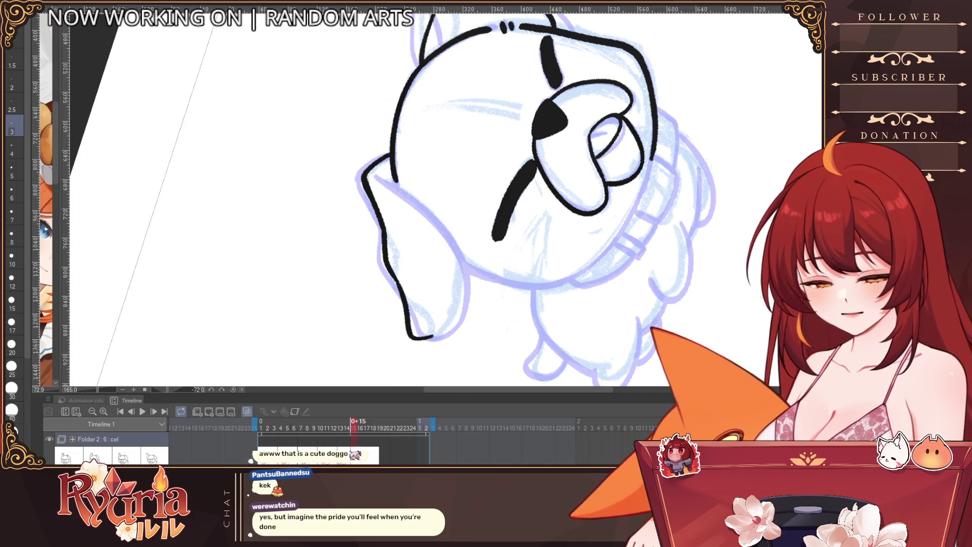
{"action": "key", "text": "ctrl+shift+r"}
Ink the floppy ear's outline, discarding an overlong stroke on the head's right side.
{"action": "mouse_move", "coordinate": [367, 127]}
{"action": "left_mouse_down"}
{"action": "mouse_move", "coordinate": [428, 234]}
{"action": "mouse_move", "coordinate": [507, 228]}
{"action": "left_mouse_up"}
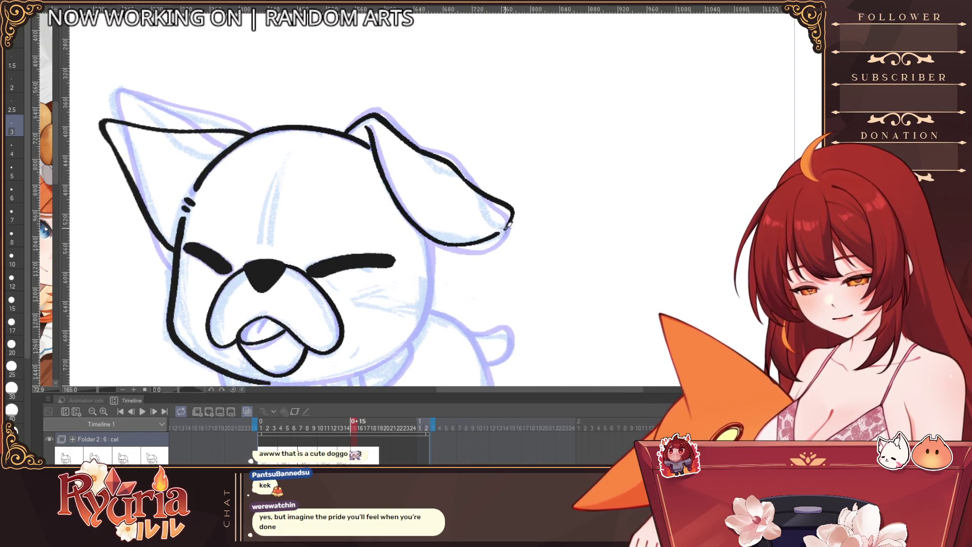
{"action": "left_click_drag", "start_coordinate": [430, 238], "coordinate": [430, 271]}
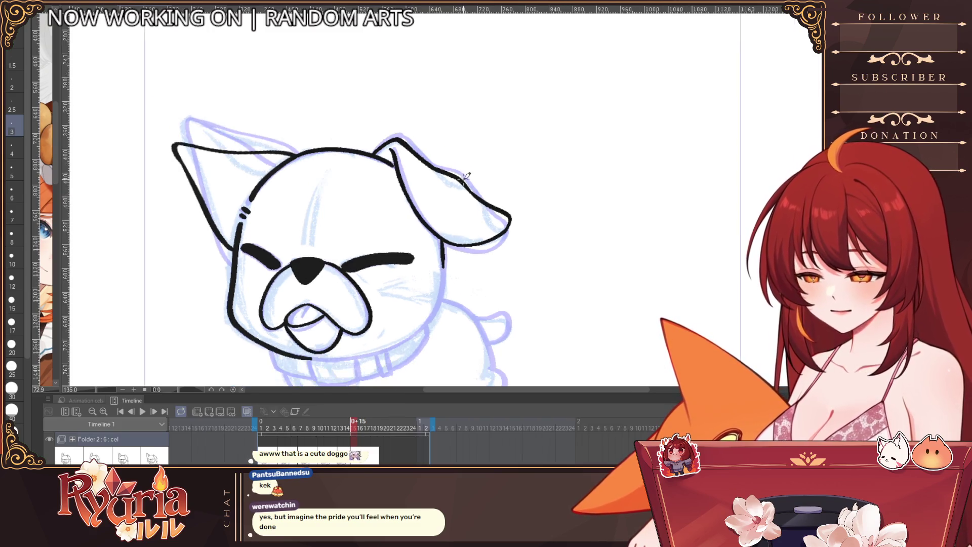
{"action": "scroll", "coordinate": [238, 175], "scroll_direction": "down", "scroll_amount": 2}
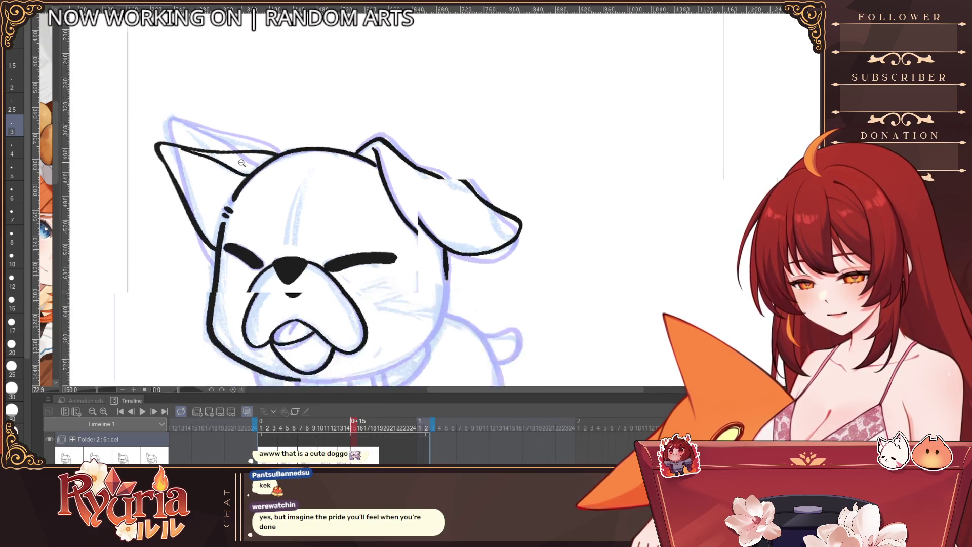
{"action": "scroll", "coordinate": [414, 226], "scroll_direction": "up", "scroll_amount": 1}
{"action": "key", "text": "ctrl+z"}
{"action": "scroll", "coordinate": [409, 240], "scroll_direction": "down", "scroll_amount": 2}
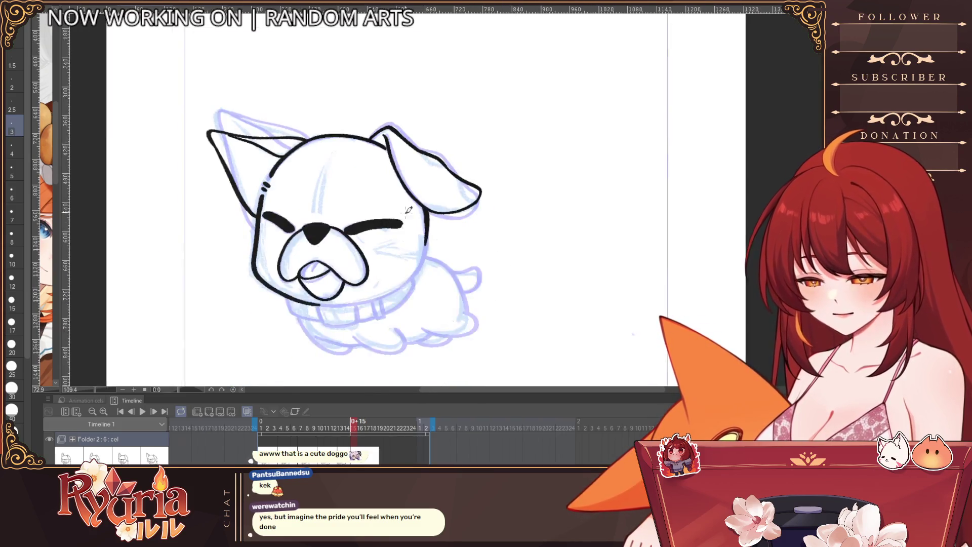
{"action": "scroll", "coordinate": [324, 323], "scroll_direction": "up", "scroll_amount": 2}
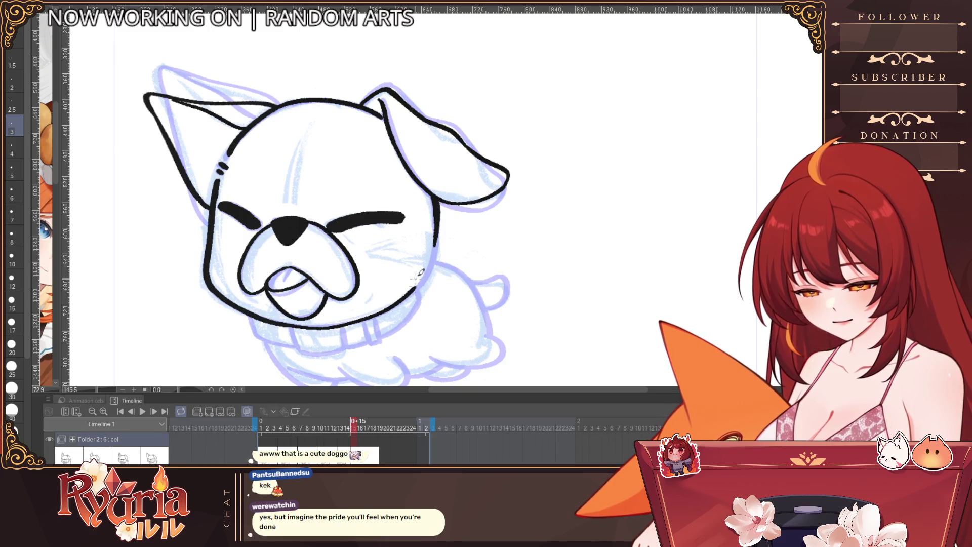
Mirror the view to ink the head's side down to the cheek, then restore and recenter it.
{"action": "key", "text": "h"}
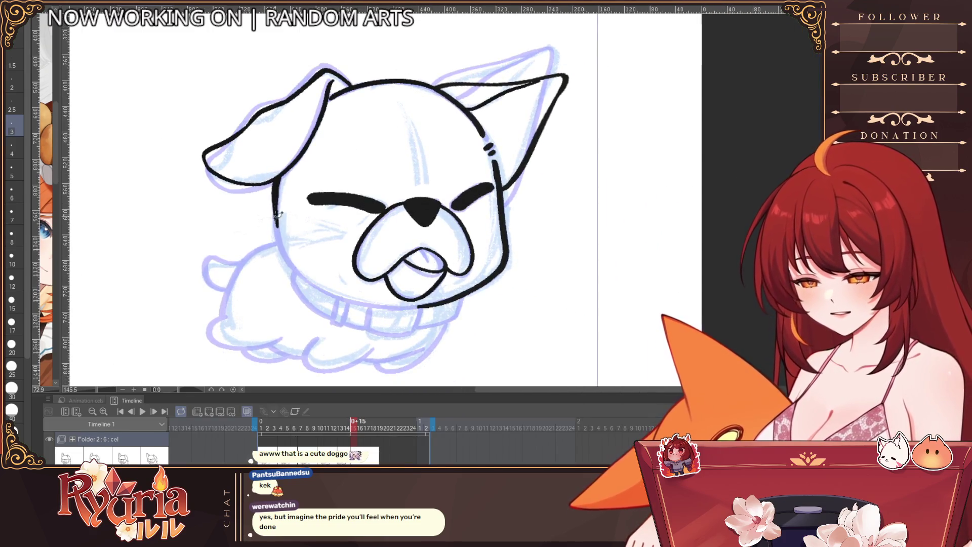
{"action": "mouse_move", "coordinate": [277, 226]}
{"action": "left_mouse_down"}
{"action": "mouse_move", "coordinate": [292, 276]}
{"action": "mouse_move", "coordinate": [332, 294]}
{"action": "mouse_move", "coordinate": [425, 305]}
{"action": "left_mouse_up"}
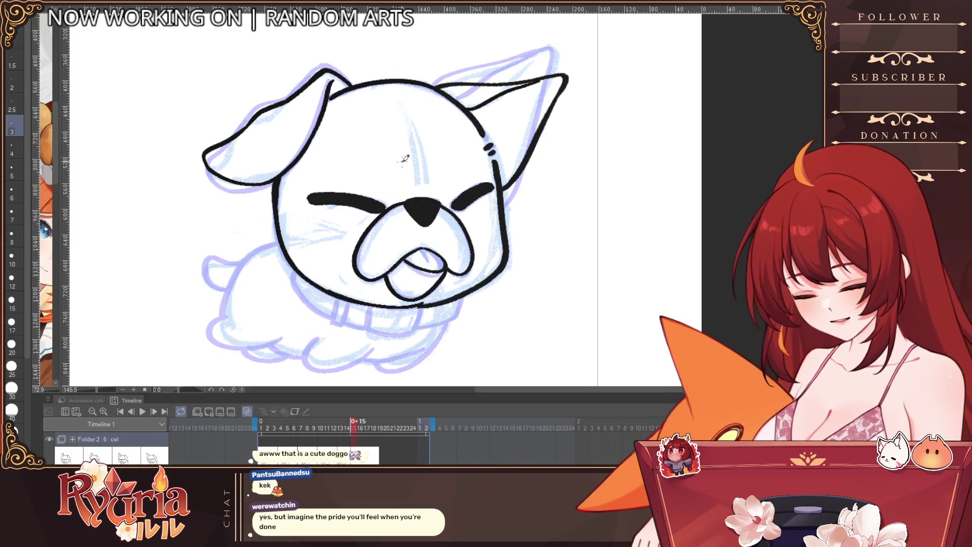
{"action": "key", "text": "h"}
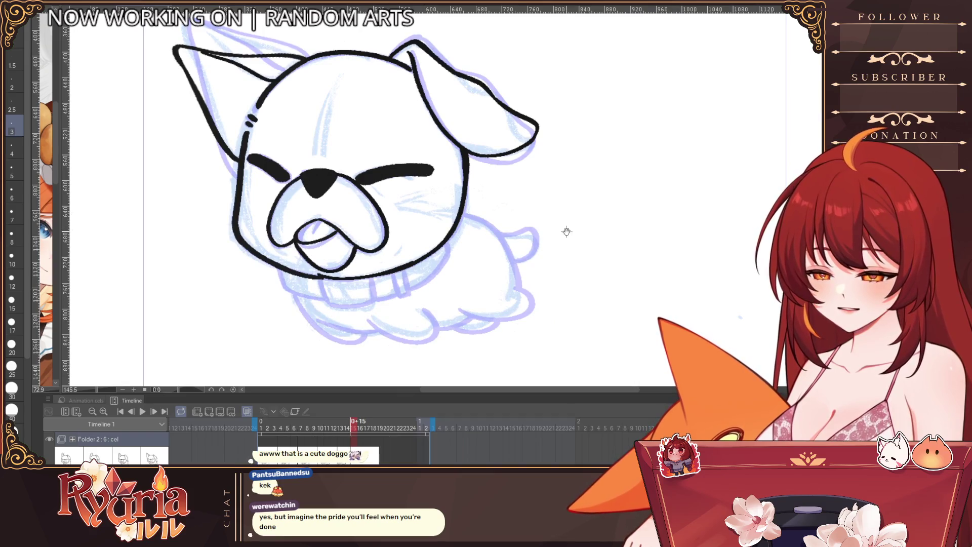
{"action": "left_click_drag", "start_coordinate": [569, 223], "coordinate": [504, 250]}
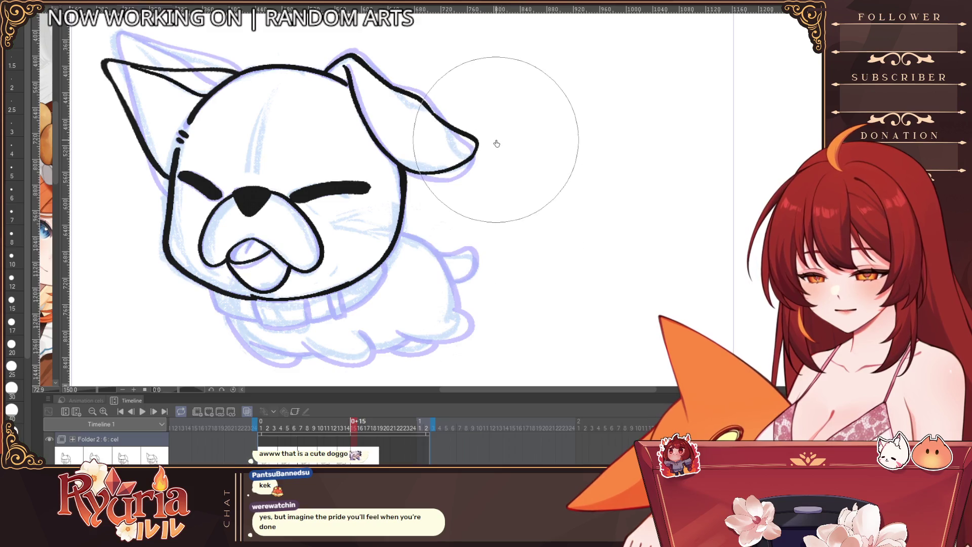
{"action": "left_click", "coordinate": [321, 426]}
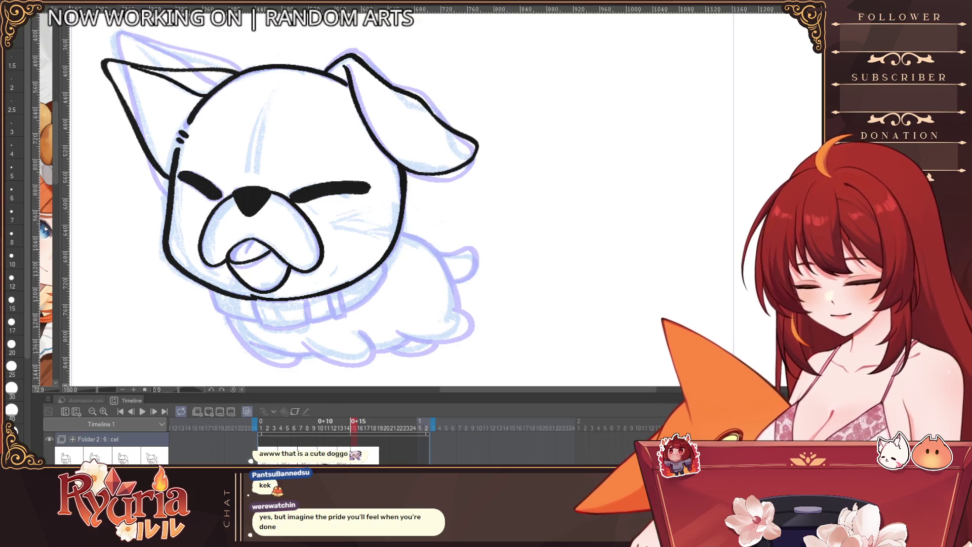
Compare neighbouring frames 0+13 and 0+16 and set the brush size to 4.
{"action": "left_click", "coordinate": [338, 425]}
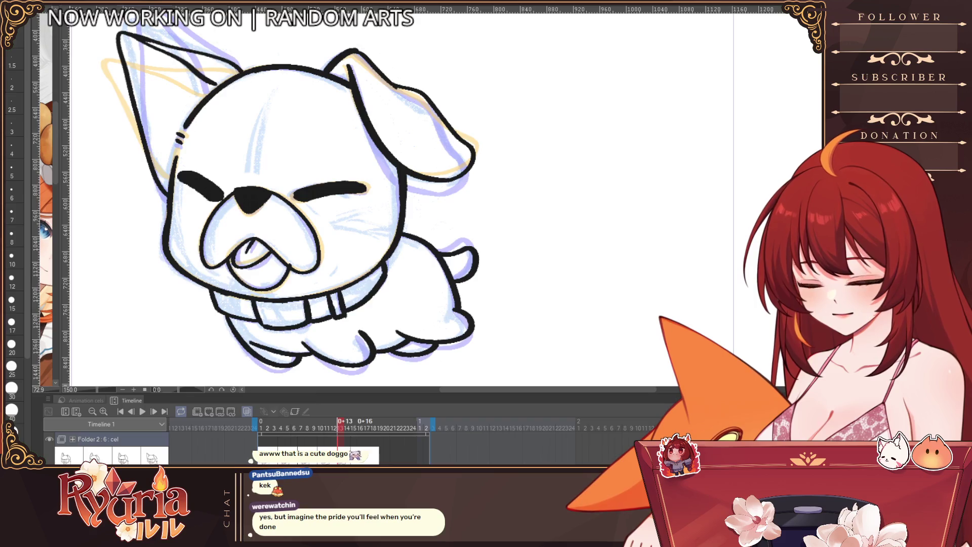
{"action": "left_click", "coordinate": [360, 427]}
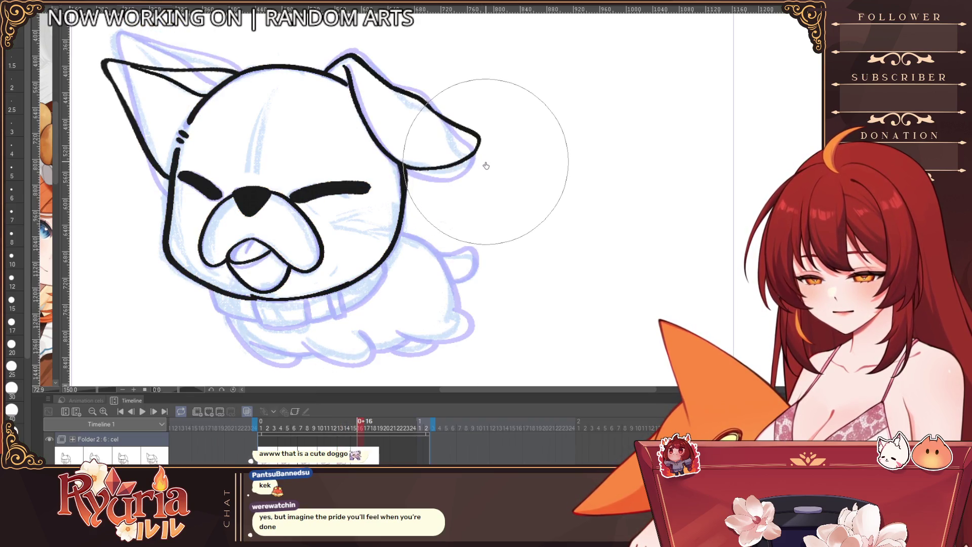
{"action": "left_click", "coordinate": [11, 323]}
{"action": "left_click", "coordinate": [11, 150]}
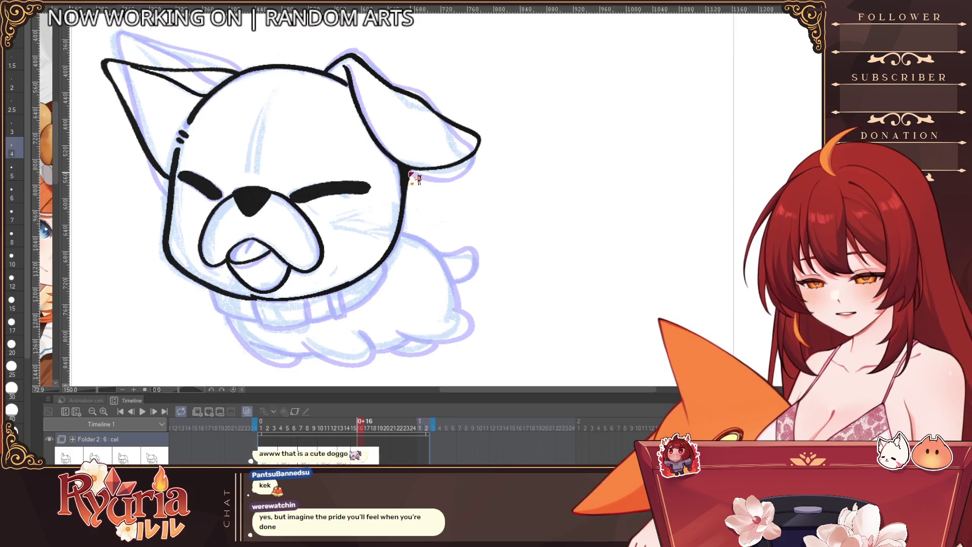
Connect the head outline to the back and ink the belly curve and lower belly.
{"action": "mouse_move", "coordinate": [401, 231]}
{"action": "left_mouse_down"}
{"action": "mouse_move", "coordinate": [421, 239]}
{"action": "mouse_move", "coordinate": [462, 304]}
{"action": "left_mouse_up"}
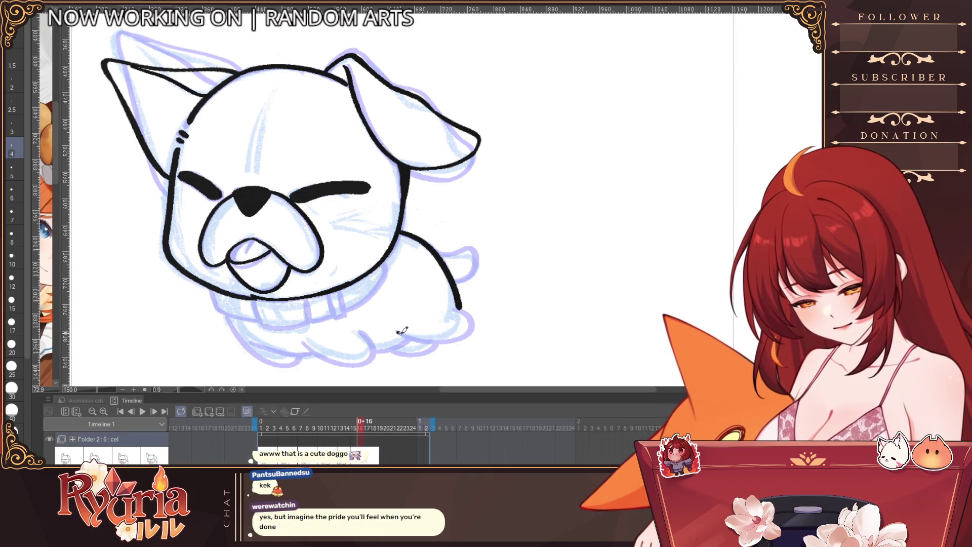
{"action": "left_click_drag", "start_coordinate": [397, 333], "coordinate": [468, 329]}
{"action": "key", "text": "ctrl+z"}
{"action": "left_click_drag", "start_coordinate": [395, 333], "coordinate": [456, 329]}
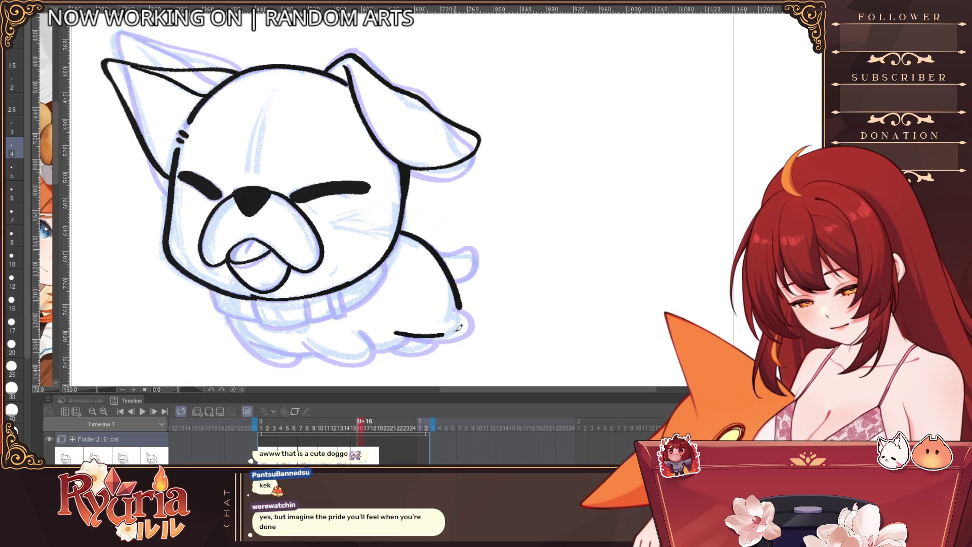
{"action": "key", "text": "ctrl+z"}
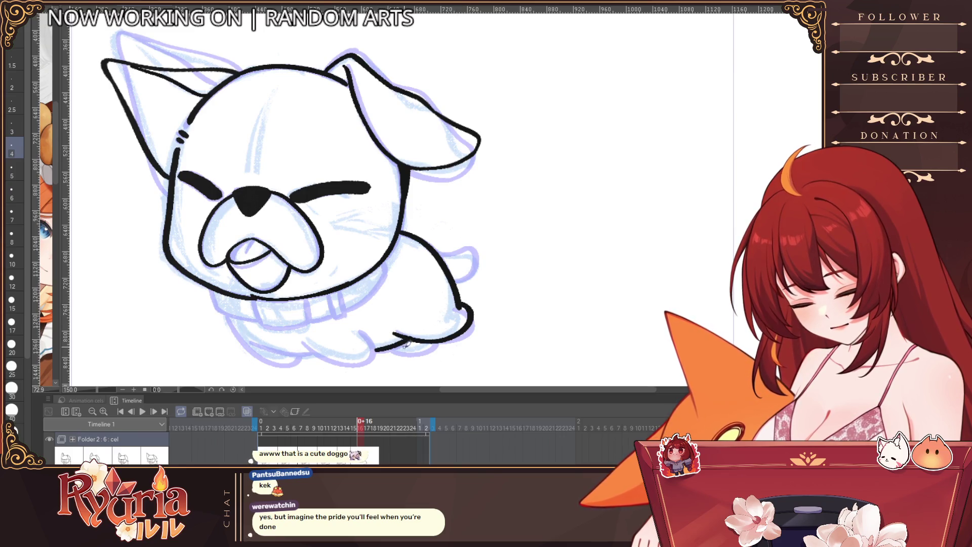
{"action": "left_click_drag", "start_coordinate": [300, 342], "coordinate": [353, 360]}
{"action": "left_click_drag", "start_coordinate": [245, 334], "coordinate": [309, 357]}
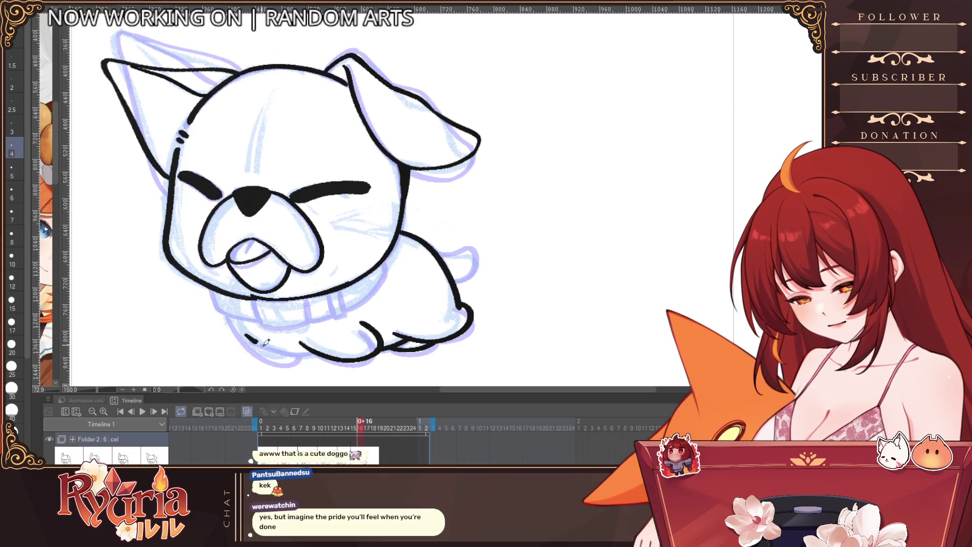
{"action": "left_click_drag", "start_coordinate": [249, 346], "coordinate": [300, 353]}
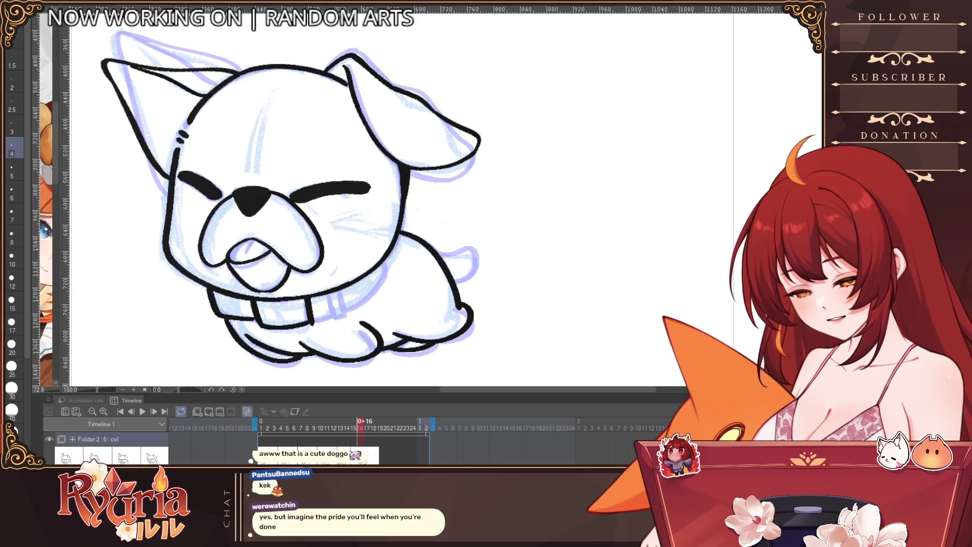
Ink the collar line at brush size 2.5 and the curled tail at size 5.
{"action": "key", "text": "bracketleft"}
{"action": "key", "text": "bracketleft"}
{"action": "mouse_move", "coordinate": [289, 324]}
{"action": "left_mouse_down"}
{"action": "mouse_move", "coordinate": [347, 318]}
{"action": "mouse_move", "coordinate": [385, 279]}
{"action": "left_mouse_up"}
{"action": "key", "text": "bracketright"}
{"action": "key", "text": "bracketright"}
{"action": "key", "text": "bracketleft"}
{"action": "key", "text": "bracketright"}
{"action": "key", "text": "bracketright"}
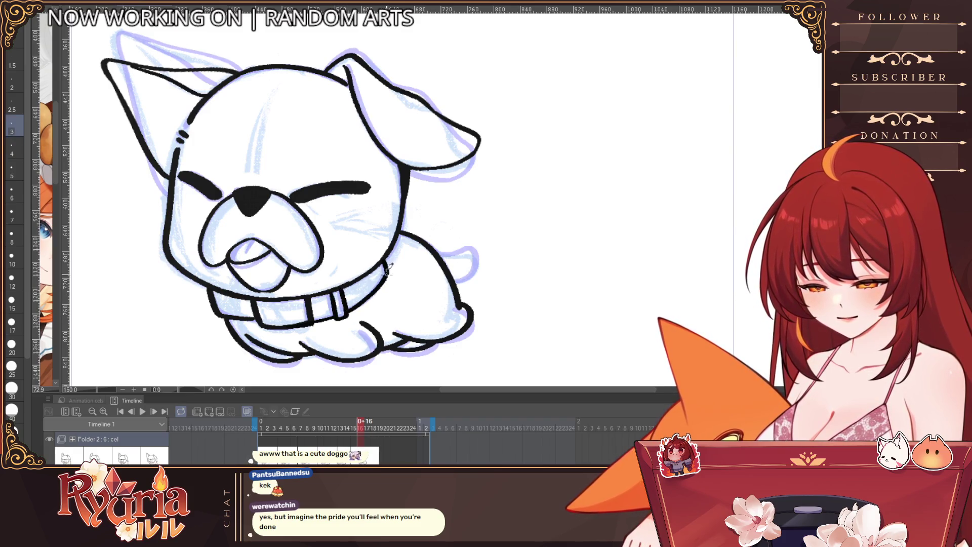
{"action": "scroll", "coordinate": [405, 264], "scroll_direction": "down", "scroll_amount": 3}
{"action": "left_click_drag", "start_coordinate": [429, 259], "coordinate": [458, 265]}
{"action": "key", "text": "Left"}
{"action": "key", "text": "Left"}
{"action": "key", "text": "Left"}
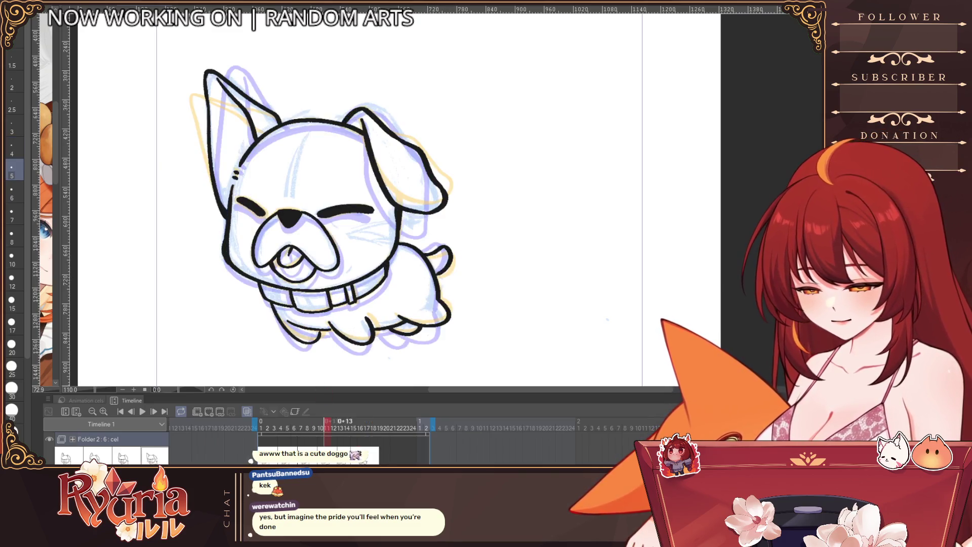
Step forward through frames 16 to 24, toggling between the Folder 1 and Folder 2 tracks.
{"action": "key", "text": "Right"}
{"action": "key", "text": "Right"}
{"action": "key", "text": "Right"}
{"action": "key", "text": "Right"}
{"action": "key", "text": "Right"}
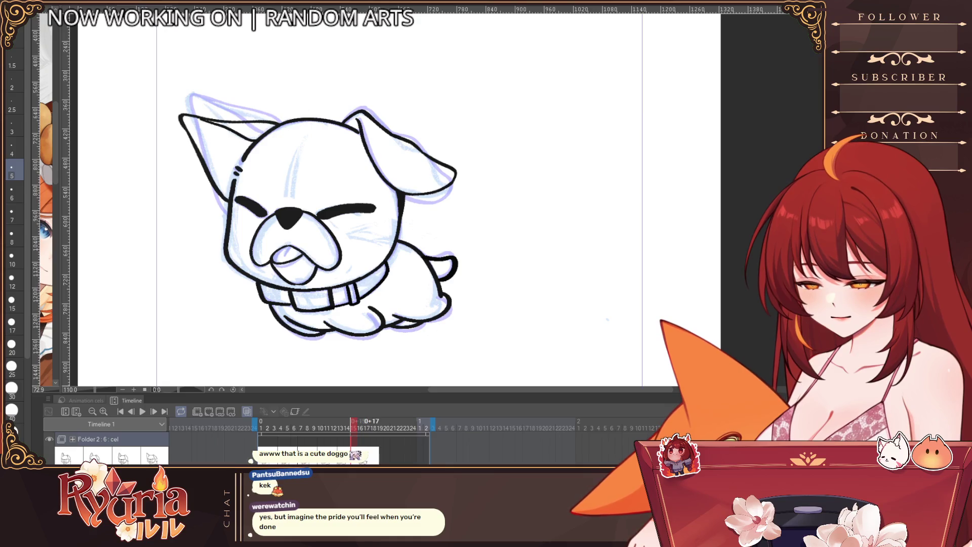
{"action": "key", "text": "alt+bracketleft"}
{"action": "key", "text": "alt+bracketright"}
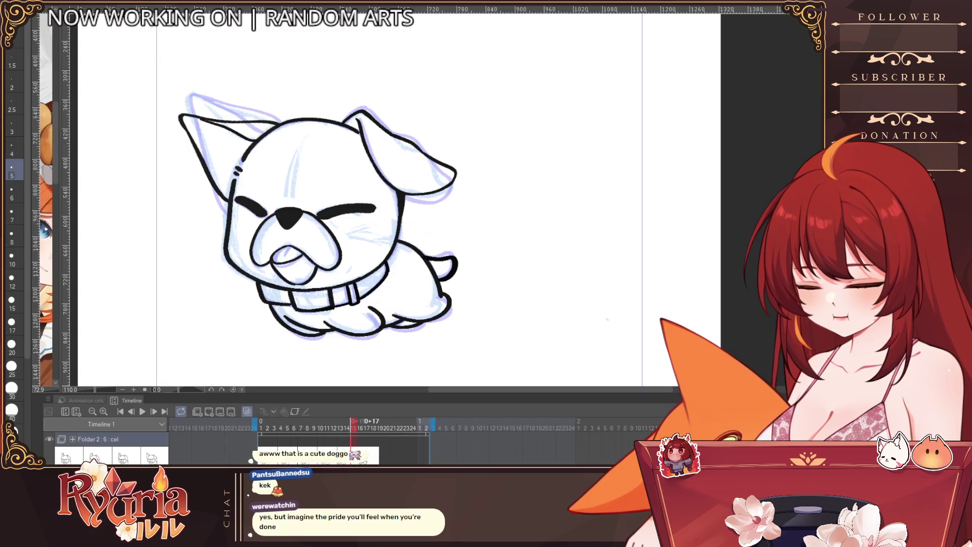
{"action": "key", "text": "Right"}
{"action": "key", "text": "Right"}
{"action": "key", "text": "alt+bracketleft"}
{"action": "key", "text": "alt+bracketright"}
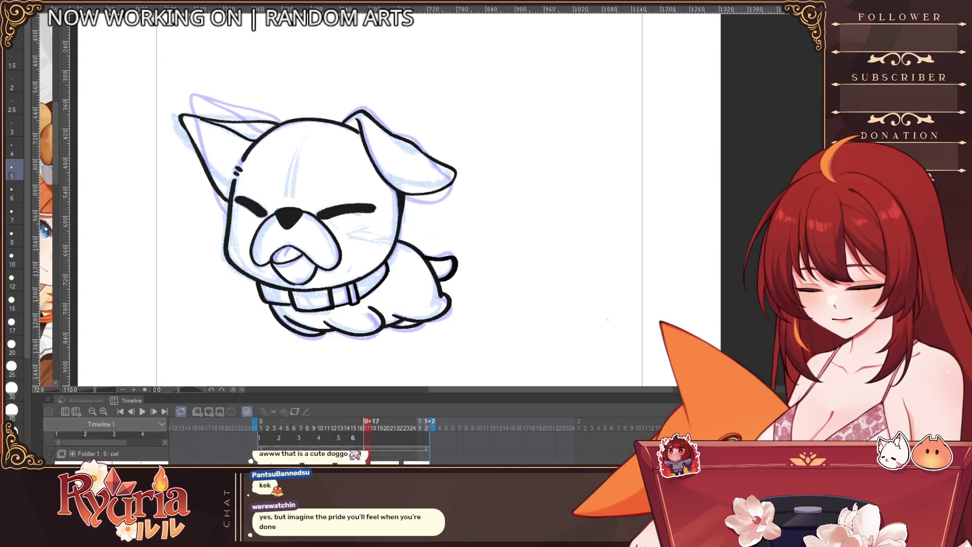
{"action": "left_click", "coordinate": [415, 428]}
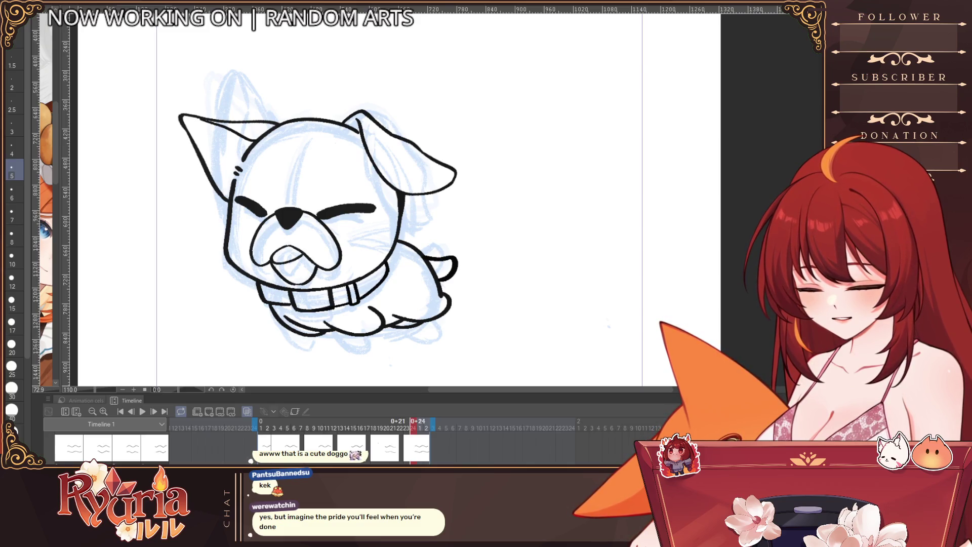
Step back to frames 13 and 12 to check the inked dog drawings.
{"action": "key", "text": "Left"}
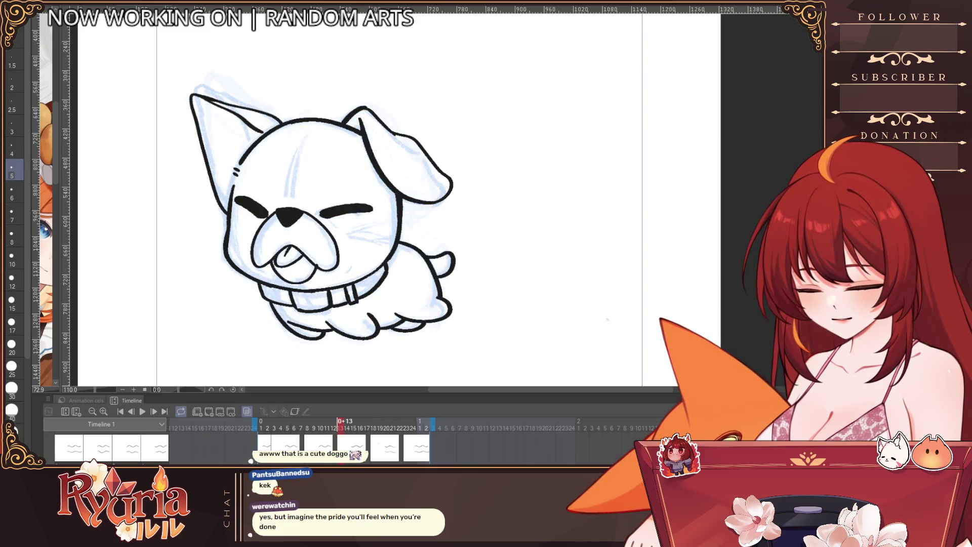
{"action": "key", "text": "Left"}
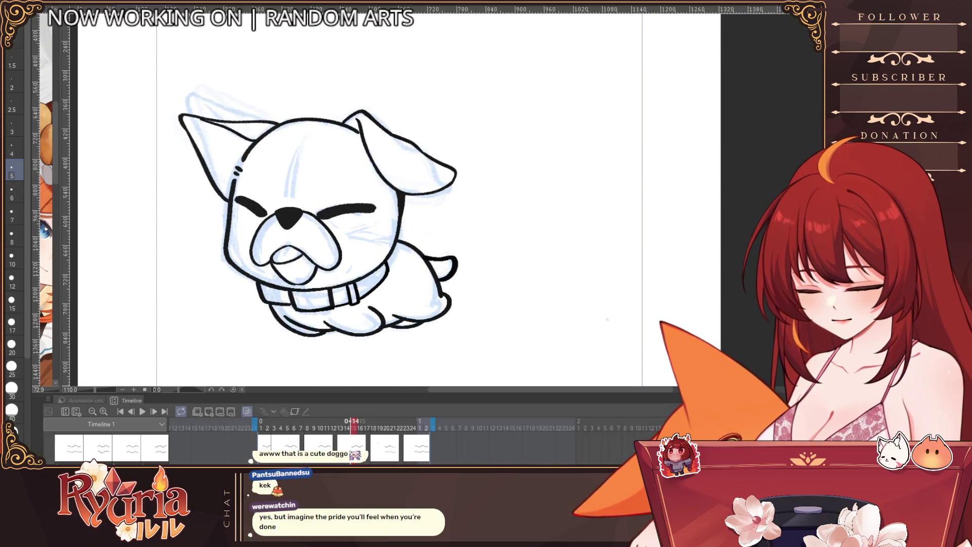
{"action": "key", "text": "Right"}
{"action": "key", "text": "Right"}
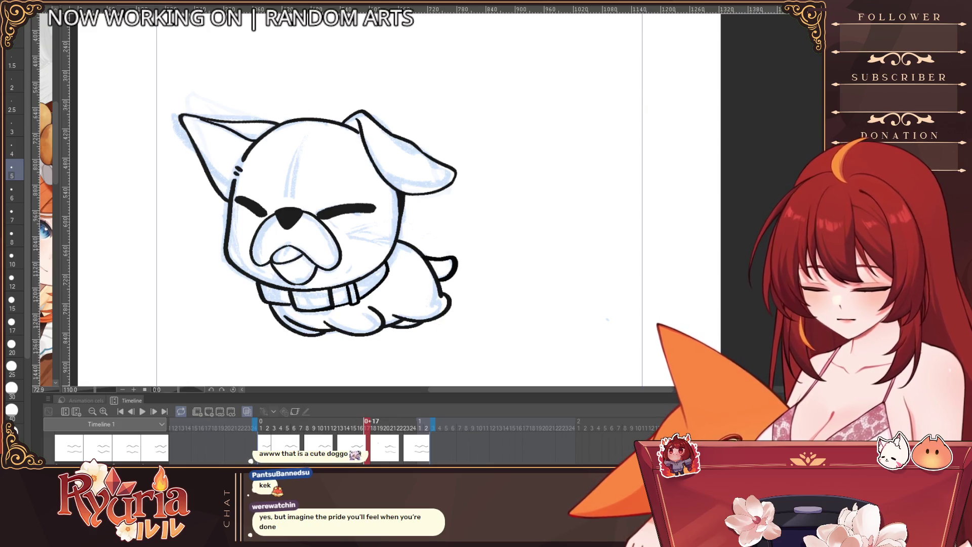
{"action": "key", "text": "Left"}
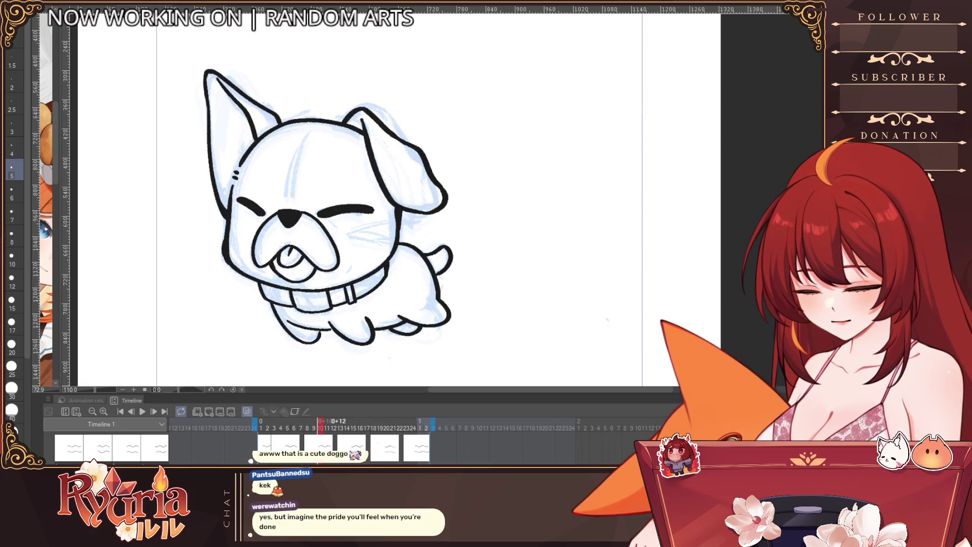
{"action": "scroll", "coordinate": [238, 446], "scroll_direction": "up", "scroll_amount": 1}
{"action": "scroll", "coordinate": [303, 443], "scroll_direction": "down", "scroll_amount": 2}
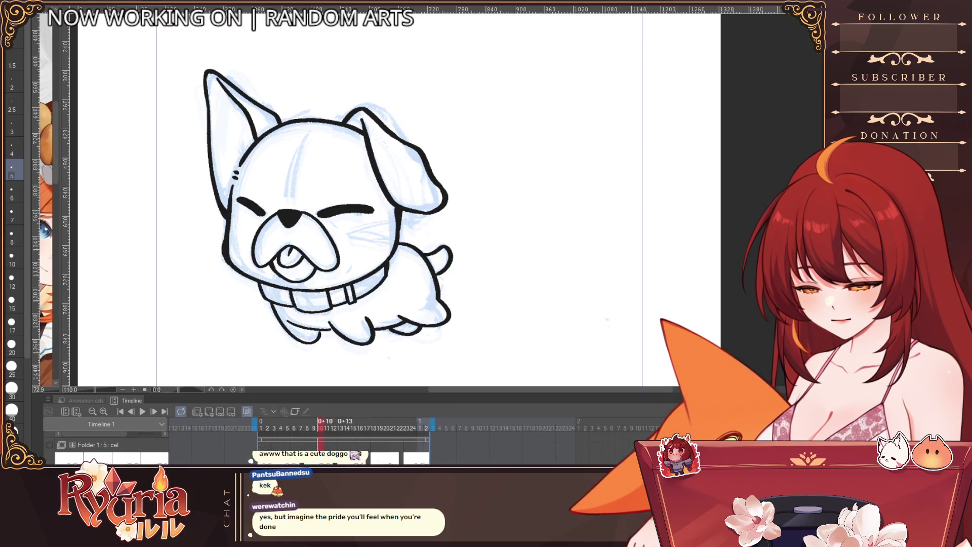
Add a blank new cel at frame 16 in Folder 2, showing only the blue sketch.
{"action": "left_click", "coordinate": [348, 448]}
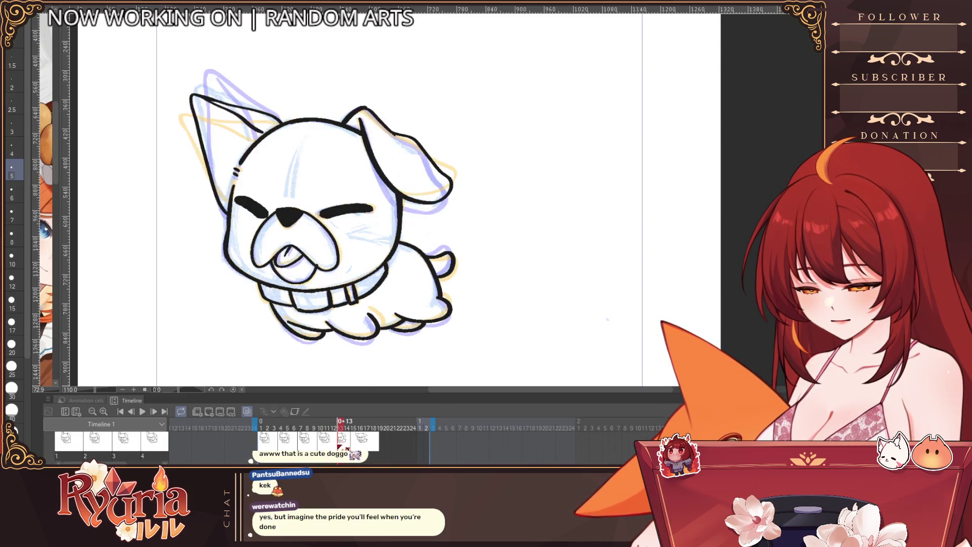
{"action": "scroll", "coordinate": [359, 455], "scroll_direction": "up", "scroll_amount": 1}
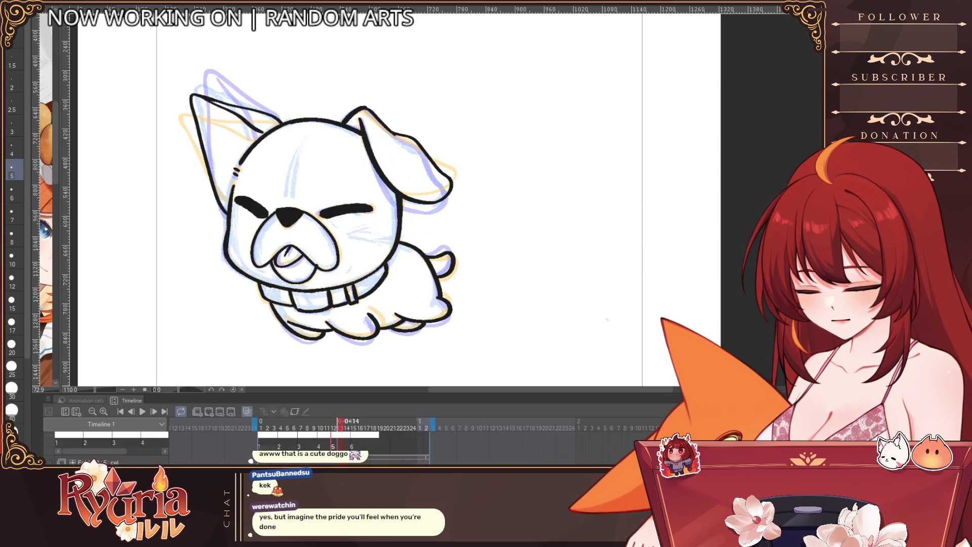
{"action": "left_click", "coordinate": [355, 456]}
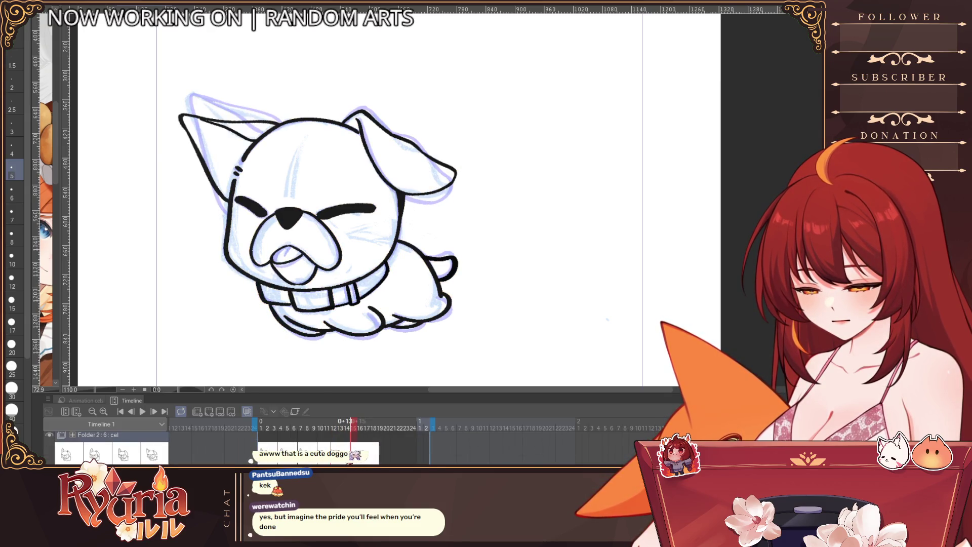
{"action": "left_click", "coordinate": [373, 460]}
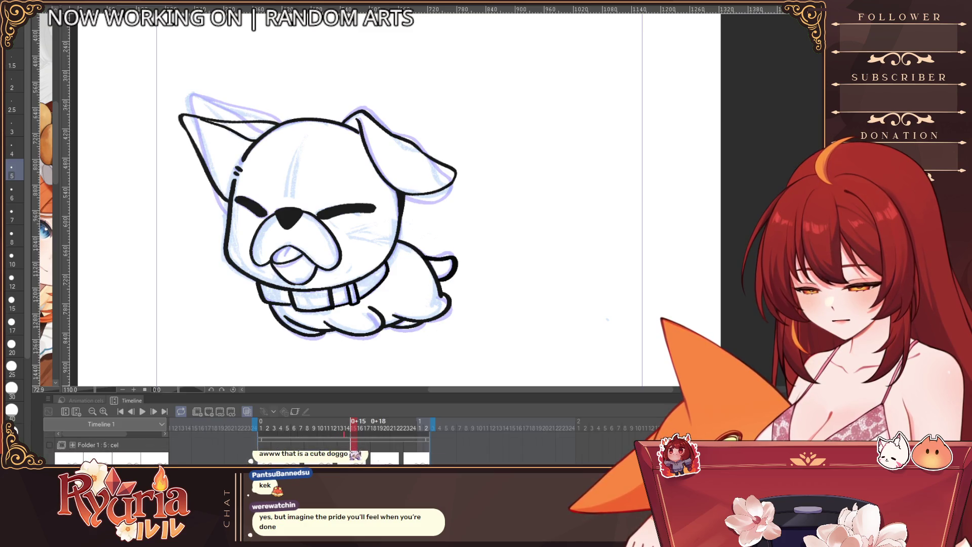
{"action": "left_click", "coordinate": [366, 447]}
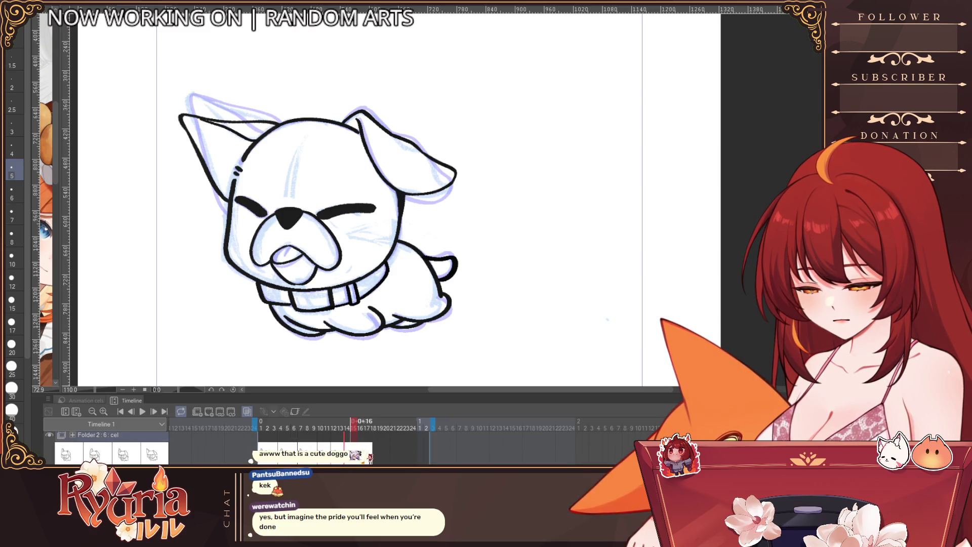
{"action": "left_click", "coordinate": [221, 408]}
{"action": "left_click", "coordinate": [379, 453]}
{"action": "scroll", "coordinate": [202, 449], "scroll_direction": "down", "scroll_amount": 2}
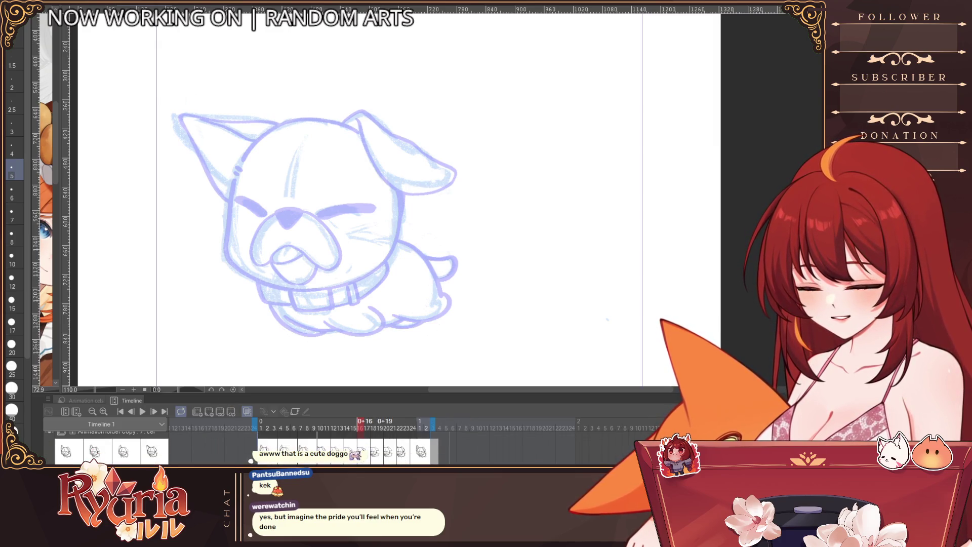
Ink the cheek outline of the dog's head, retrying the stroke until it fits.
{"action": "scroll", "coordinate": [203, 448], "scroll_direction": "down", "scroll_amount": 1}
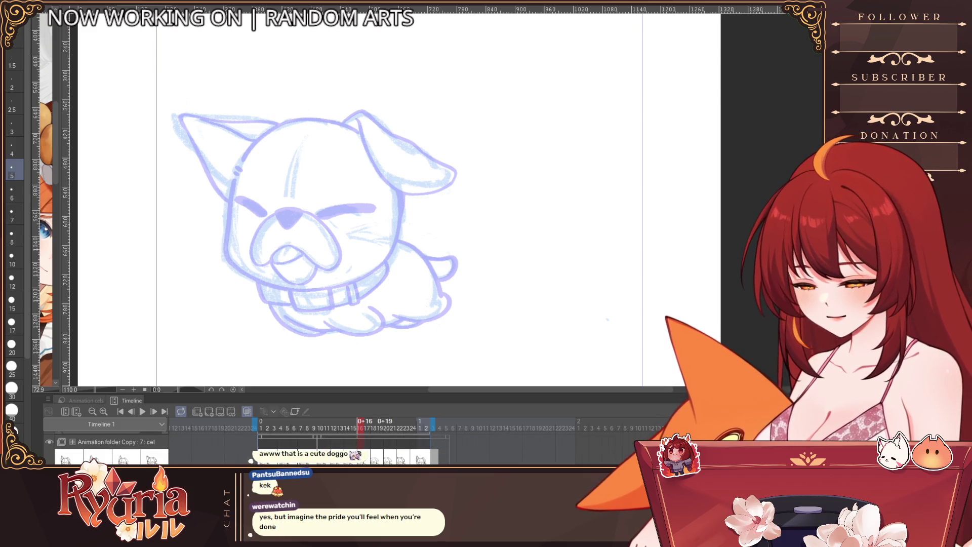
{"action": "scroll", "coordinate": [202, 449], "scroll_direction": "down", "scroll_amount": 2}
{"action": "scroll", "coordinate": [244, 443], "scroll_direction": "down", "scroll_amount": 1}
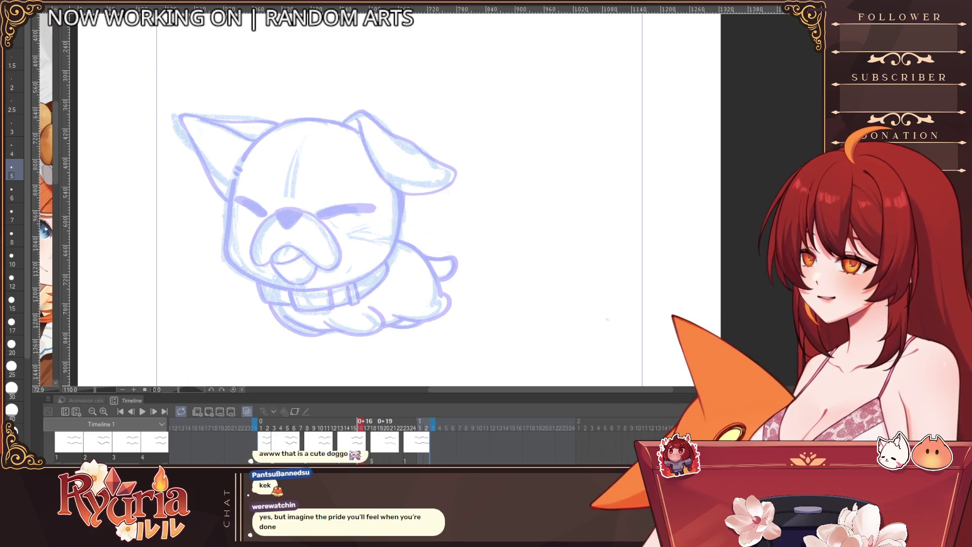
{"action": "scroll", "coordinate": [243, 445], "scroll_direction": "up", "scroll_amount": 1}
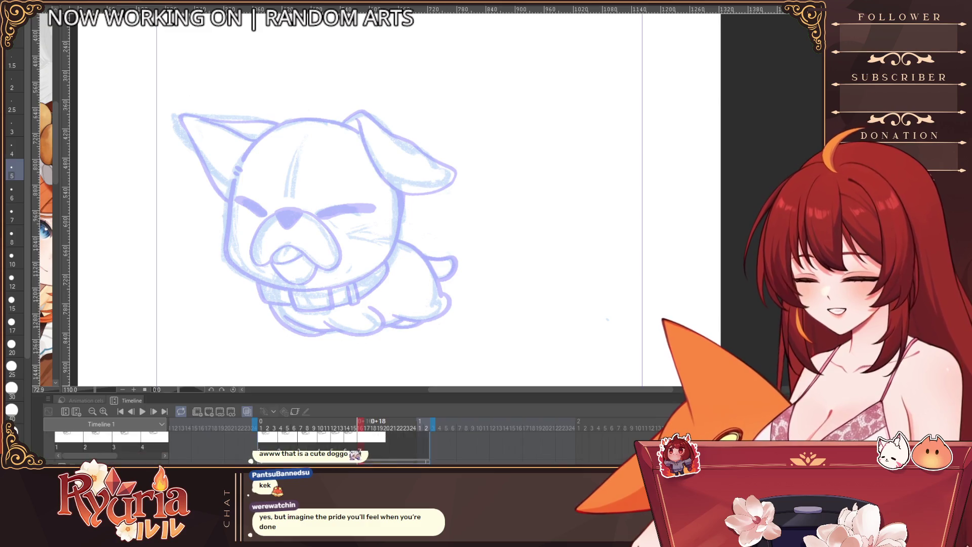
{"action": "scroll", "coordinate": [243, 446], "scroll_direction": "down", "scroll_amount": 2}
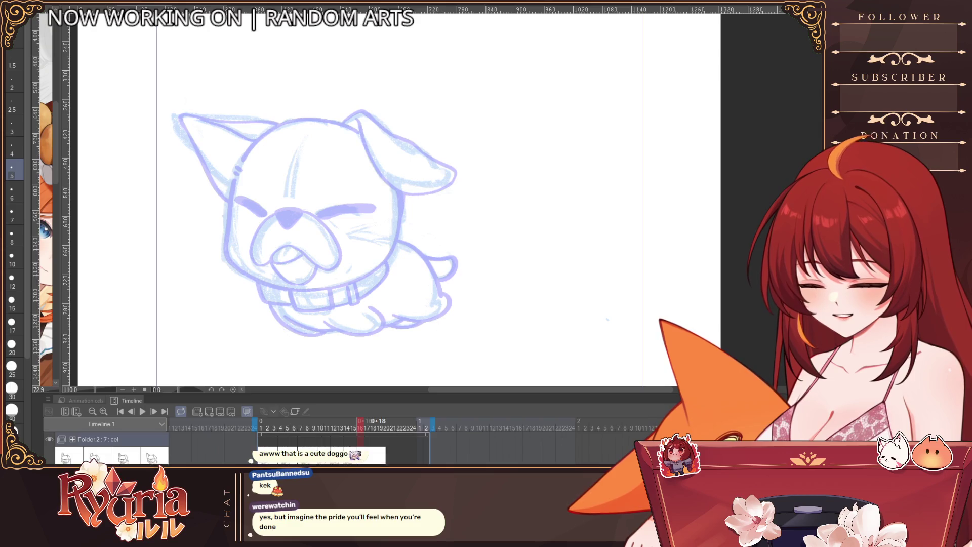
{"action": "scroll", "coordinate": [244, 446], "scroll_direction": "up", "scroll_amount": 1}
{"action": "scroll", "coordinate": [243, 446], "scroll_direction": "up", "scroll_amount": 1}
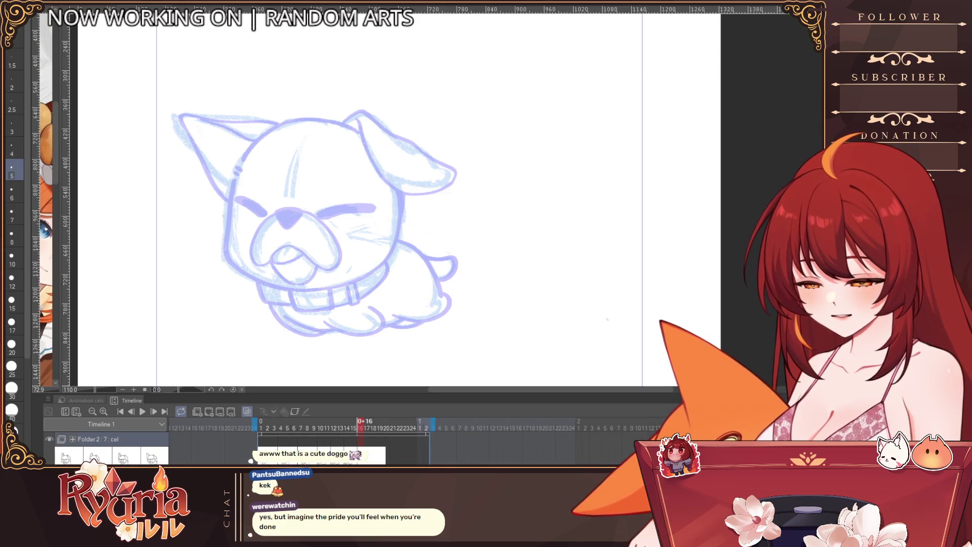
{"action": "scroll", "coordinate": [274, 149], "scroll_direction": "up", "scroll_amount": 1}
{"action": "left_click_drag", "start_coordinate": [227, 188], "coordinate": [219, 229]}
{"action": "key", "text": "ctrl+z"}
{"action": "left_click_drag", "start_coordinate": [227, 188], "coordinate": [221, 273]}
{"action": "key", "text": "ctrl+z"}
{"action": "mouse_move", "coordinate": [227, 188]}
{"action": "left_mouse_down"}
{"action": "mouse_move", "coordinate": [216, 263]}
{"action": "mouse_move", "coordinate": [246, 304]}
{"action": "mouse_move", "coordinate": [351, 319]}
{"action": "left_mouse_up"}
{"action": "key", "text": "ctrl+z"}
{"action": "key", "text": "ctrl+z"}
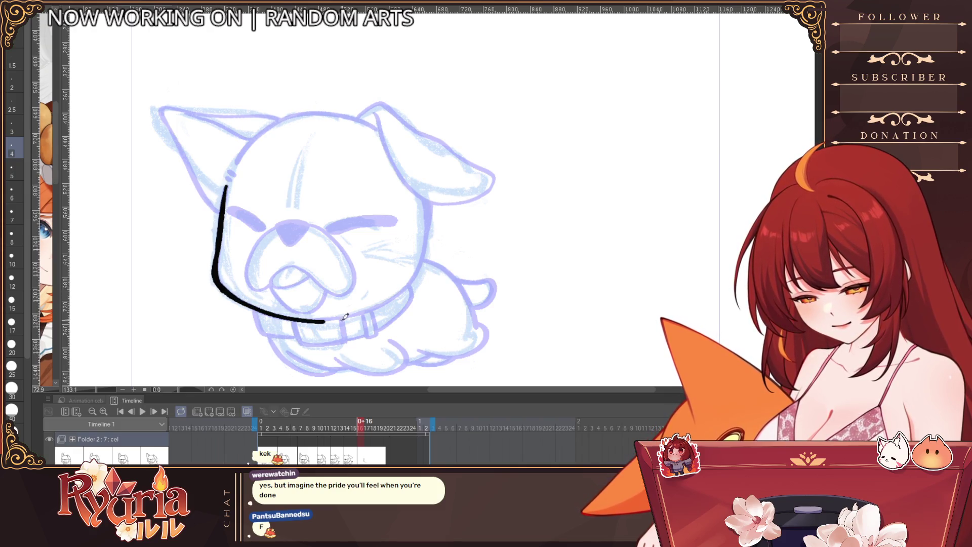
Mirror and rotate the view, then ink the other cheek and the pointed ear's edges.
{"action": "key", "text": "h"}
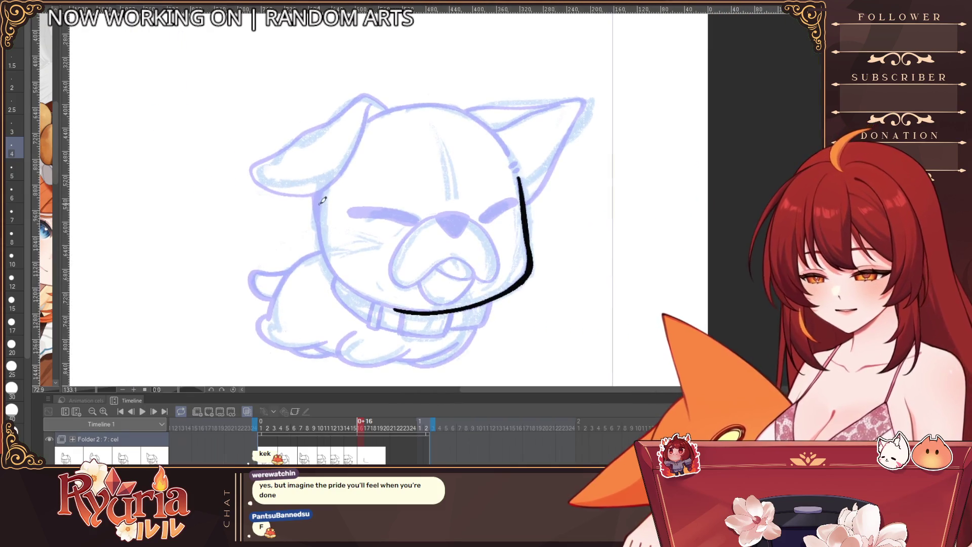
{"action": "mouse_move", "coordinate": [318, 194]}
{"action": "left_mouse_down"}
{"action": "mouse_move", "coordinate": [331, 268]}
{"action": "mouse_move", "coordinate": [398, 310]}
{"action": "left_mouse_up"}
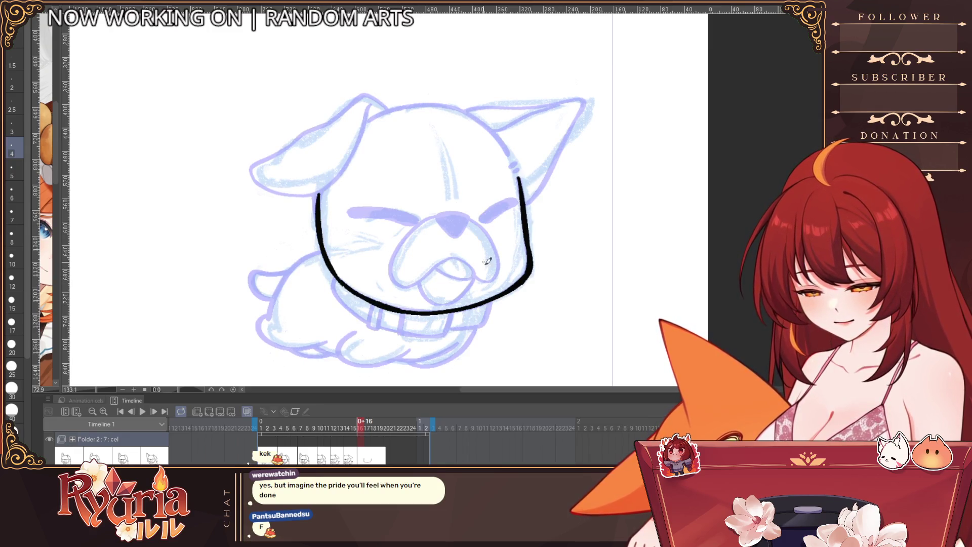
{"action": "left_click_drag", "start_coordinate": [575, 238], "coordinate": [553, 105]}
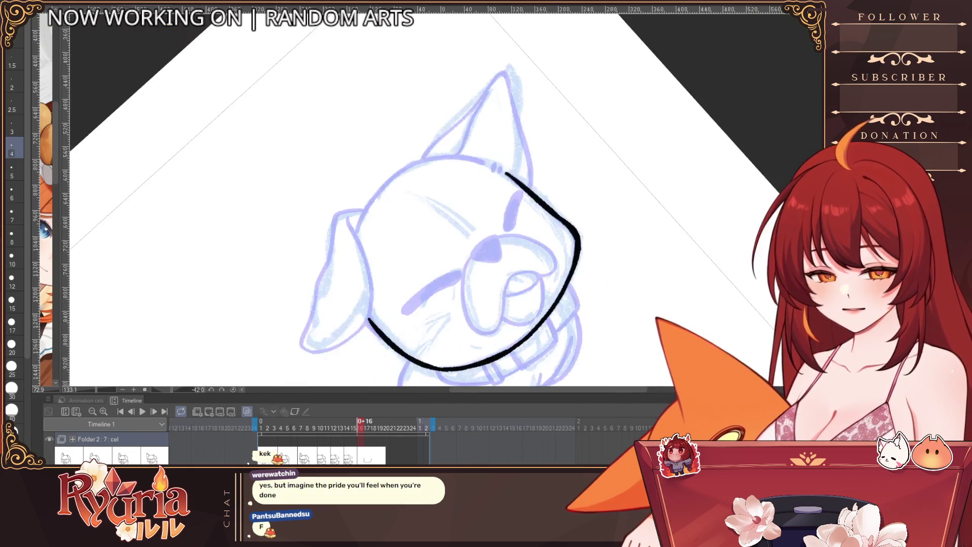
{"action": "left_click_drag", "start_coordinate": [425, 158], "coordinate": [453, 129]}
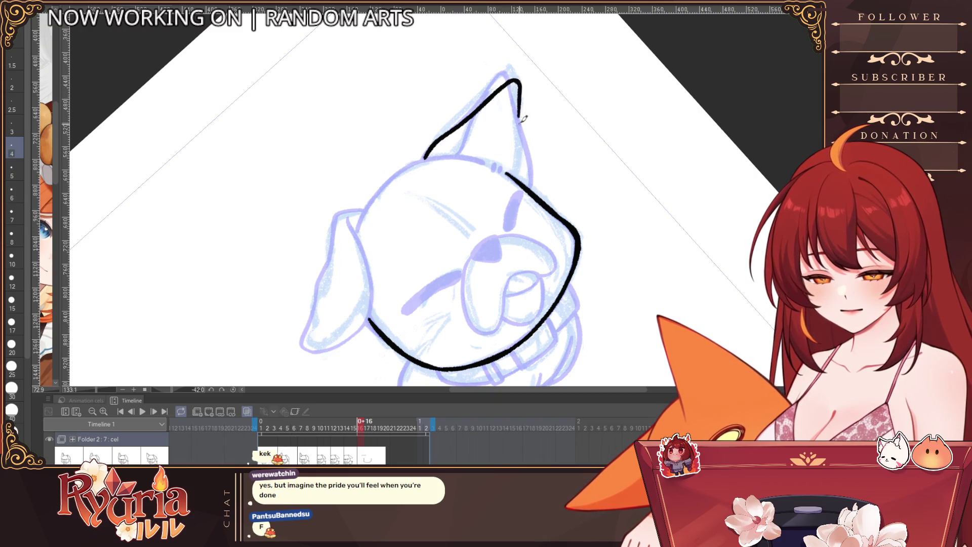
{"action": "key", "text": "ctrl+z"}
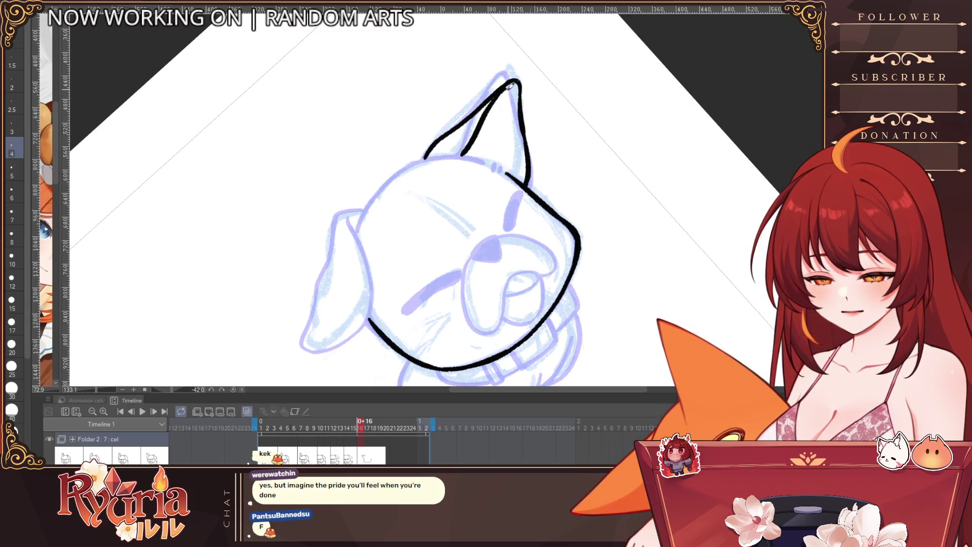
{"action": "key", "text": "ctrl+z"}
{"action": "key", "text": "bracketleft"}
{"action": "left_click_drag", "start_coordinate": [508, 85], "coordinate": [465, 149]}
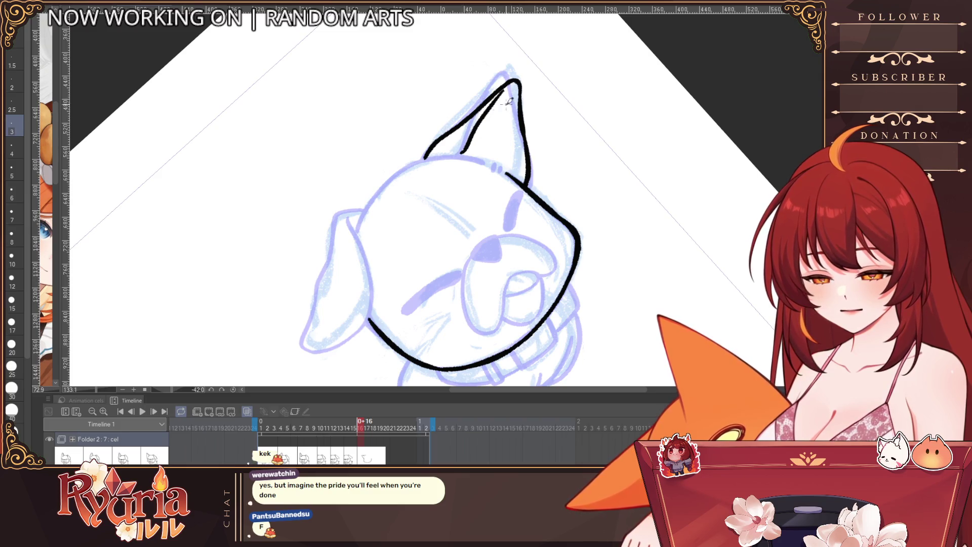
{"action": "key", "text": "bracketright"}
{"action": "key", "text": "bracketright"}
Ink the top and left edge of the head outline with brush sizes 2.5–4, then reset rotation.
{"action": "left_click_drag", "start_coordinate": [356, 233], "coordinate": [480, 159]}
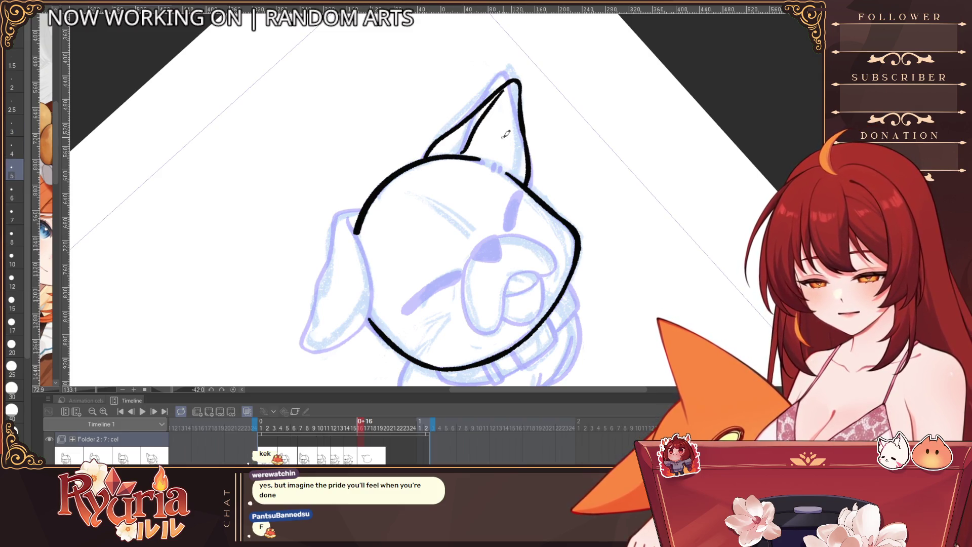
{"action": "key", "text": "minus"}
{"action": "key", "text": "minus"}
{"action": "key", "text": "minus"}
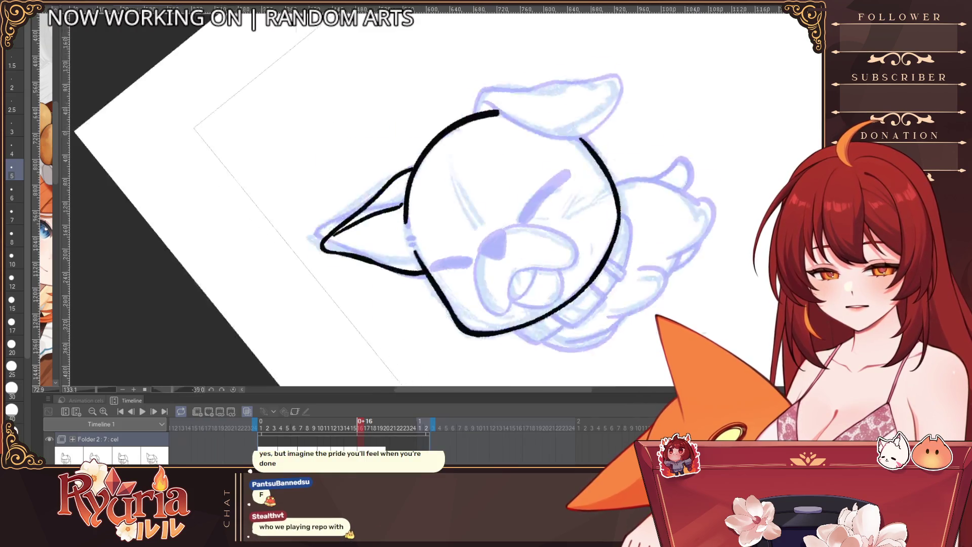
{"action": "key", "text": "minus"}
{"action": "key", "text": "minus"}
{"action": "key", "text": "minus"}
{"action": "key", "text": "bracketleft"}
{"action": "key", "text": "bracketleft"}
{"action": "mouse_move", "coordinate": [401, 211]}
{"action": "left_mouse_down"}
{"action": "mouse_move", "coordinate": [379, 132]}
{"action": "mouse_move", "coordinate": [394, 205]}
{"action": "left_mouse_up"}
{"action": "key", "text": "ctrl+z"}
{"action": "key", "text": "ctrl+z"}
{"action": "left_click_drag", "start_coordinate": [379, 132], "coordinate": [392, 199]}
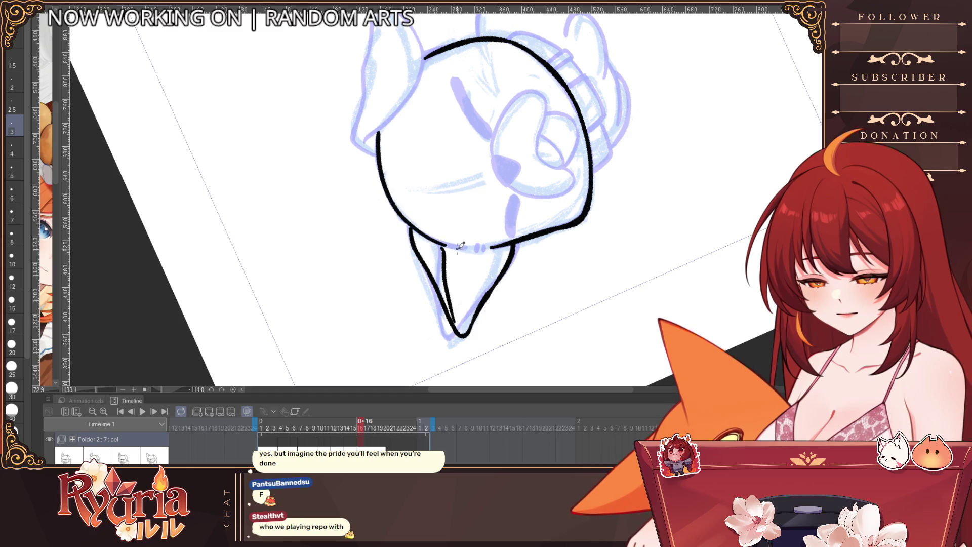
{"action": "key", "text": "bracketright"}
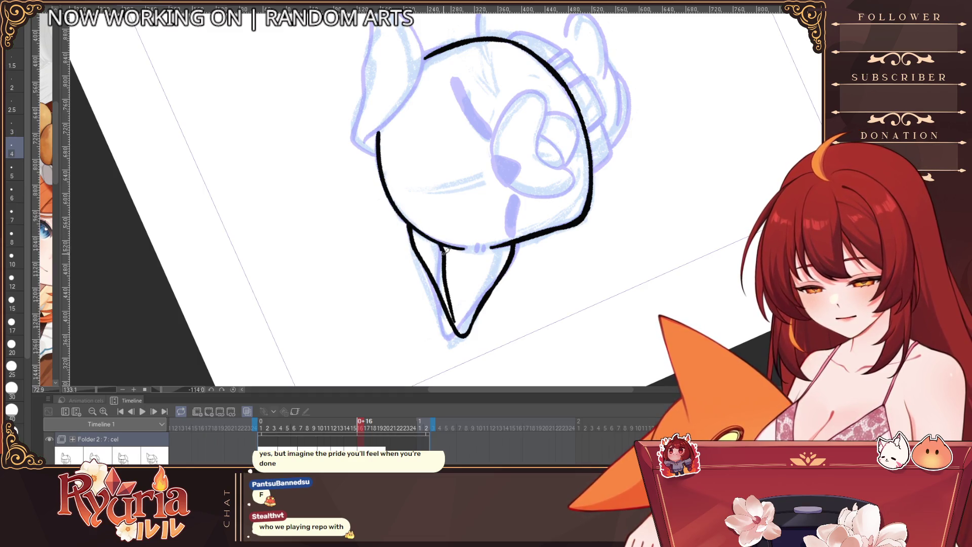
{"action": "left_click_drag", "start_coordinate": [505, 138], "coordinate": [511, 232]}
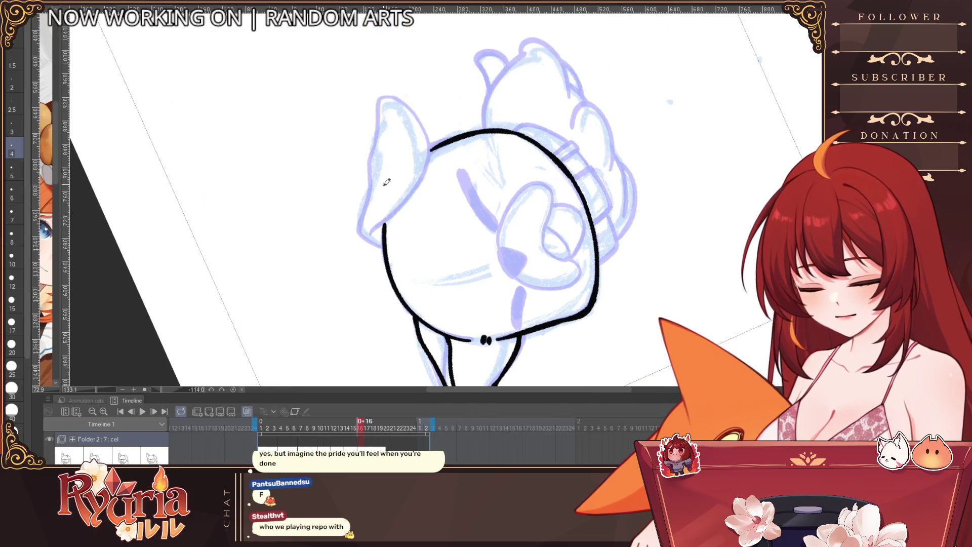
{"action": "left_click_drag", "start_coordinate": [383, 248], "coordinate": [370, 200]}
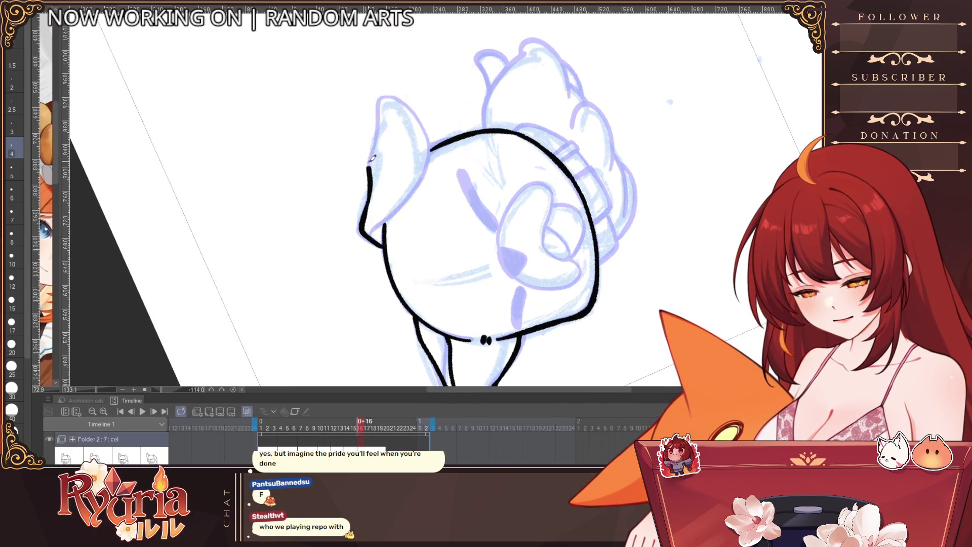
{"action": "key", "text": "ctrl+z"}
{"action": "key", "text": "bracketleft"}
{"action": "key", "text": "bracketleft"}
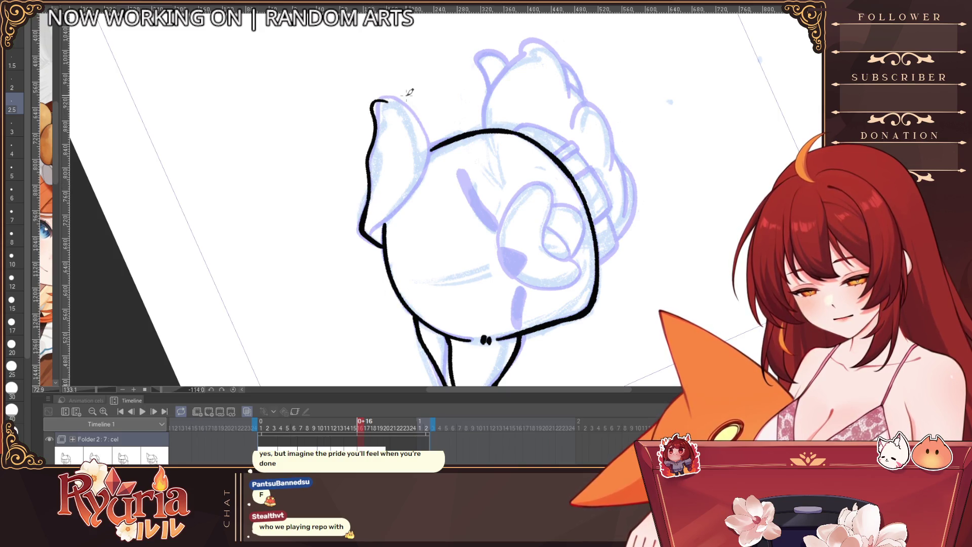
{"action": "key", "text": "h"}
{"action": "key", "text": "h"}
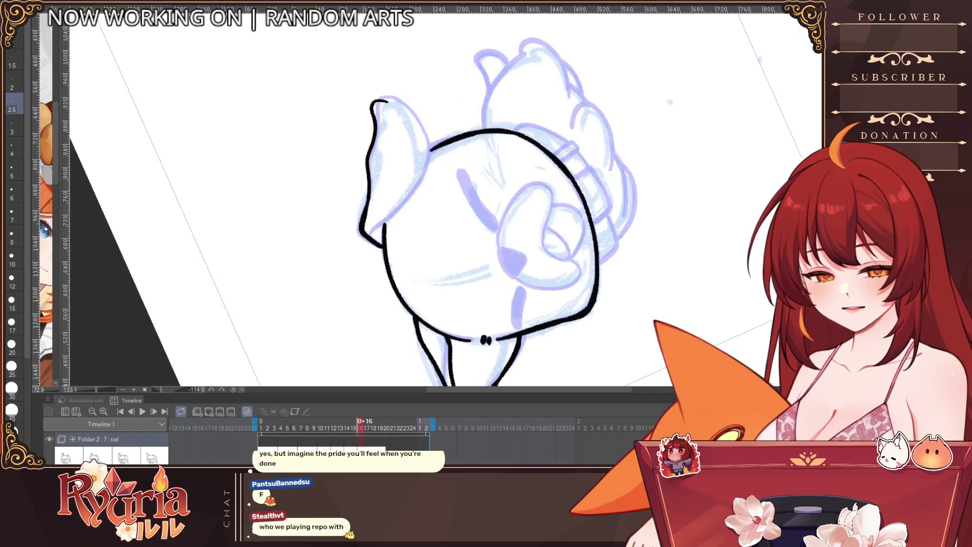
{"action": "key", "text": "ctrl+@"}
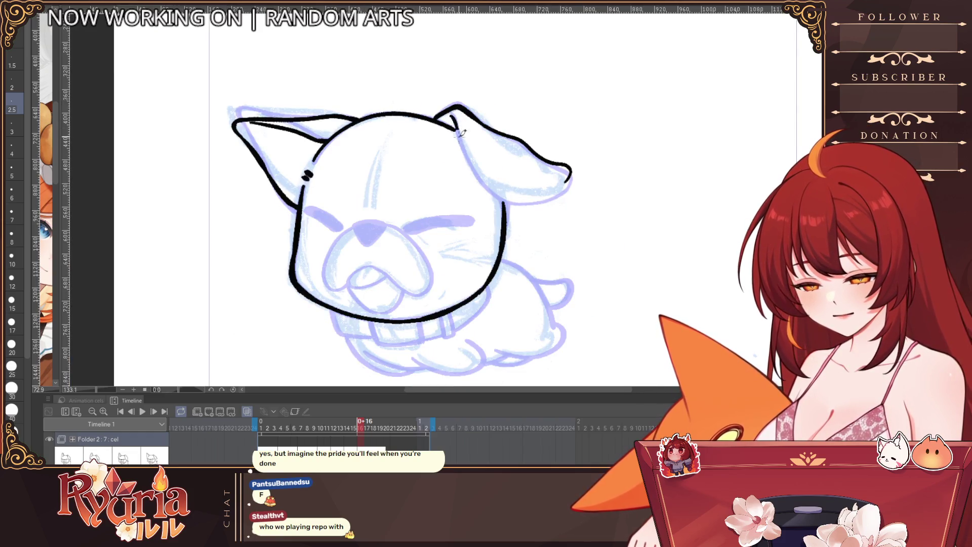
Extend the floppy ear's bottom outline and ink both closed eyes.
{"action": "key", "text": "ctrl+z"}
{"action": "key", "text": "bracketright"}
{"action": "left_click_drag", "start_coordinate": [516, 201], "coordinate": [537, 199]}
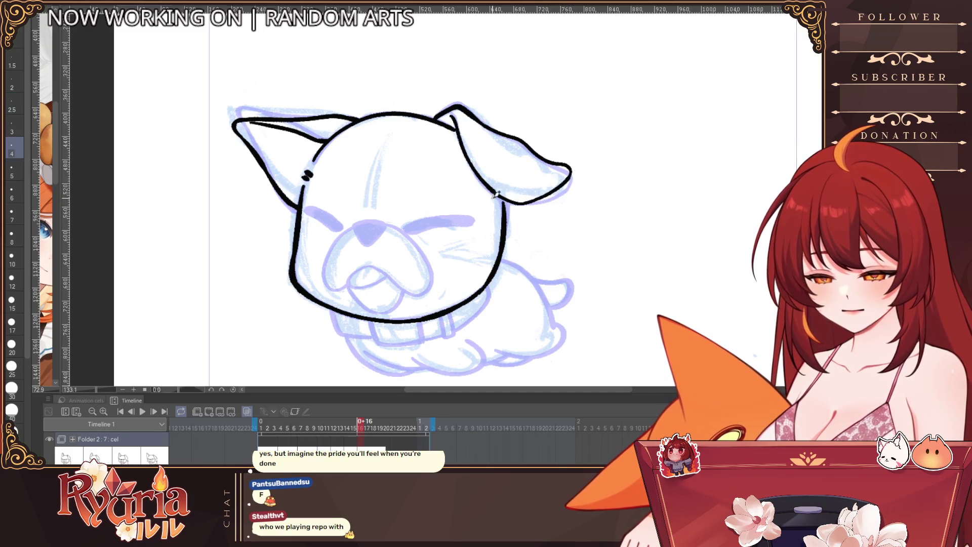
{"action": "key", "text": "bracketright"}
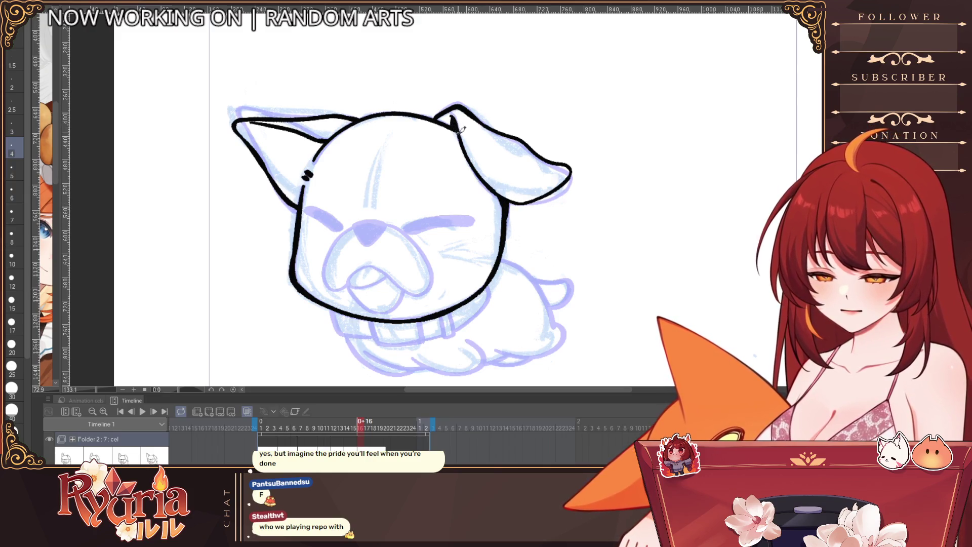
{"action": "key", "text": "bracketright"}
{"action": "key", "text": "bracketright"}
{"action": "key", "text": "bracketright"}
{"action": "key", "text": "bracketright"}
{"action": "left_click_drag", "start_coordinate": [307, 209], "coordinate": [338, 227]}
{"action": "key", "text": "bracketright"}
{"action": "key", "text": "bracketright"}
{"action": "left_click_drag", "start_coordinate": [408, 229], "coordinate": [469, 220]}
Ink the nose with a finer pen and settle on a thin pen size for the mouth.
{"action": "key", "text": "ctrl+z"}
{"action": "key", "text": "bracketleft"}
{"action": "key", "text": "bracketleft"}
{"action": "key", "text": "bracketleft"}
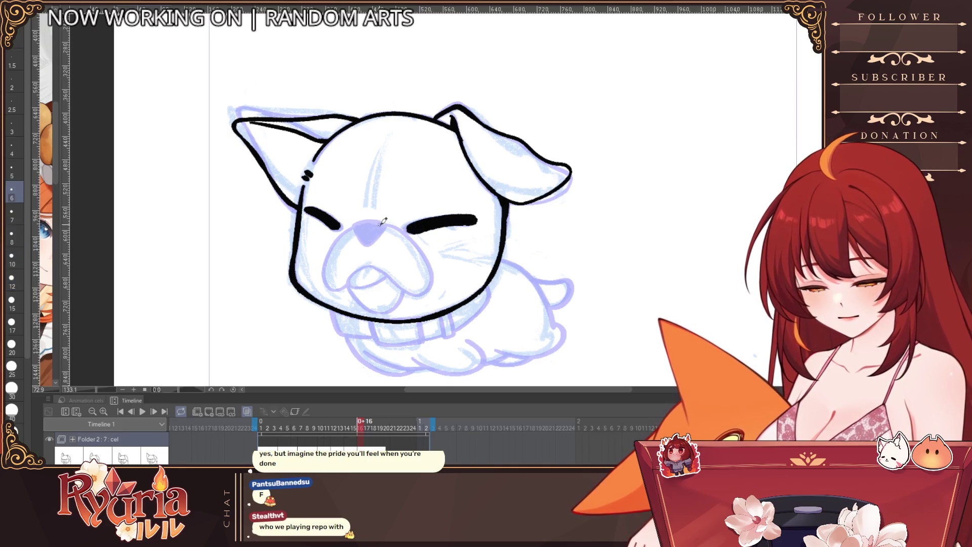
{"action": "key", "text": "bracketleft"}
{"action": "key", "text": "bracketleft"}
{"action": "key", "text": "bracketleft"}
{"action": "mouse_move", "coordinate": [386, 221]}
{"action": "left_mouse_down"}
{"action": "mouse_move", "coordinate": [356, 224]}
{"action": "mouse_move", "coordinate": [363, 236]}
{"action": "left_mouse_up"}
{"action": "key", "text": "bracketright"}
{"action": "key", "text": "bracketright"}
{"action": "key", "text": "bracketright"}
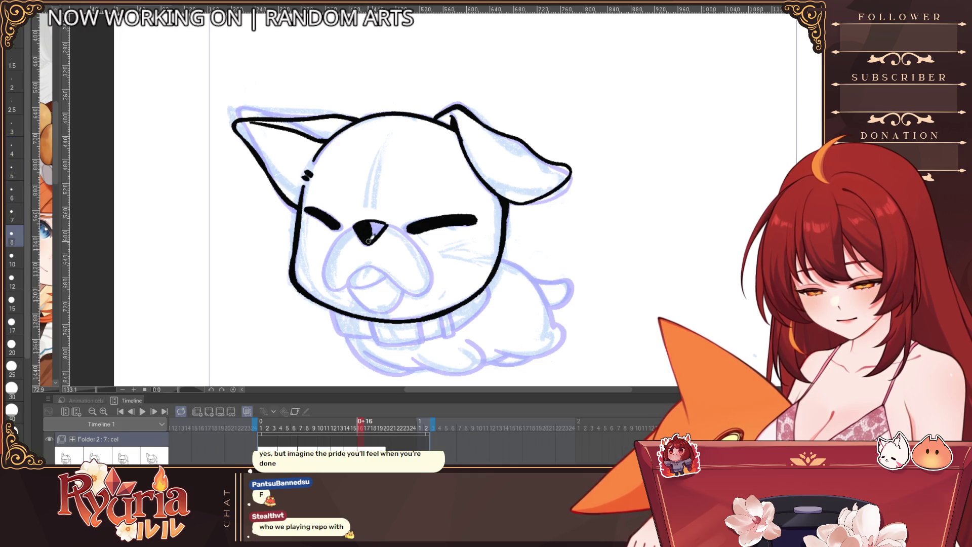
{"action": "key", "text": "bracketleft"}
{"action": "key", "text": "bracketleft"}
{"action": "key", "text": "bracketleft"}
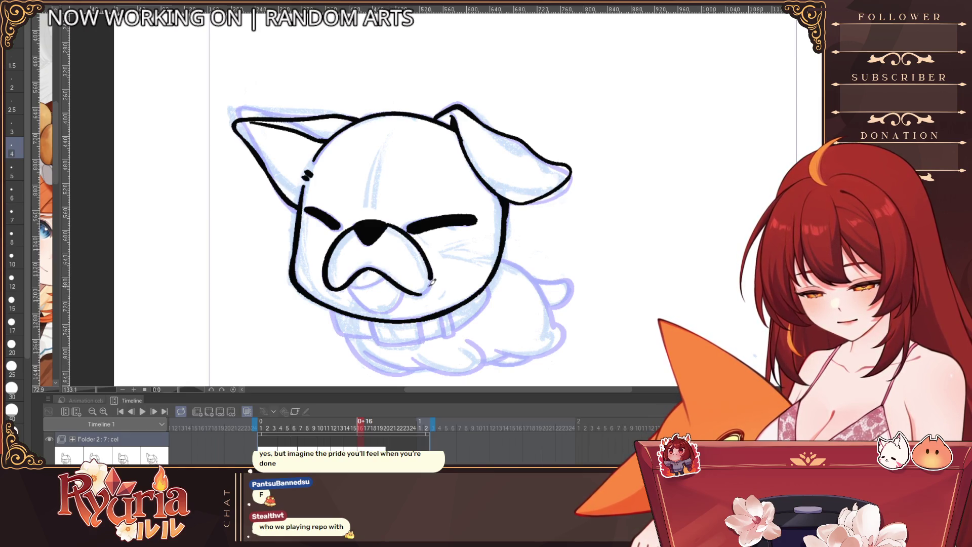
{"action": "key", "text": "bracketleft"}
{"action": "key", "text": "bracketleft"}
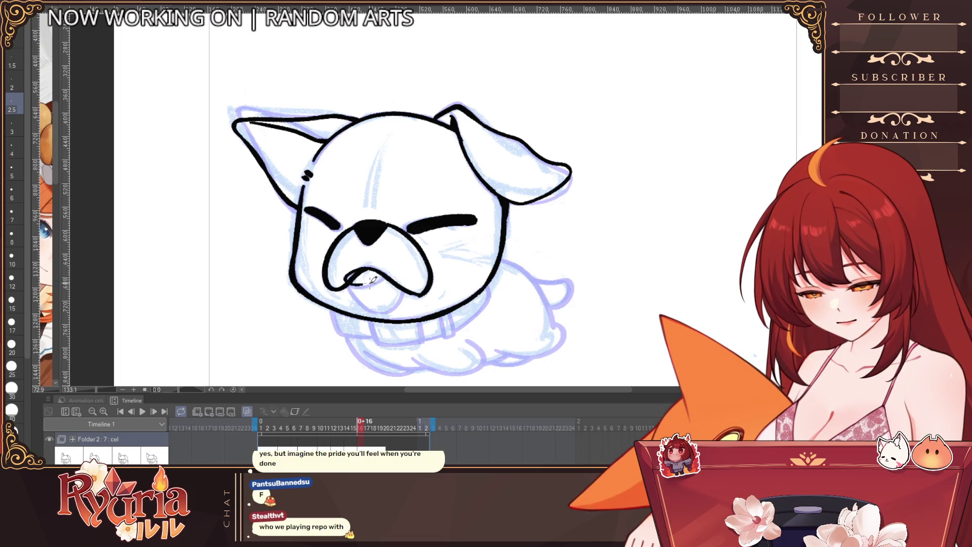
{"action": "key", "text": "bracketright"}
{"action": "key", "text": "bracketright"}
{"action": "key", "text": "bracketright"}
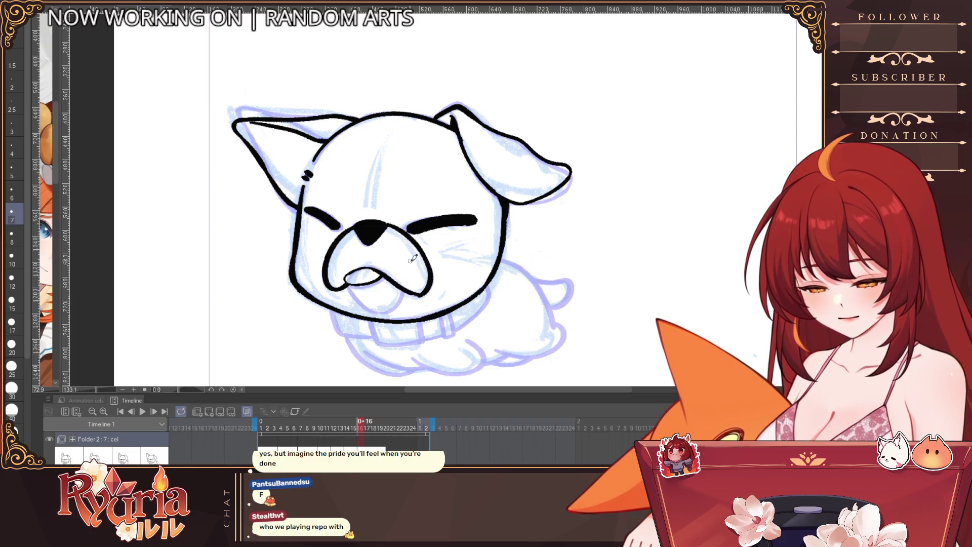
{"action": "key", "text": "bracketleft"}
{"action": "key", "text": "bracketleft"}
{"action": "key", "text": "bracketleft"}
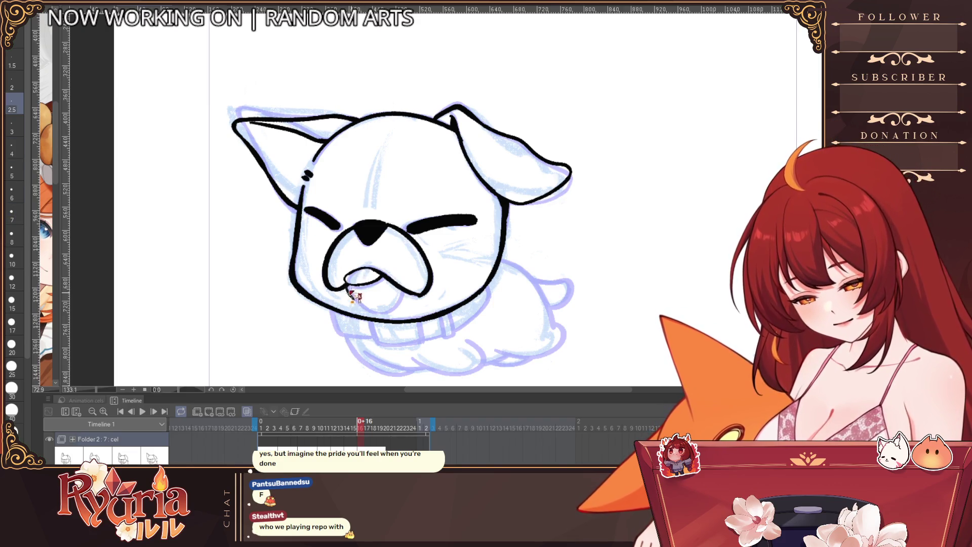
{"action": "key", "text": "bracketright"}
Ink the curve under the tongue and the collar lines beneath the head.
{"action": "left_click_drag", "start_coordinate": [346, 282], "coordinate": [405, 298]}
{"action": "mouse_move", "coordinate": [331, 310]}
{"action": "left_mouse_down"}
{"action": "mouse_move", "coordinate": [372, 338]}
{"action": "mouse_move", "coordinate": [411, 345]}
{"action": "mouse_move", "coordinate": [447, 335]}
{"action": "mouse_move", "coordinate": [488, 299]}
{"action": "left_mouse_up"}
{"action": "key", "text": "bracketright"}
{"action": "key", "text": "bracketright"}
{"action": "key", "text": "bracketleft"}
{"action": "key", "text": "bracketleft"}
{"action": "key", "text": "bracketright"}
Ink the curve along the bottom of the body, retrying the stroke near the tail.
{"action": "left_click_drag", "start_coordinate": [362, 348], "coordinate": [427, 369]}
{"action": "left_click_drag", "start_coordinate": [481, 342], "coordinate": [447, 324]}
{"action": "left_click_drag", "start_coordinate": [376, 337], "coordinate": [411, 350]}
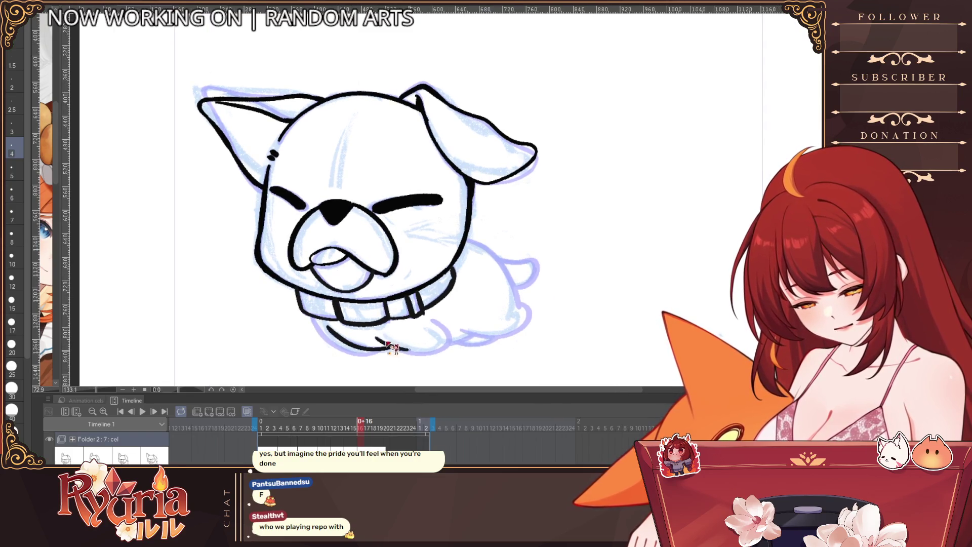
{"action": "key", "text": "ctrl+z"}
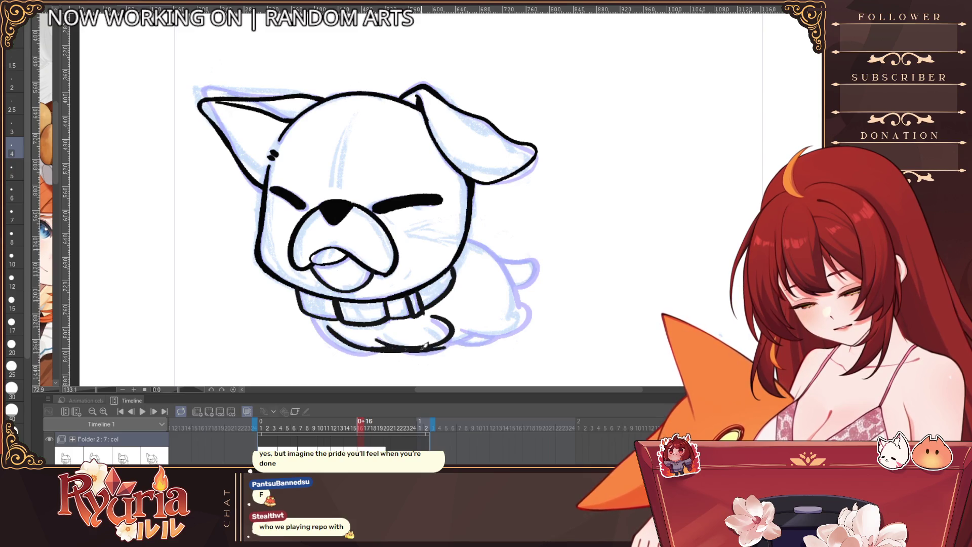
{"action": "scroll", "coordinate": [416, 334], "scroll_direction": "down", "scroll_amount": 3}
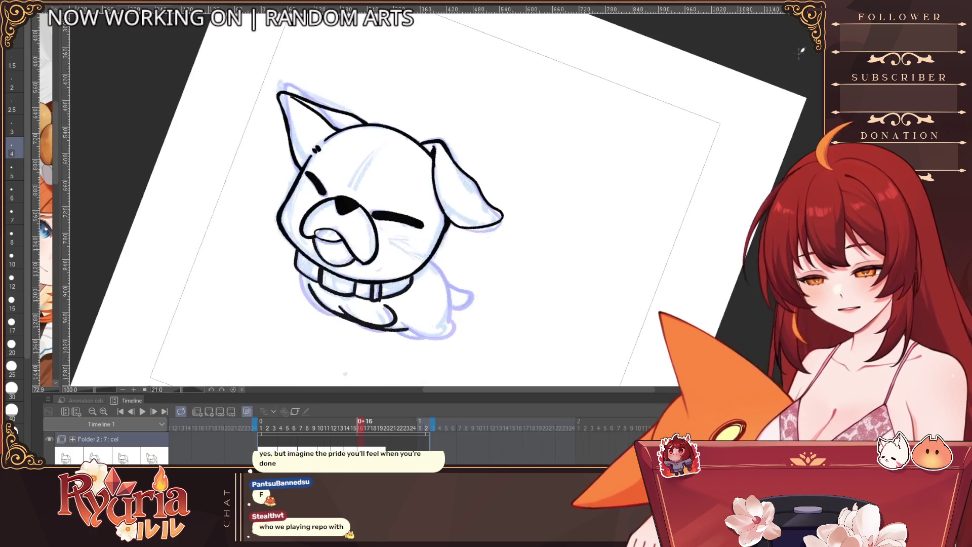
{"action": "left_click_drag", "start_coordinate": [641, 152], "coordinate": [345, 374]}
{"action": "scroll", "coordinate": [343, 302], "scroll_direction": "up", "scroll_amount": 3}
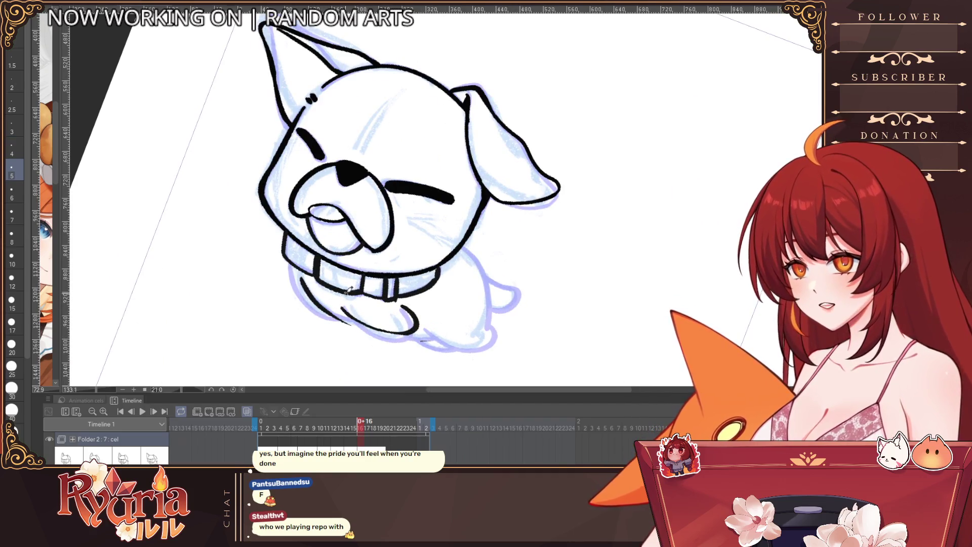
{"action": "key", "text": "bracketleft"}
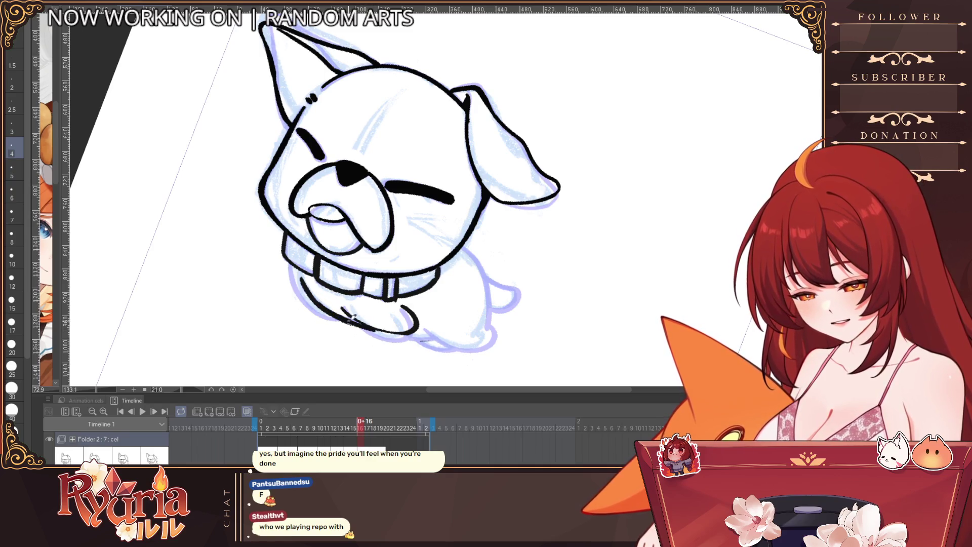
{"action": "key", "text": "ctrl+z"}
Ink the tail's lower line, the body line under the collar and the body's right side.
{"action": "left_click_drag", "start_coordinate": [435, 339], "coordinate": [380, 327]}
{"action": "left_click_drag", "start_coordinate": [327, 313], "coordinate": [489, 344]}
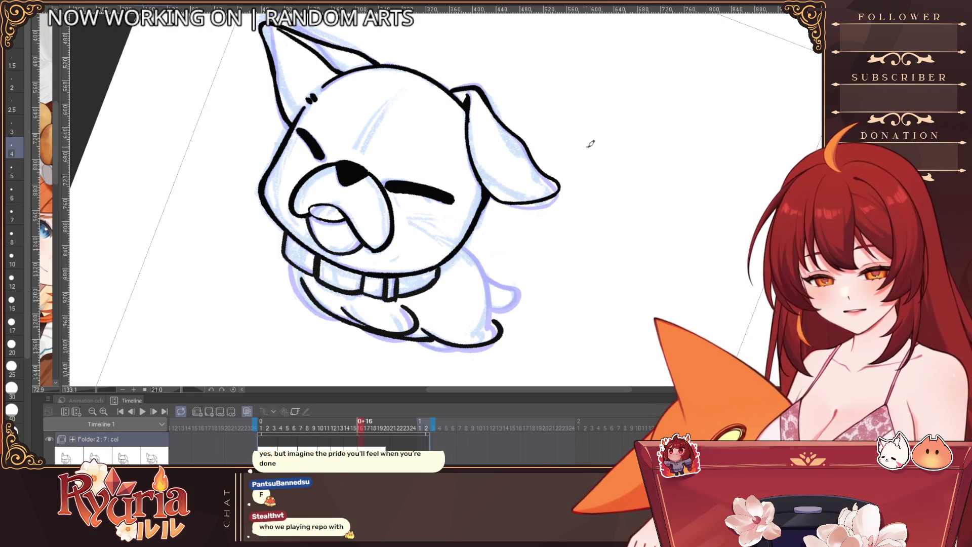
{"action": "left_click_drag", "start_coordinate": [417, 335], "coordinate": [459, 346]}
{"action": "left_click_drag", "start_coordinate": [291, 260], "coordinate": [334, 316]}
{"action": "key", "text": "ctrl+z"}
{"action": "left_click_drag", "start_coordinate": [290, 265], "coordinate": [327, 307]}
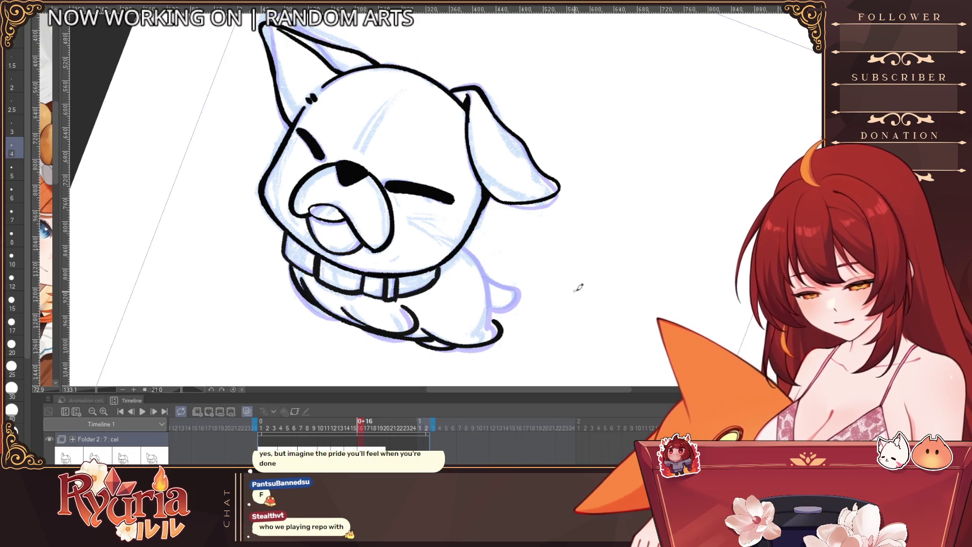
{"action": "left_click_drag", "start_coordinate": [466, 247], "coordinate": [493, 323]}
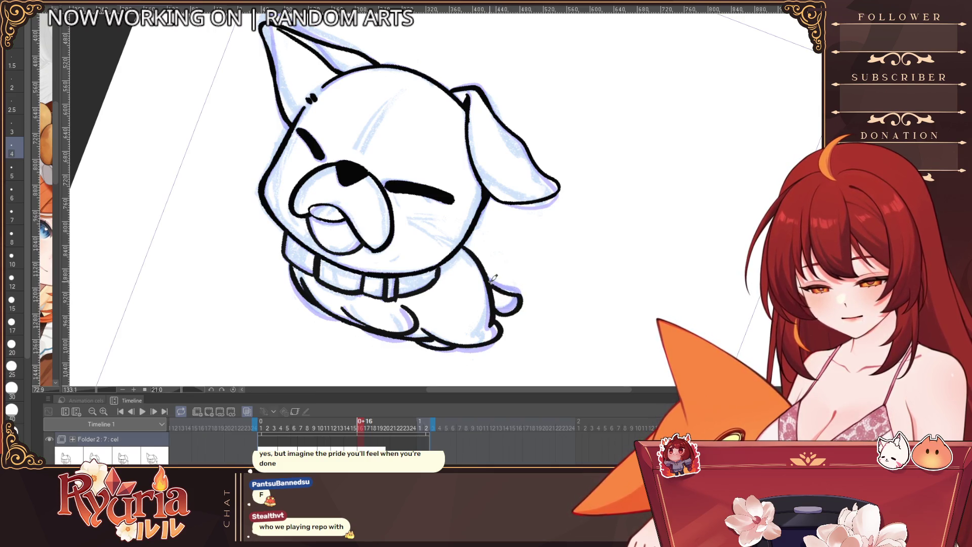
{"action": "key", "text": "ctrl+0"}
Fit the whole canvas in view and step through the lineart frames up to frame 20.
{"action": "key", "text": "ctrl+alt+0"}
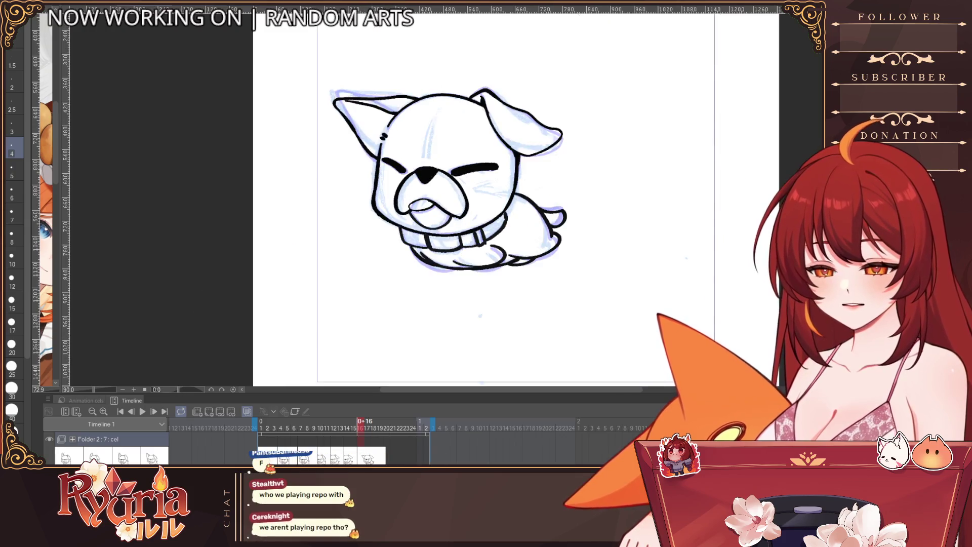
{"action": "key", "text": "Right"}
{"action": "key", "text": "Right"}
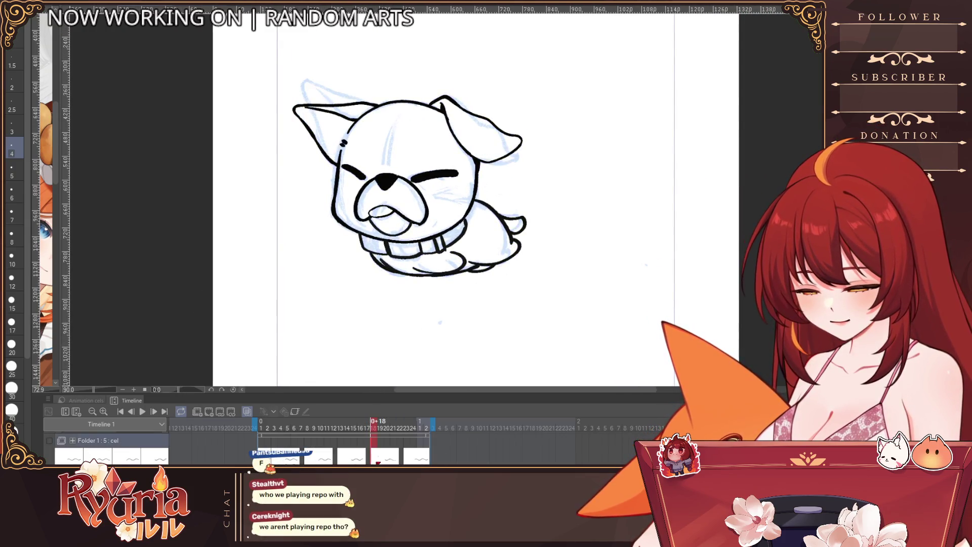
{"action": "key", "text": "alt+bracketright"}
{"action": "key", "text": "Left"}
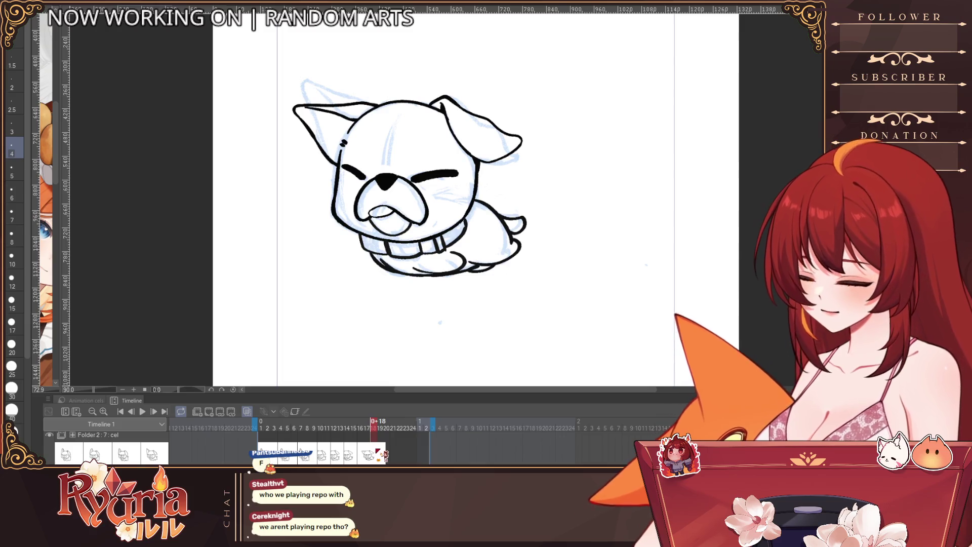
{"action": "left_click", "coordinate": [379, 453]}
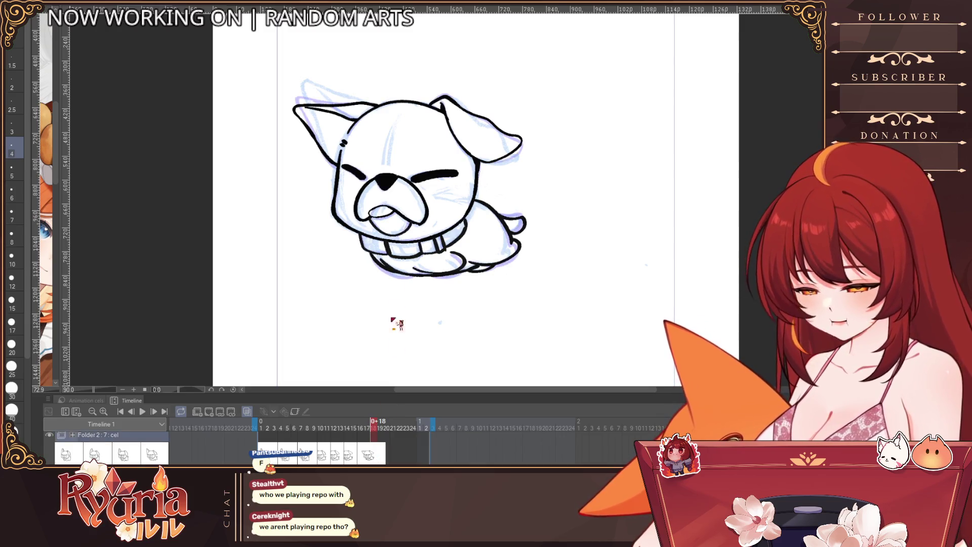
{"action": "left_click", "coordinate": [388, 454]}
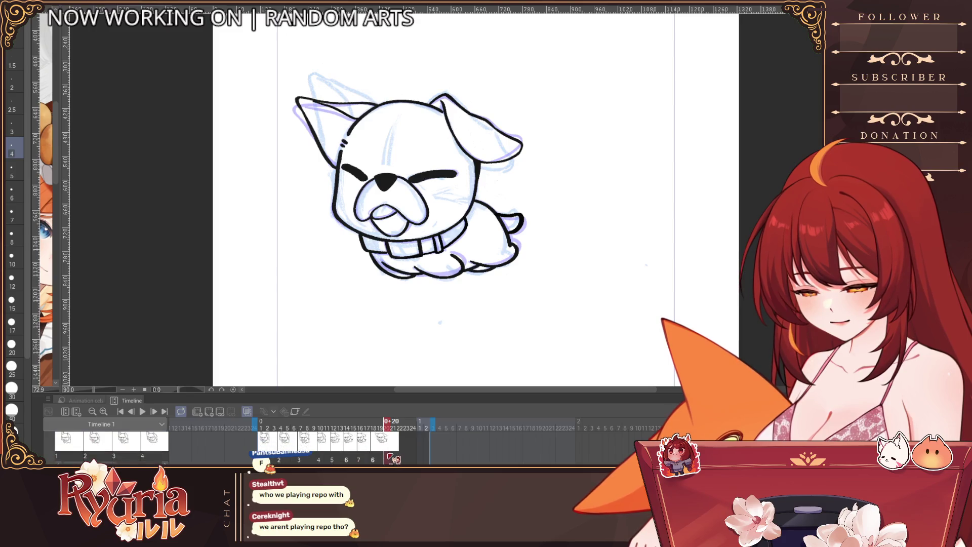
{"action": "scroll", "coordinate": [390, 457], "scroll_direction": "up", "scroll_amount": 2}
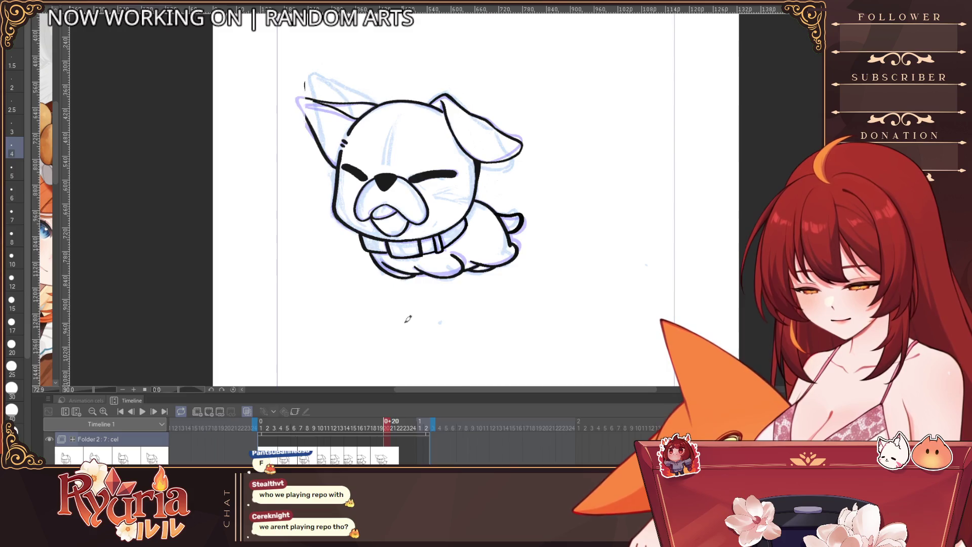
Compare frames 21, 22, 11, 23 and 24 to check the raised-ear drawing.
{"action": "key", "text": "Right"}
{"action": "scroll", "coordinate": [403, 455], "scroll_direction": "up", "scroll_amount": 2}
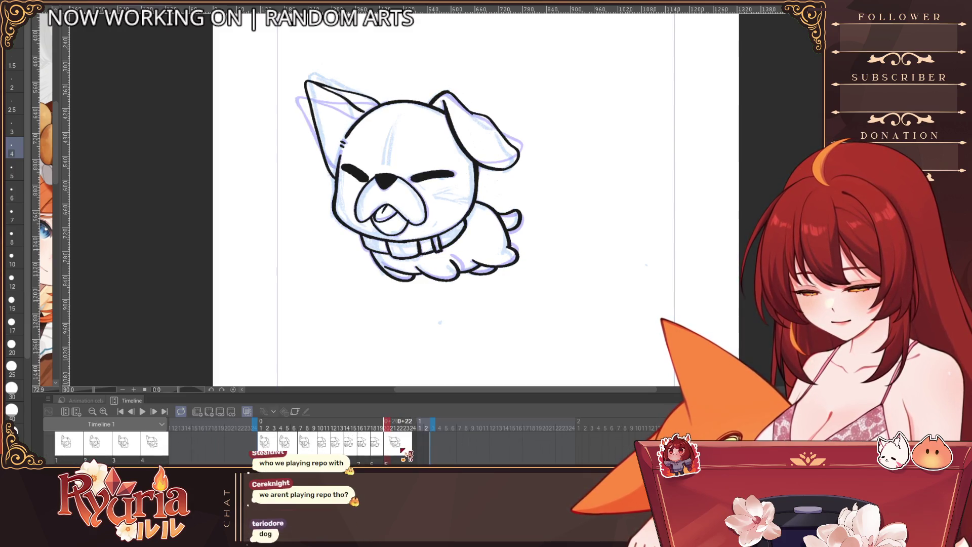
{"action": "left_click", "coordinate": [404, 455]}
{"action": "scroll", "coordinate": [406, 455], "scroll_direction": "down", "scroll_amount": 2}
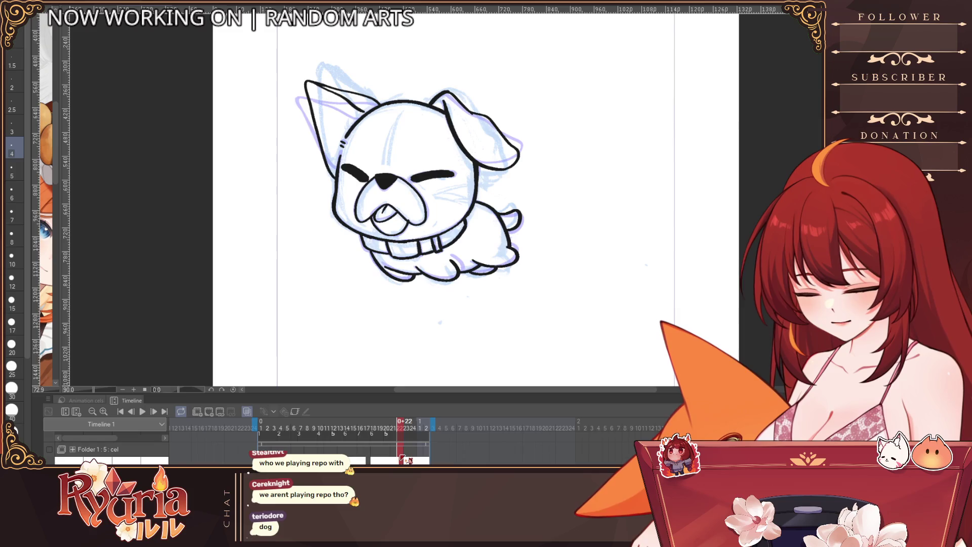
{"action": "scroll", "coordinate": [403, 461], "scroll_direction": "up", "scroll_amount": 2}
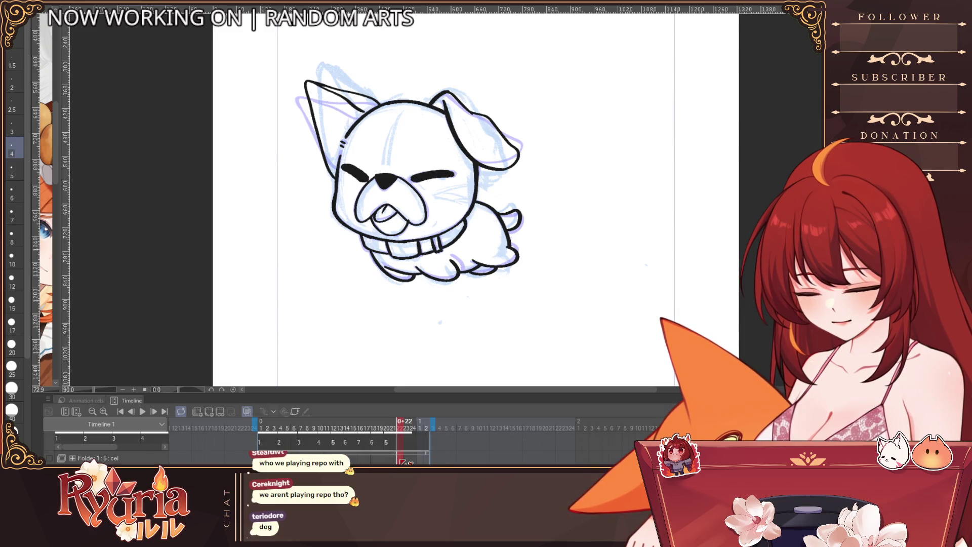
{"action": "scroll", "coordinate": [402, 462], "scroll_direction": "down", "scroll_amount": 2}
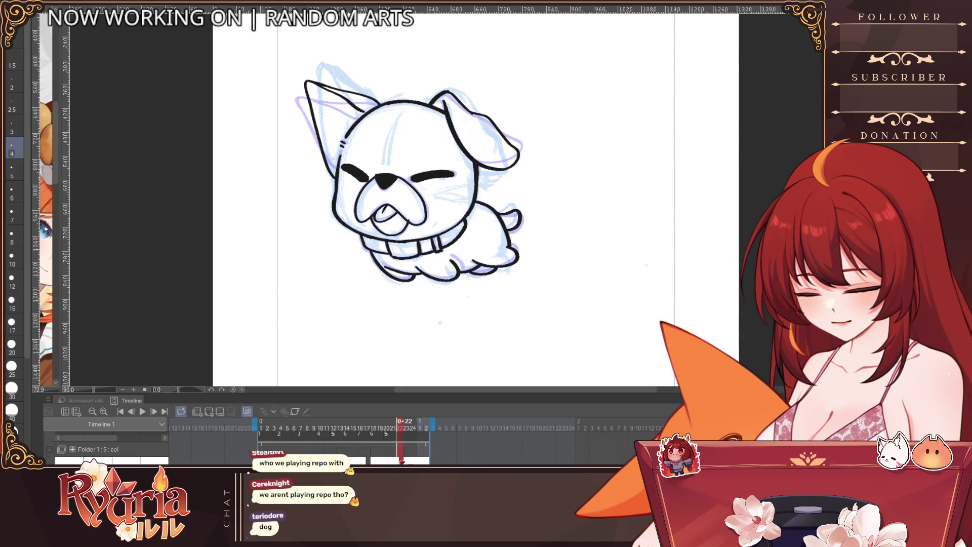
{"action": "scroll", "coordinate": [403, 462], "scroll_direction": "up", "scroll_amount": 2}
{"action": "left_click", "coordinate": [320, 428]}
{"action": "left_click", "coordinate": [406, 452]}
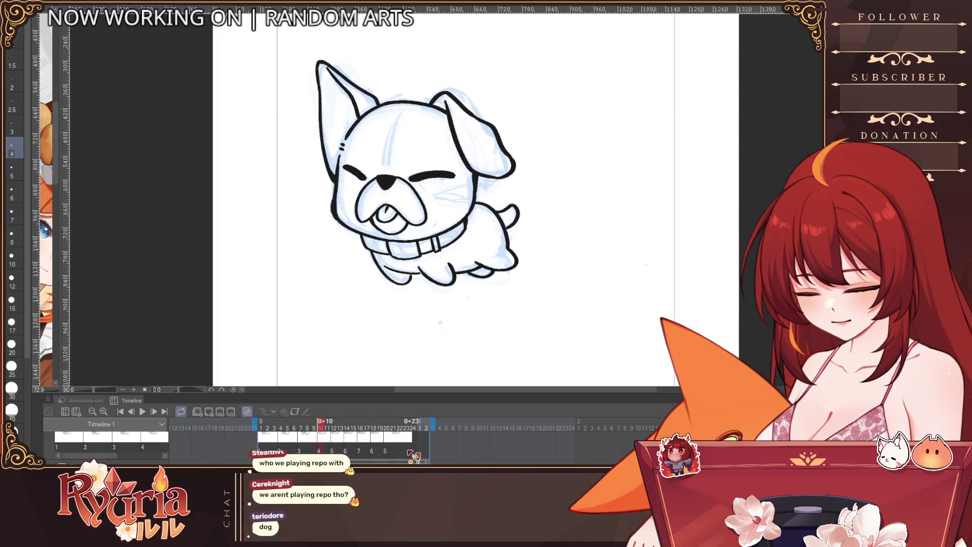
{"action": "left_click", "coordinate": [404, 452]}
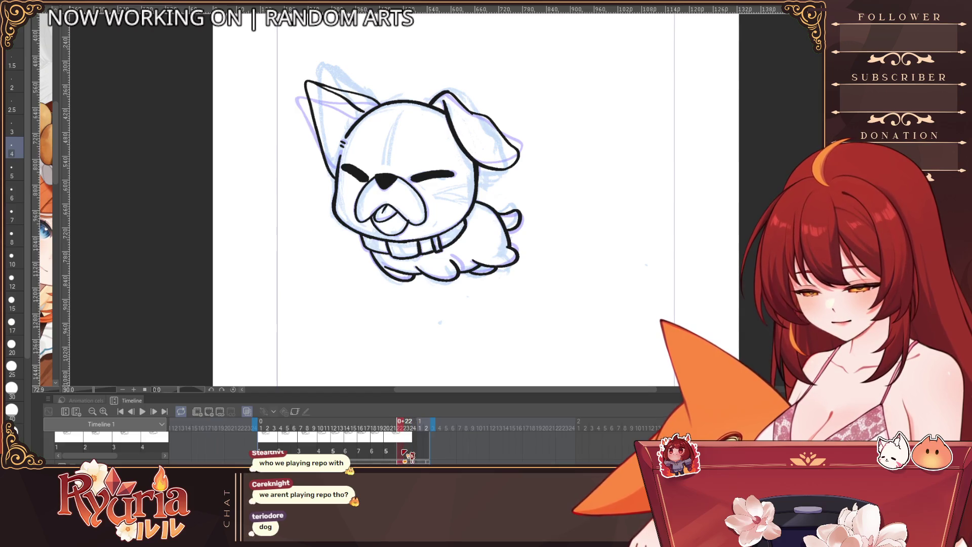
{"action": "left_click", "coordinate": [413, 452]}
{"action": "scroll", "coordinate": [416, 453], "scroll_direction": "up", "scroll_amount": 2}
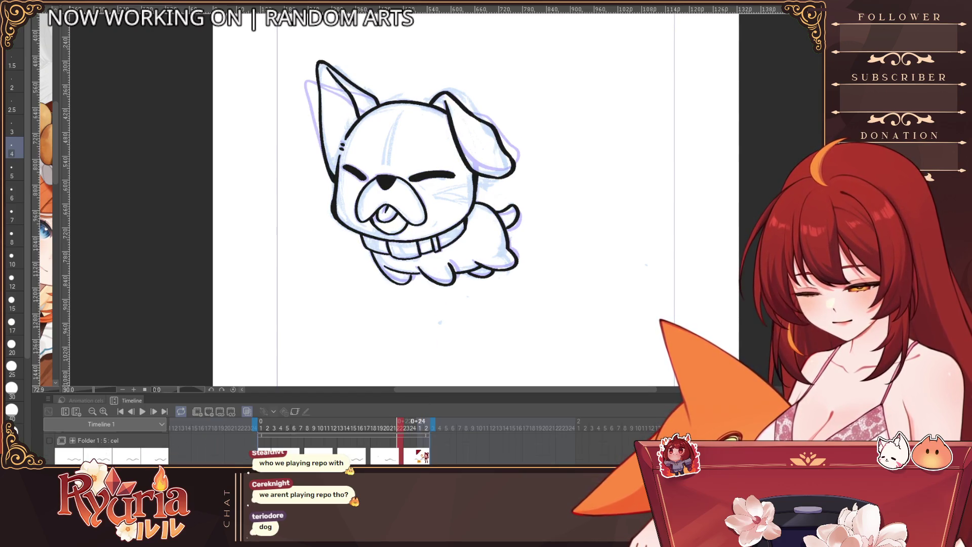
{"action": "scroll", "coordinate": [419, 451], "scroll_direction": "down", "scroll_amount": 2}
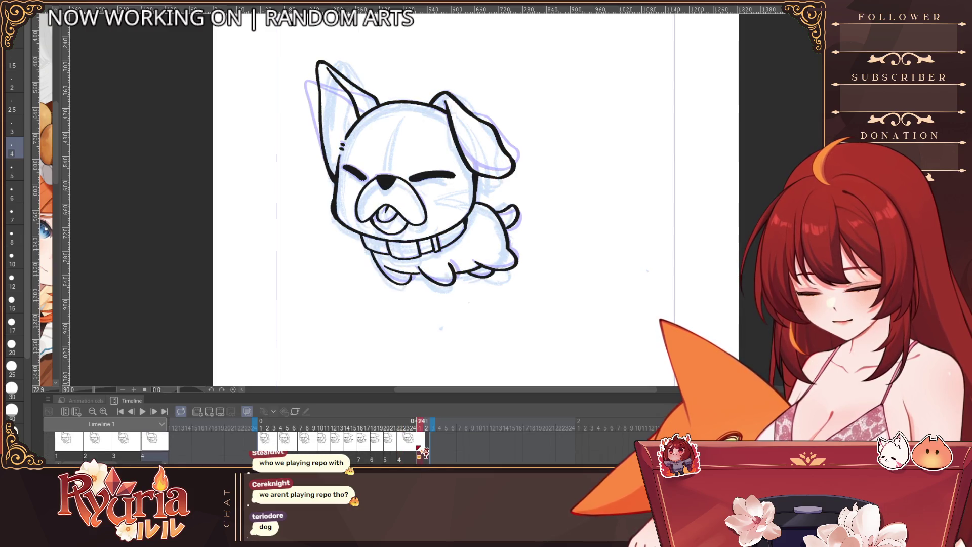
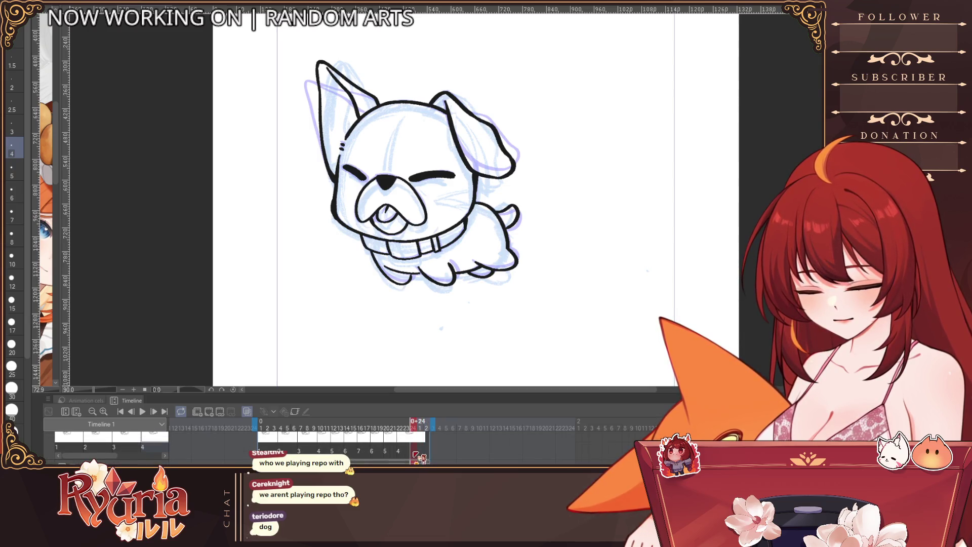
Check the dog's pose on the first and last cels, then return to frame 1.
{"action": "left_click", "coordinate": [421, 459]}
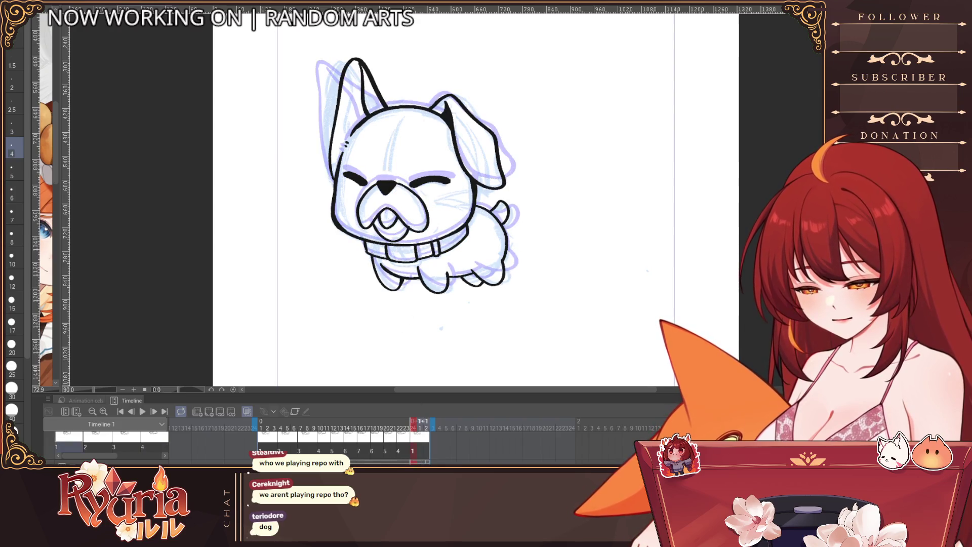
{"action": "left_click", "coordinate": [417, 450]}
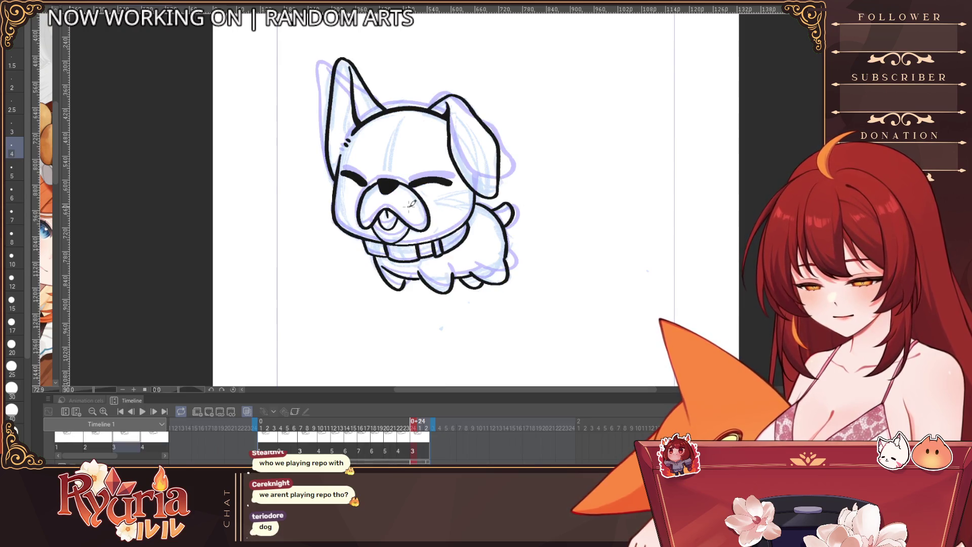
{"action": "key", "text": "Home"}
Play the dog's running loop with the dog centered in the view.
{"action": "left_click", "coordinate": [143, 411]}
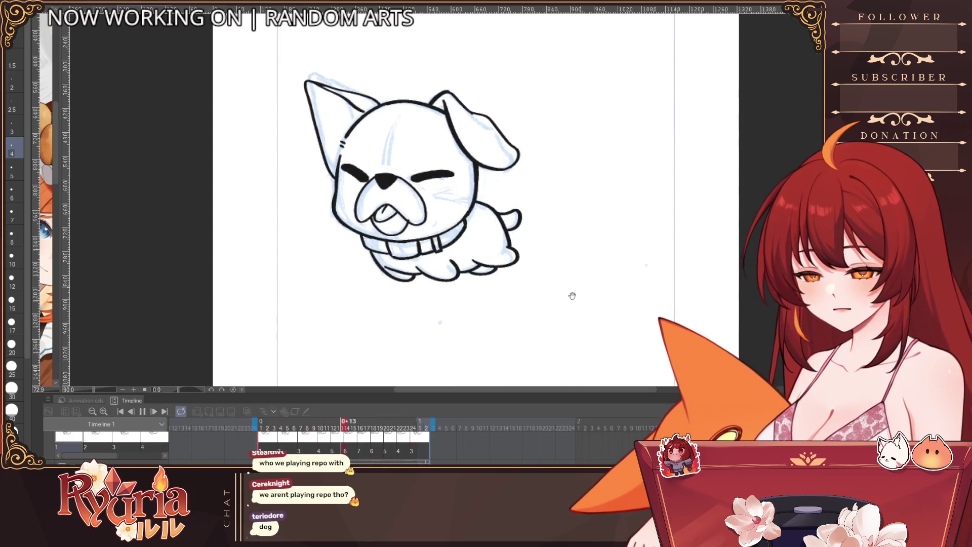
{"action": "scroll", "coordinate": [566, 302], "scroll_direction": "down", "scroll_amount": 2}
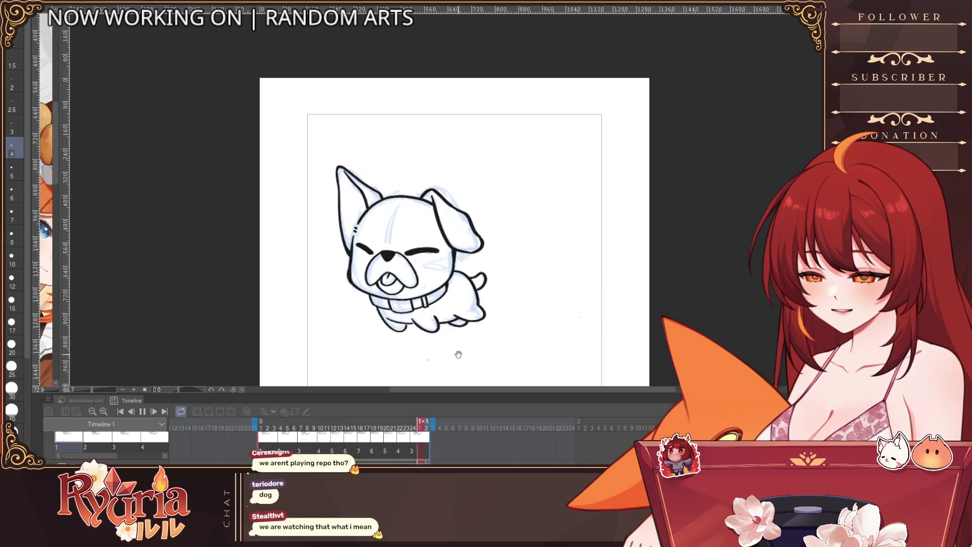
{"action": "scroll", "coordinate": [458, 355], "scroll_direction": "down", "scroll_amount": 3}
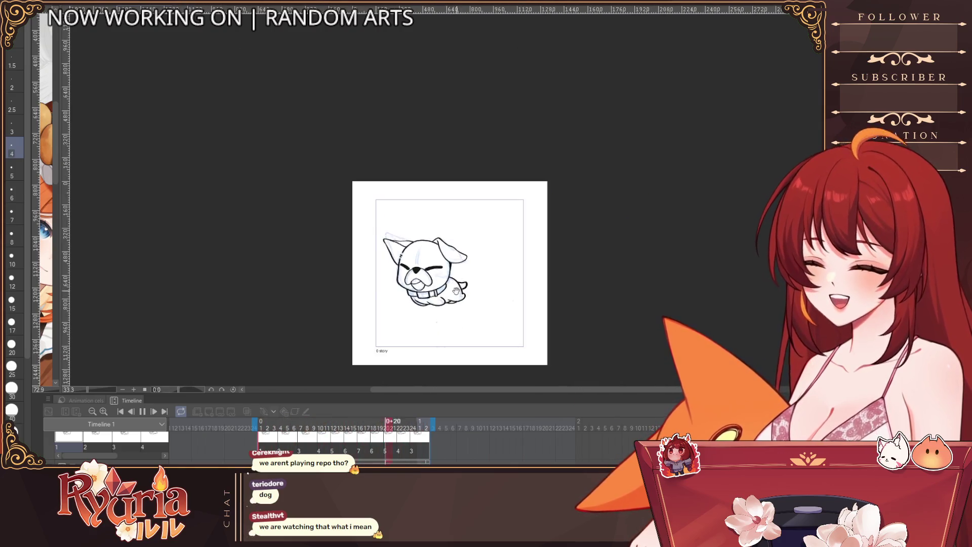
{"action": "scroll", "coordinate": [506, 285], "scroll_direction": "up", "scroll_amount": 2}
{"action": "left_click_drag", "start_coordinate": [536, 340], "coordinate": [523, 313]}
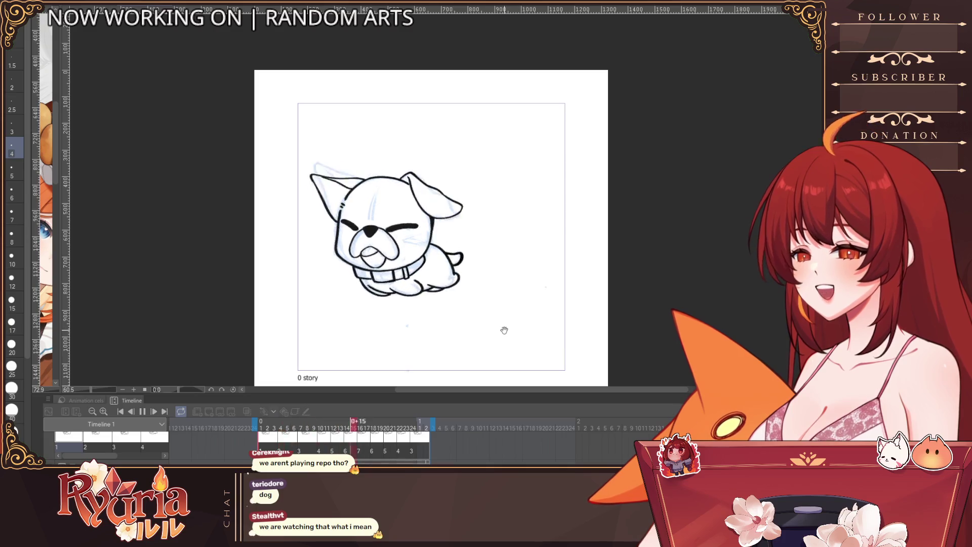
{"action": "left_click", "coordinate": [144, 411]}
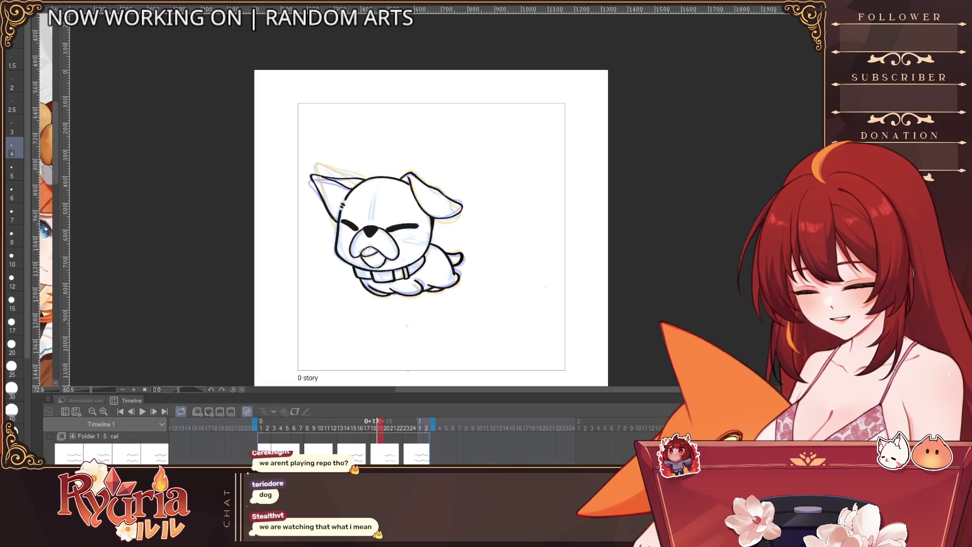
{"action": "left_click", "coordinate": [112, 439]}
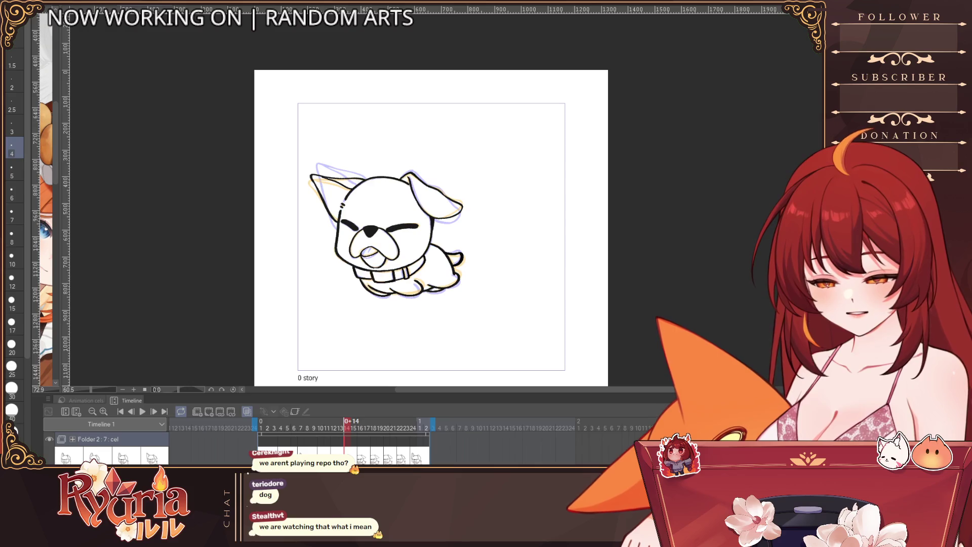
{"action": "left_click", "coordinate": [364, 457]}
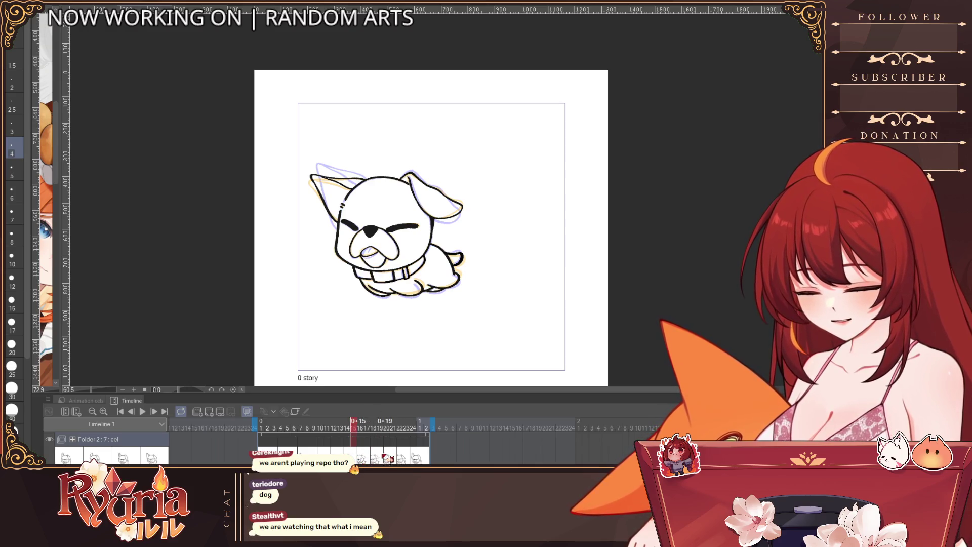
{"action": "left_click", "coordinate": [373, 458]}
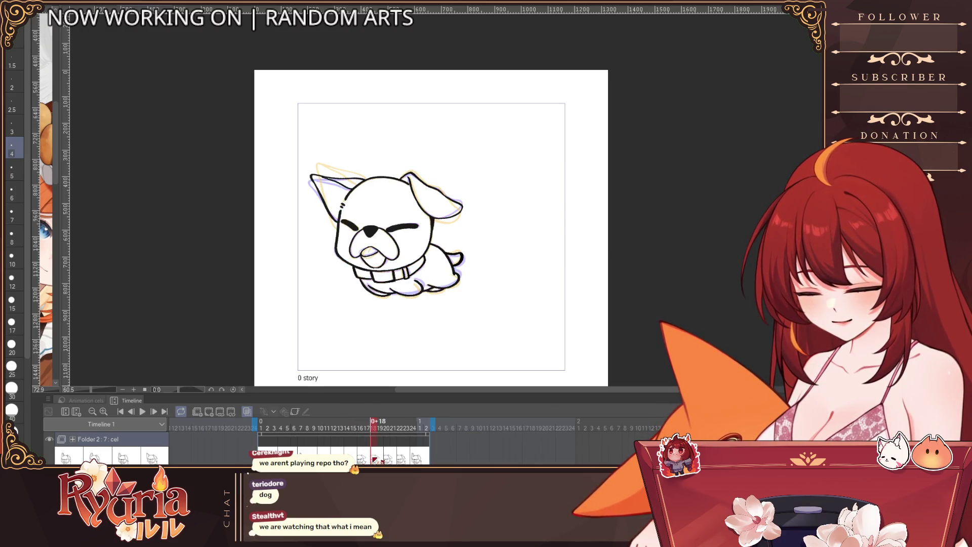
{"action": "left_click", "coordinate": [391, 459]}
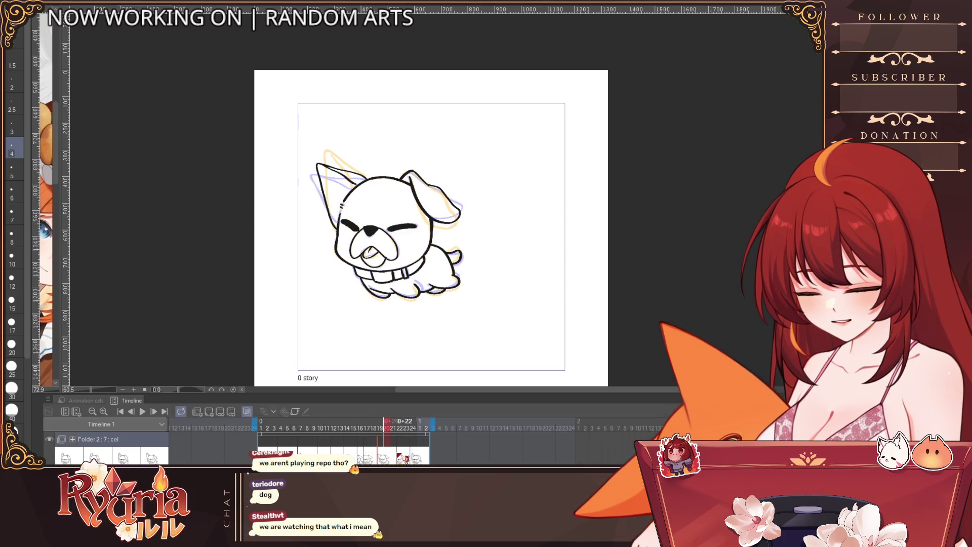
{"action": "left_click", "coordinate": [404, 459]}
{"action": "left_click", "coordinate": [405, 459]}
{"action": "left_click", "coordinate": [398, 459]}
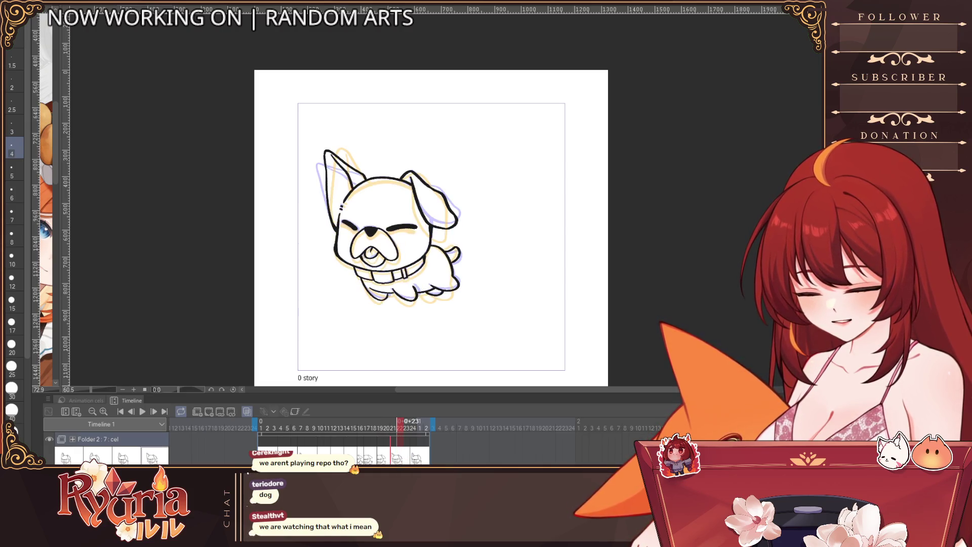
{"action": "left_click", "coordinate": [412, 459]}
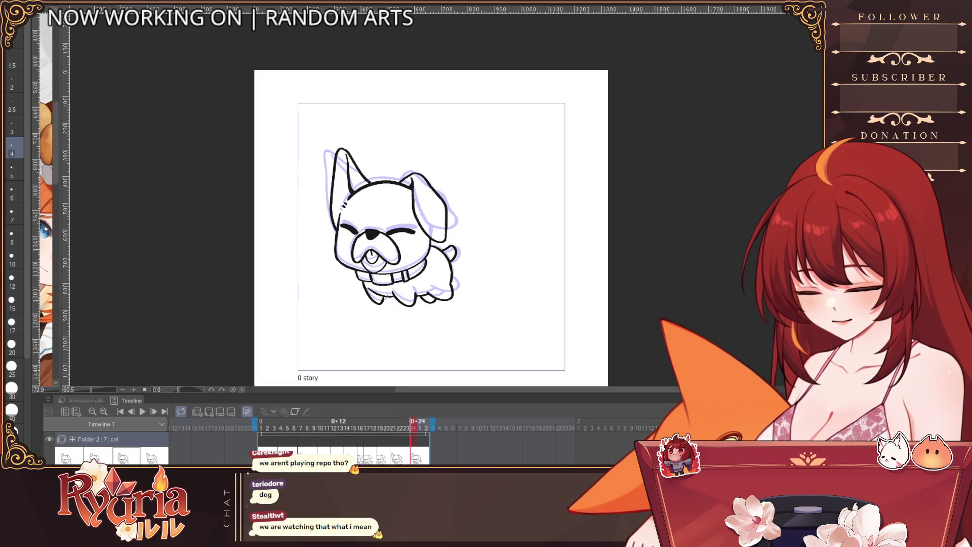
{"action": "left_click", "coordinate": [326, 459]}
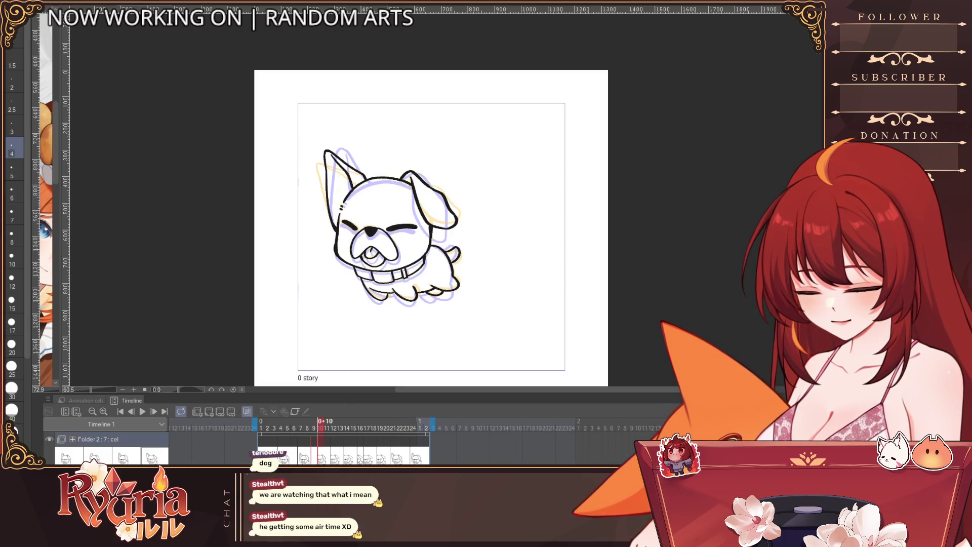
{"action": "left_click", "coordinate": [300, 459]}
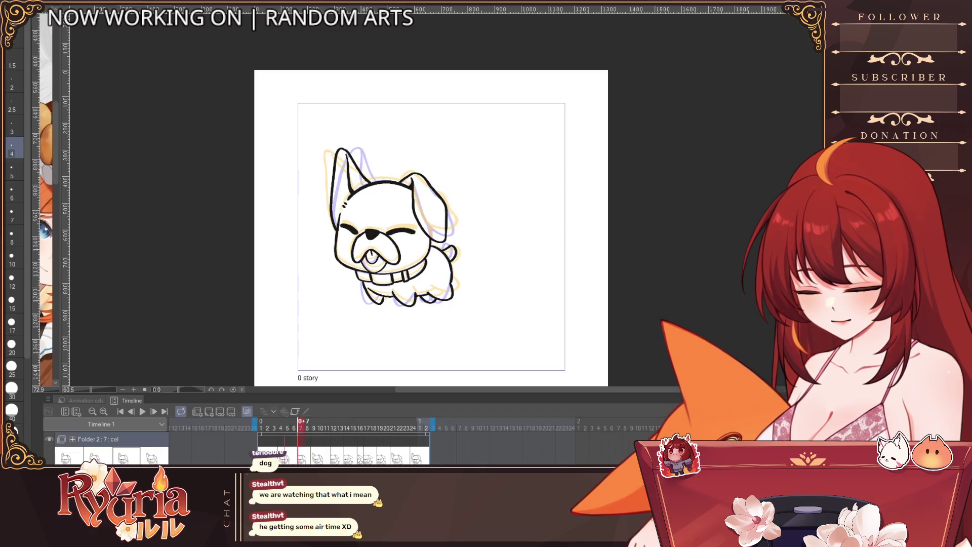
{"action": "left_click", "coordinate": [267, 459]}
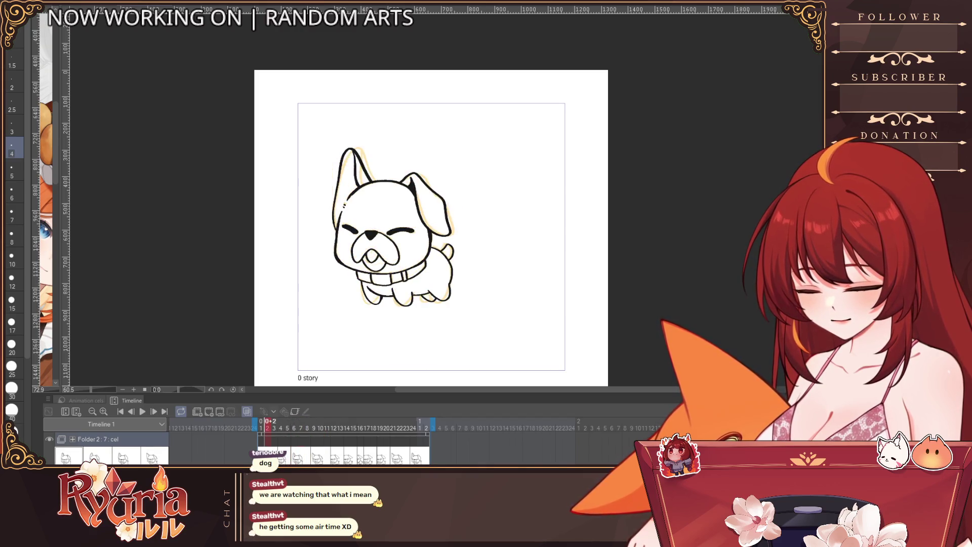
{"action": "left_click", "coordinate": [142, 412]}
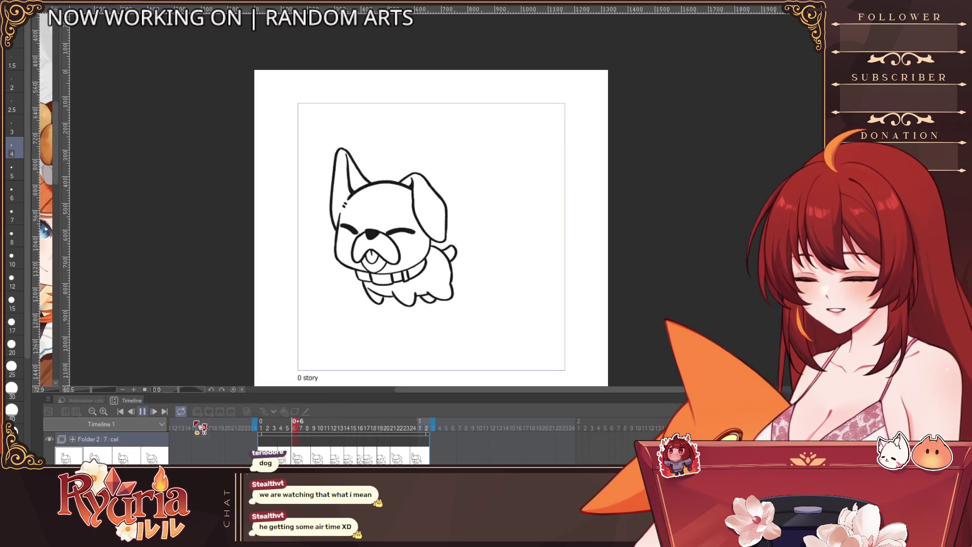
Pause the wind-line loop and step one frame back and forth to inspect it.
{"action": "key", "text": "space"}
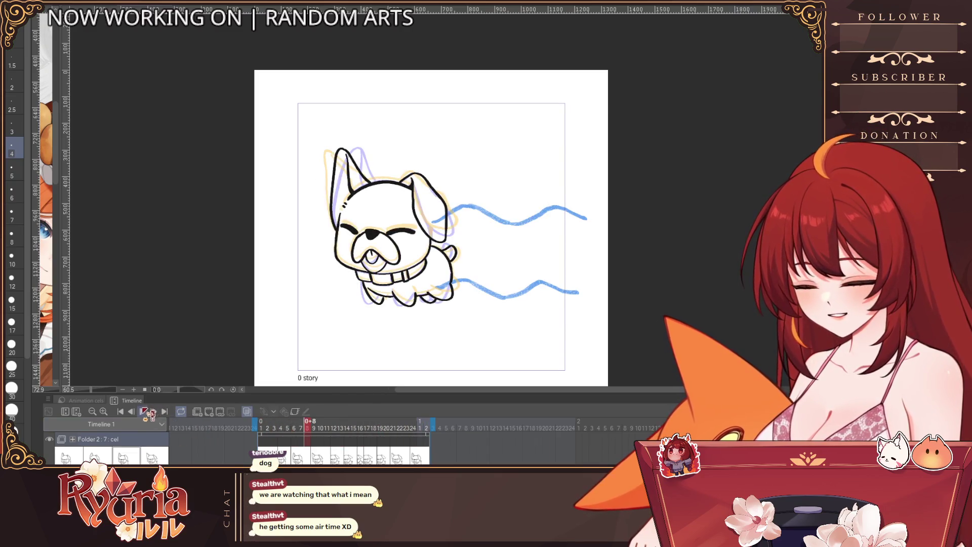
{"action": "key", "text": "space"}
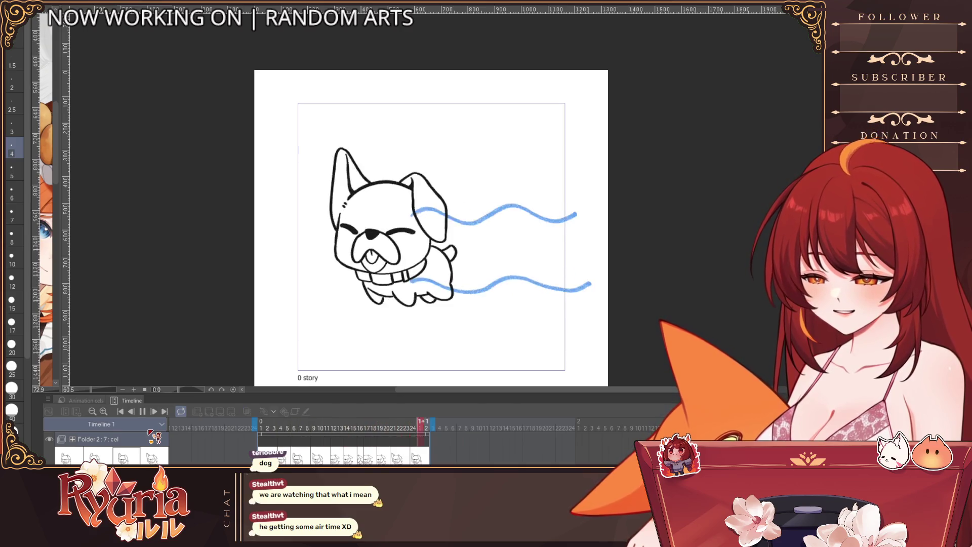
{"action": "key", "text": "space"}
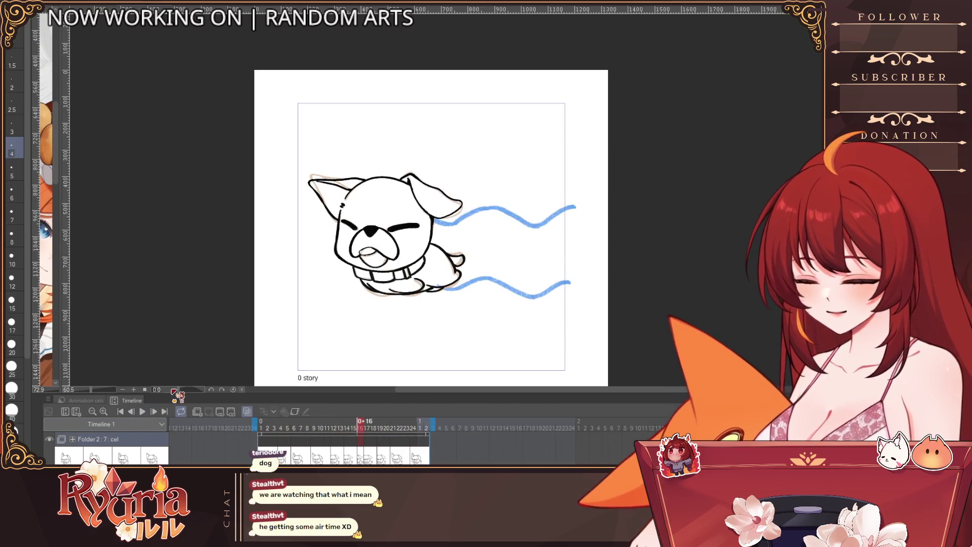
{"action": "key", "text": "Left"}
{"action": "key", "text": "Right"}
{"action": "key", "text": "Left"}
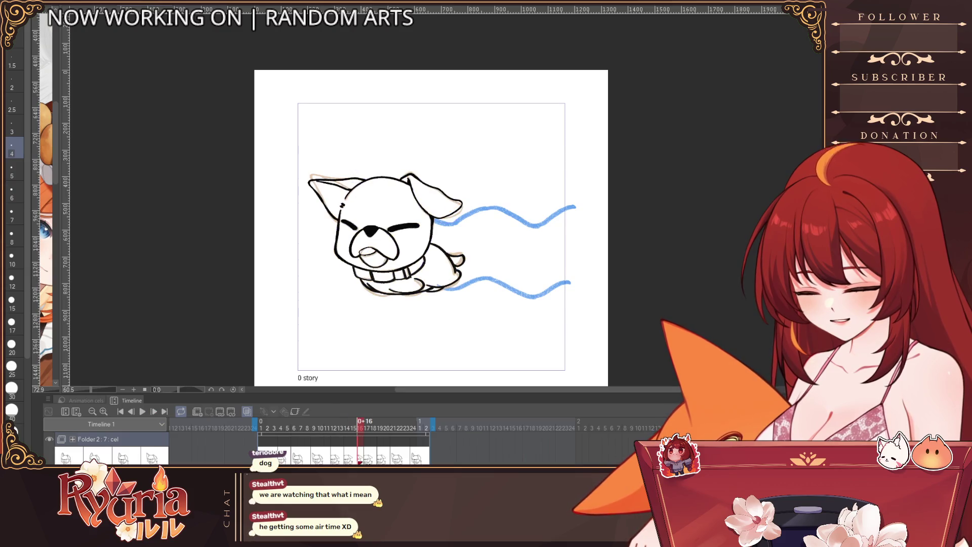
Compare the dog's poses on frames 16 to 21, then replay the loop and stop it.
{"action": "left_click", "coordinate": [381, 459]}
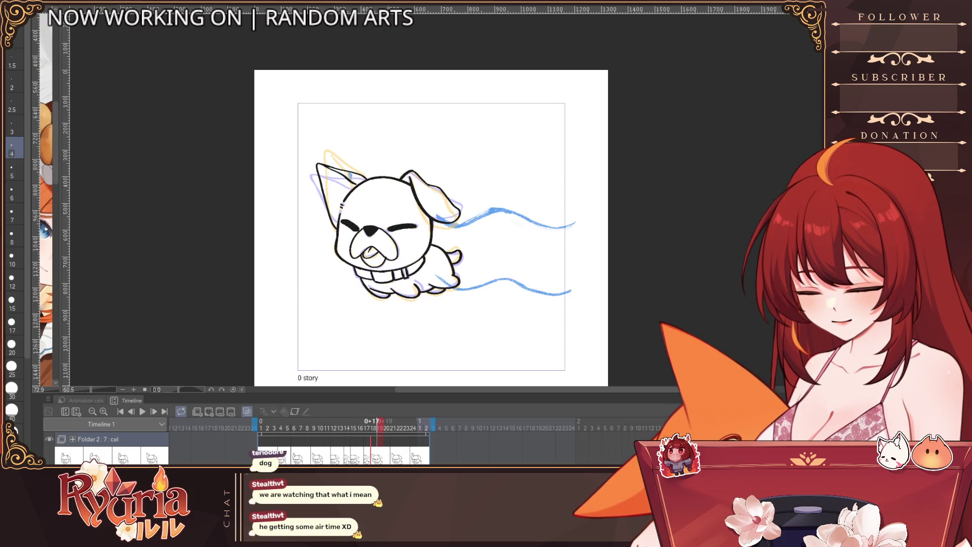
{"action": "left_click", "coordinate": [392, 440]}
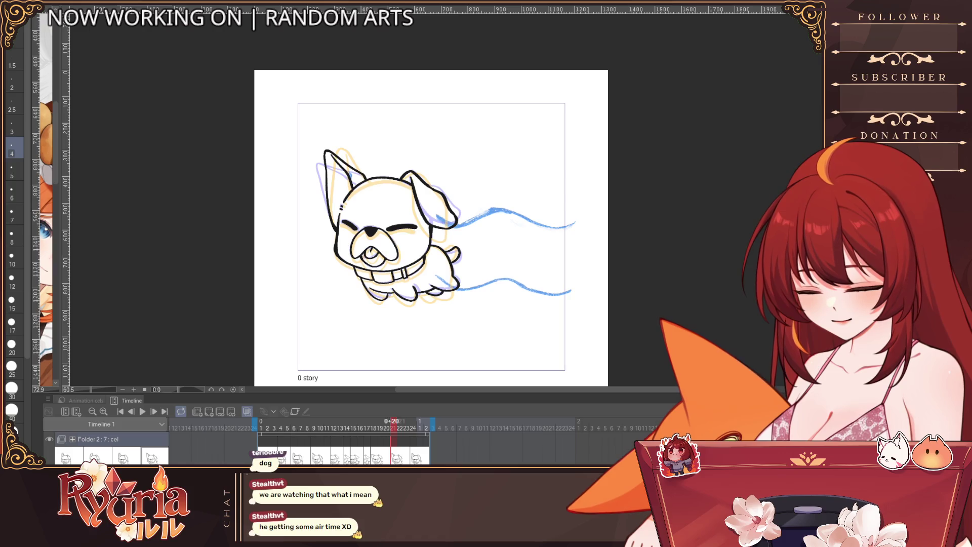
{"action": "left_click", "coordinate": [386, 439]}
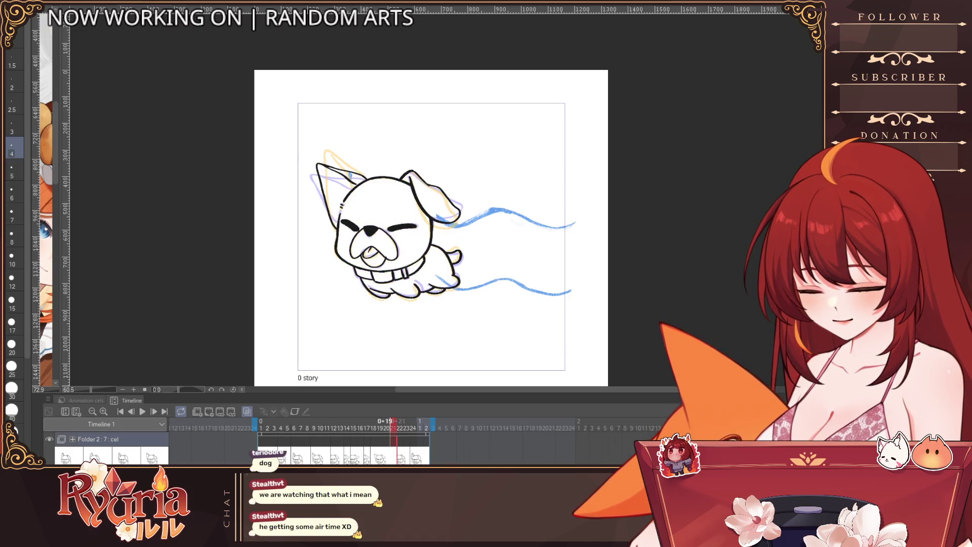
{"action": "left_click", "coordinate": [367, 439]}
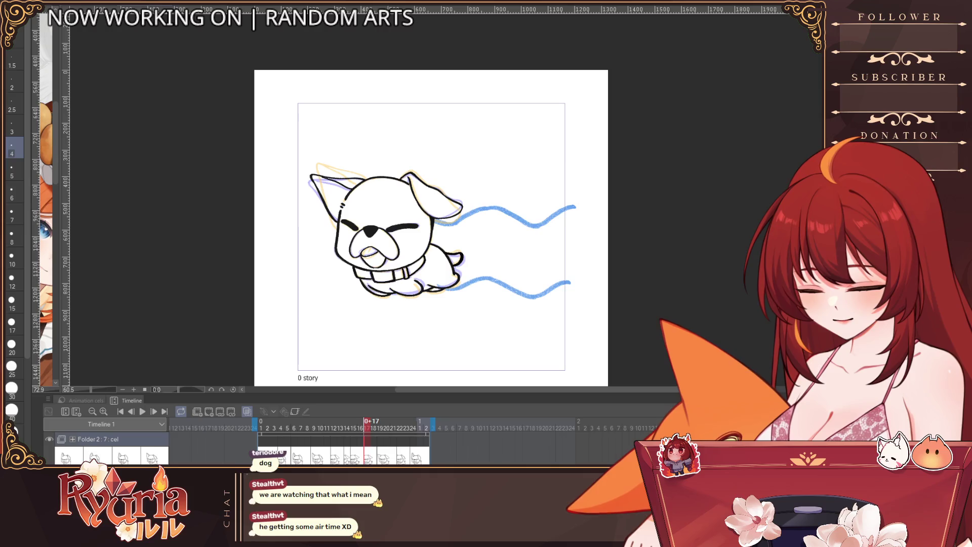
{"action": "left_click", "coordinate": [361, 439]}
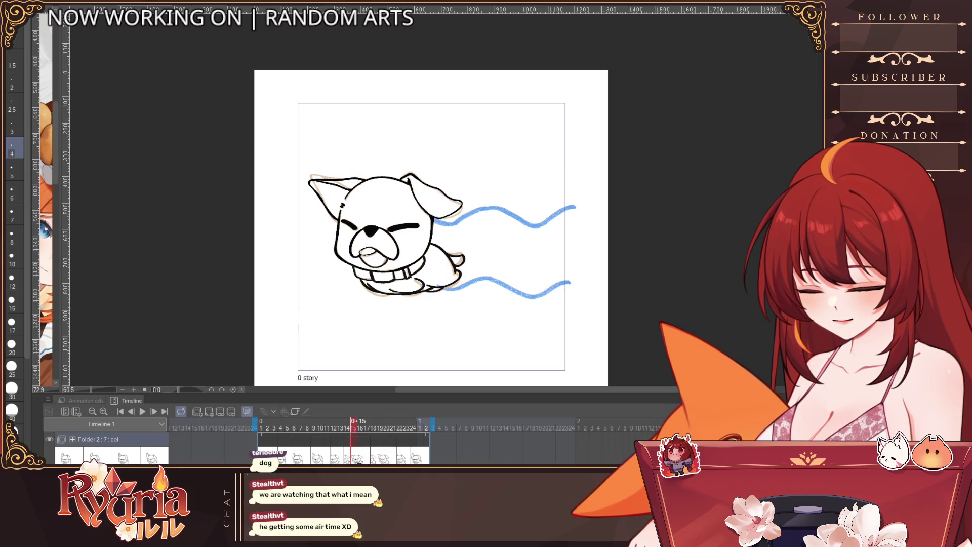
{"action": "left_click", "coordinate": [358, 439]}
{"action": "left_click", "coordinate": [359, 439]}
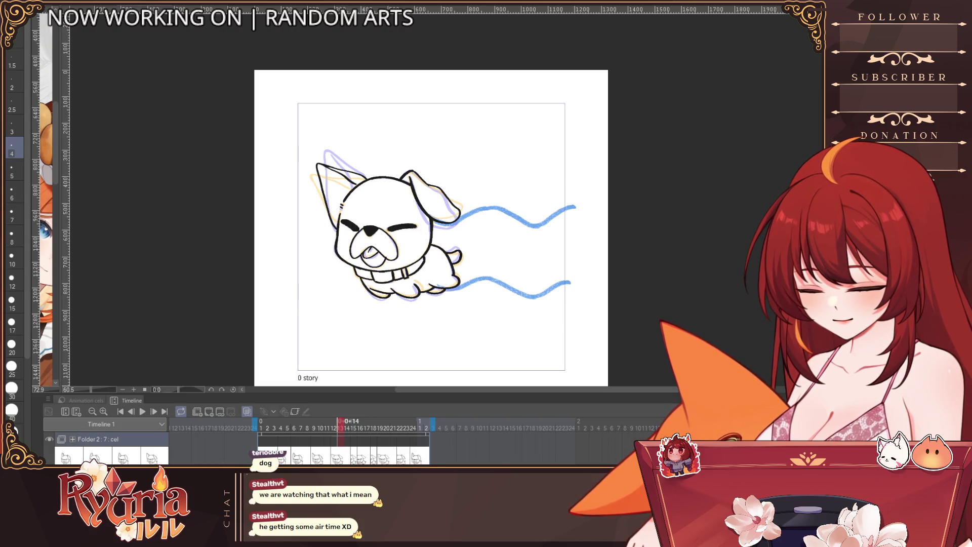
{"action": "left_click", "coordinate": [142, 412]}
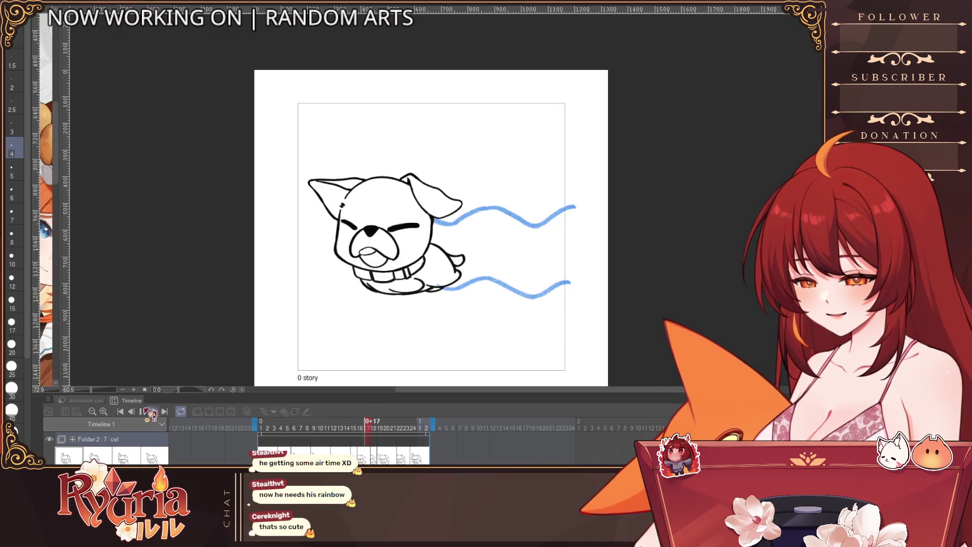
{"action": "key", "text": "space"}
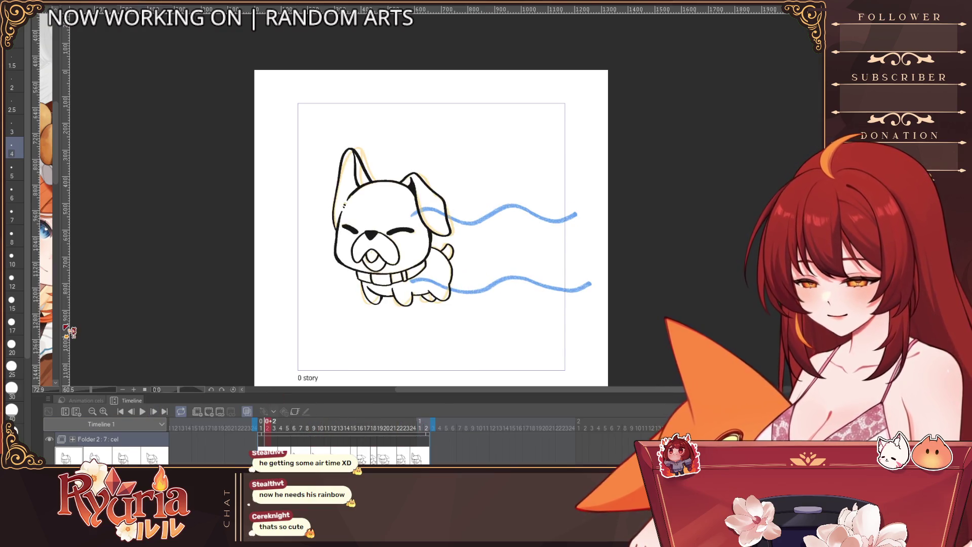
Zoom in, step between neighbouring dog frames, then replay the loop and stop it.
{"action": "scroll", "coordinate": [371, 253], "scroll_direction": "up", "scroll_amount": 2}
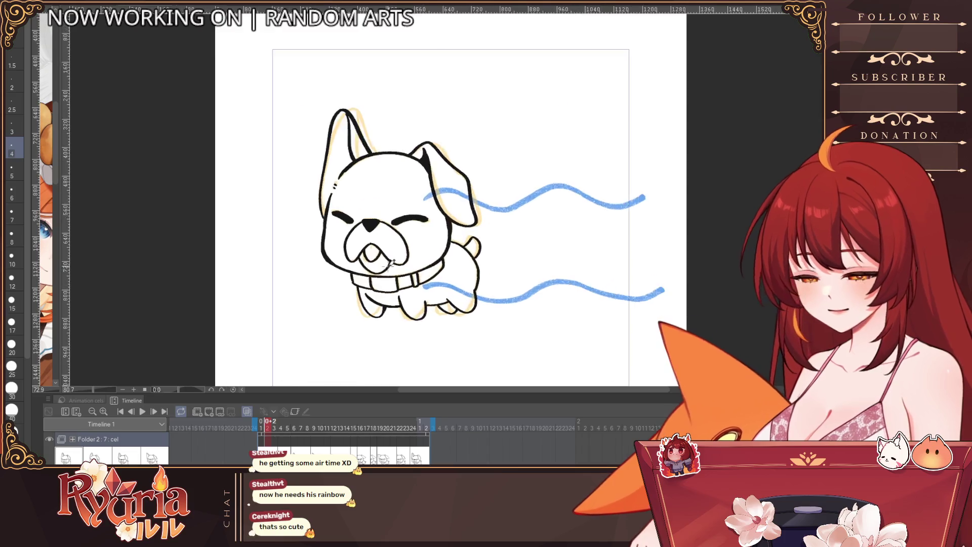
{"action": "scroll", "coordinate": [372, 248], "scroll_direction": "up", "scroll_amount": 3}
{"action": "key", "text": "bracketleft"}
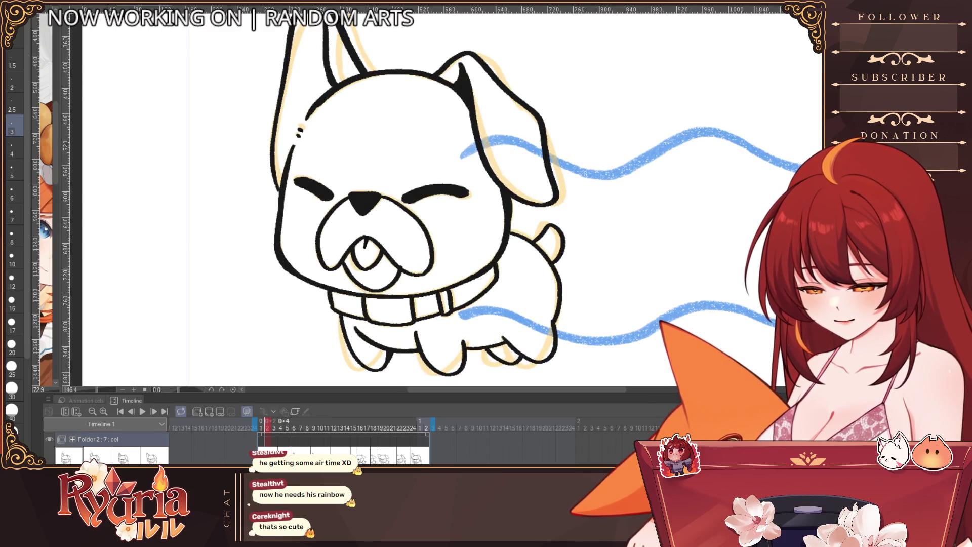
{"action": "key", "text": "Right"}
{"action": "key", "text": "Right"}
{"action": "key", "text": "Right"}
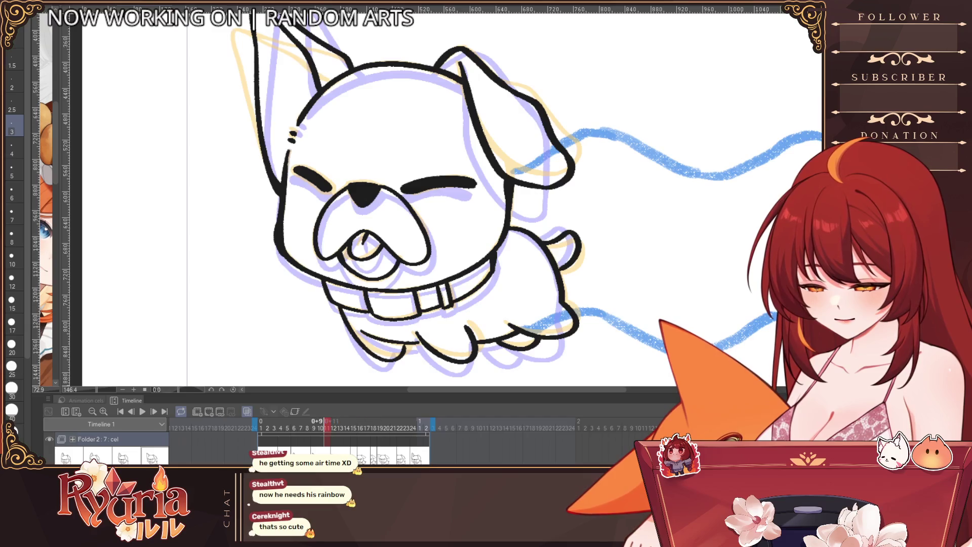
{"action": "key", "text": "Left"}
{"action": "key", "text": "Left"}
{"action": "key", "text": "Left"}
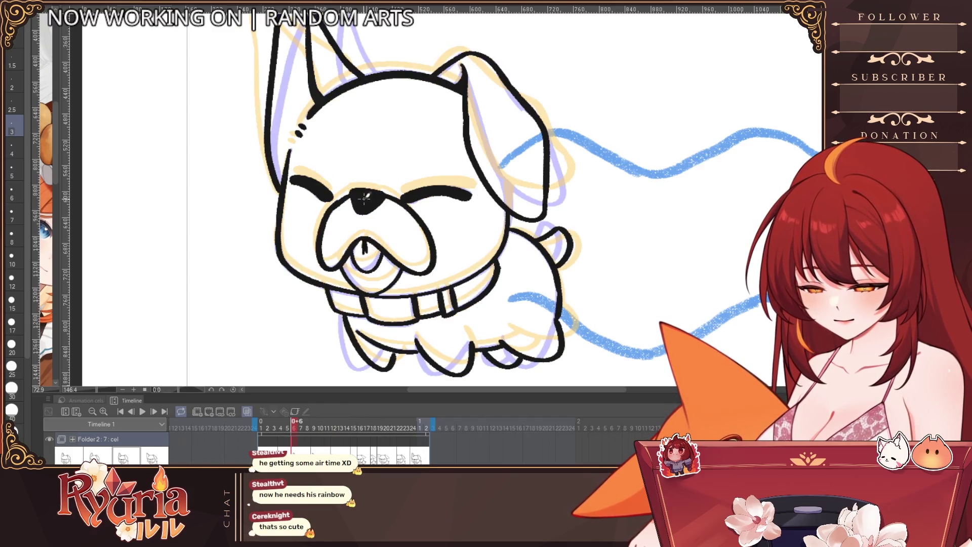
{"action": "key", "text": "bracketright"}
{"action": "key", "text": "bracketright"}
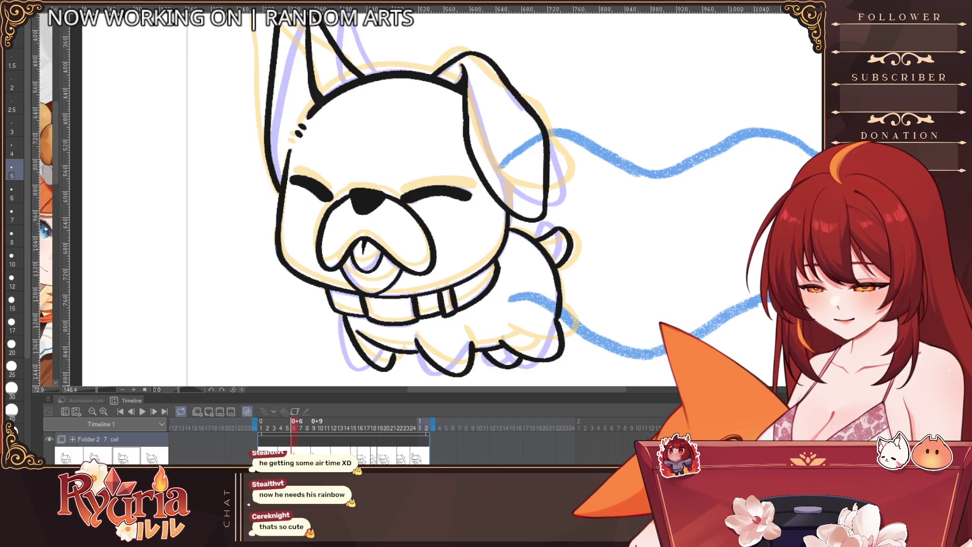
{"action": "key", "text": "Right"}
{"action": "key", "text": "Right"}
{"action": "key", "text": "Right"}
{"action": "key", "text": "Right"}
{"action": "key", "text": "Right"}
{"action": "key", "text": "Right"}
{"action": "key", "text": "Right"}
{"action": "key", "text": "Right"}
{"action": "key", "text": "Right"}
{"action": "key", "text": "Right"}
{"action": "key", "text": "Right"}
{"action": "key", "text": "Right"}
{"action": "key", "text": "Right"}
{"action": "key", "text": "Right"}
{"action": "key", "text": "Right"}
{"action": "key", "text": "Right"}
{"action": "key", "text": "Right"}
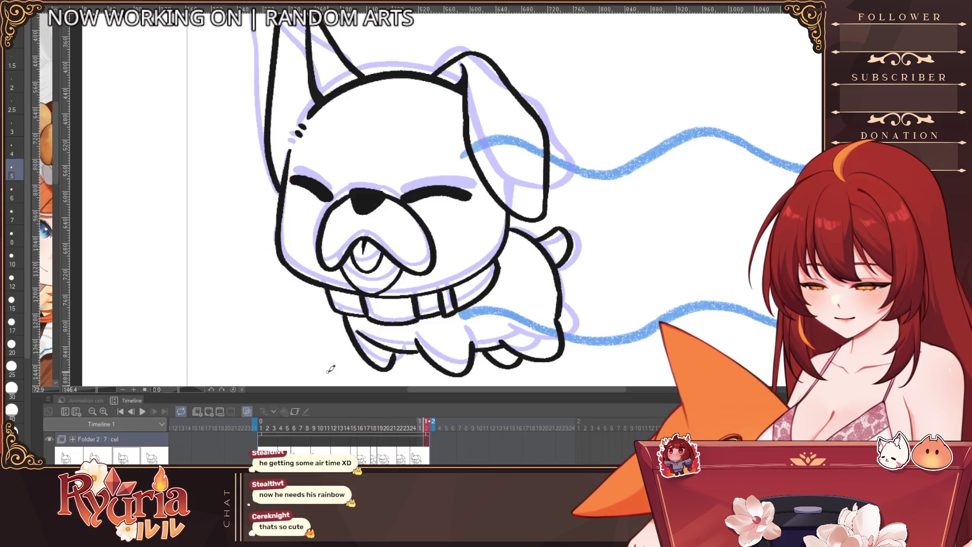
{"action": "left_click", "coordinate": [143, 412]}
{"action": "scroll", "coordinate": [521, 296], "scroll_direction": "down", "scroll_amount": 5}
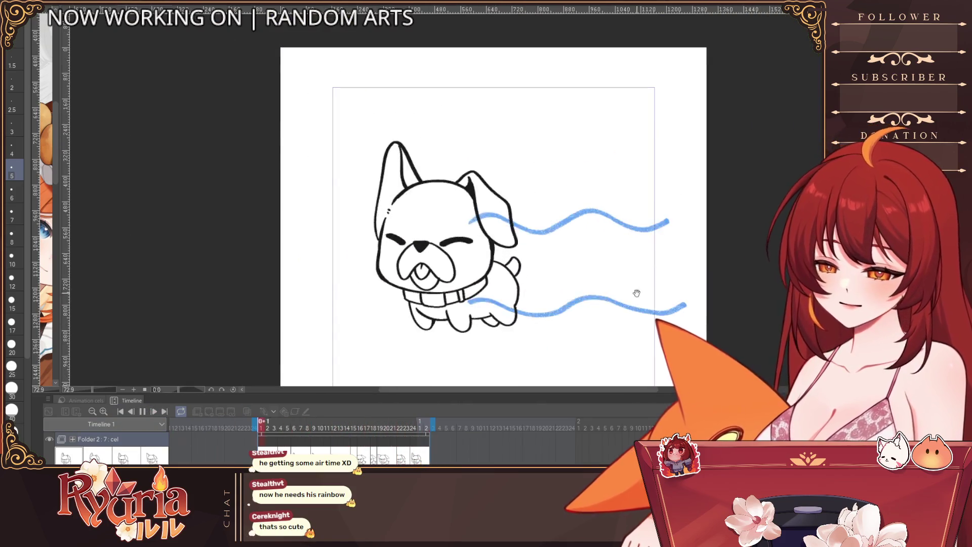
{"action": "scroll", "coordinate": [521, 296], "scroll_direction": "down", "scroll_amount": 1}
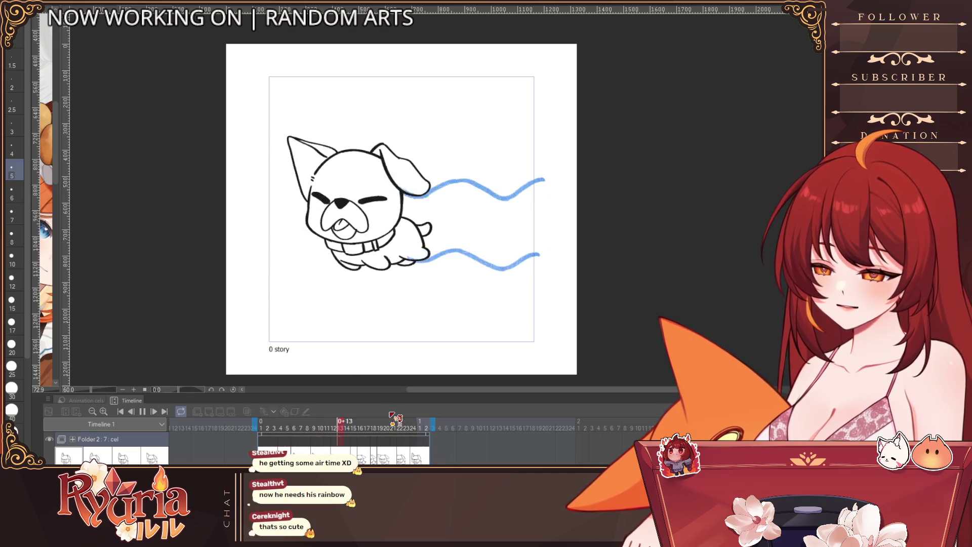
{"action": "key", "text": "Return"}
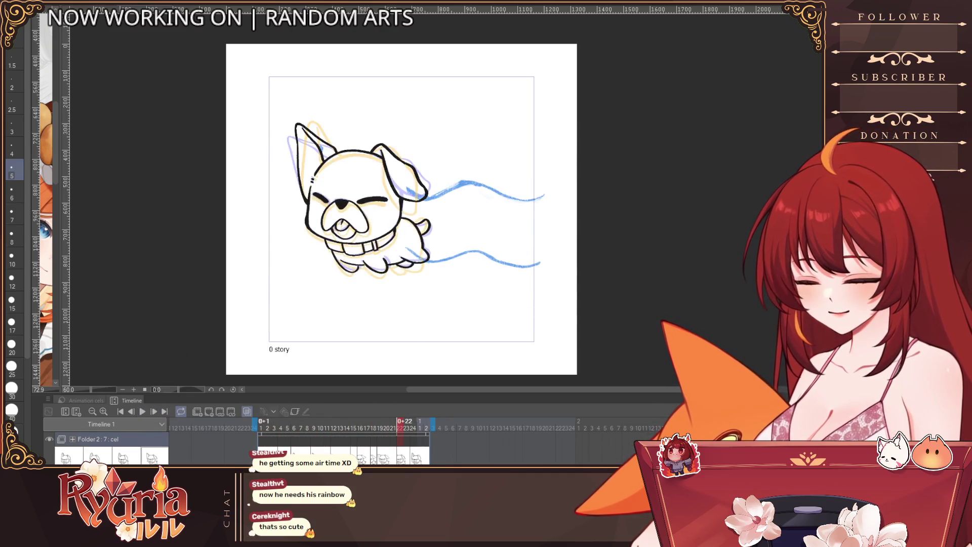
Zoom back in and step forward to frame 7, sizing the brush for the eye line.
{"action": "scroll", "coordinate": [348, 174], "scroll_direction": "up", "scroll_amount": 2}
{"action": "scroll", "coordinate": [348, 174], "scroll_direction": "up", "scroll_amount": 2}
{"action": "key", "text": "Right"}
{"action": "key", "text": "Right"}
{"action": "key", "text": "Right"}
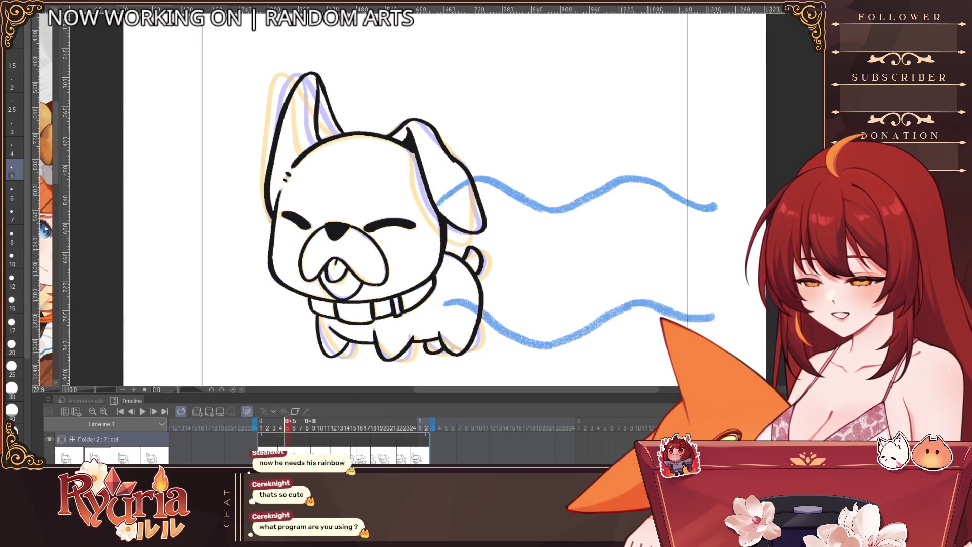
{"action": "key", "text": "Right"}
{"action": "key", "text": "Right"}
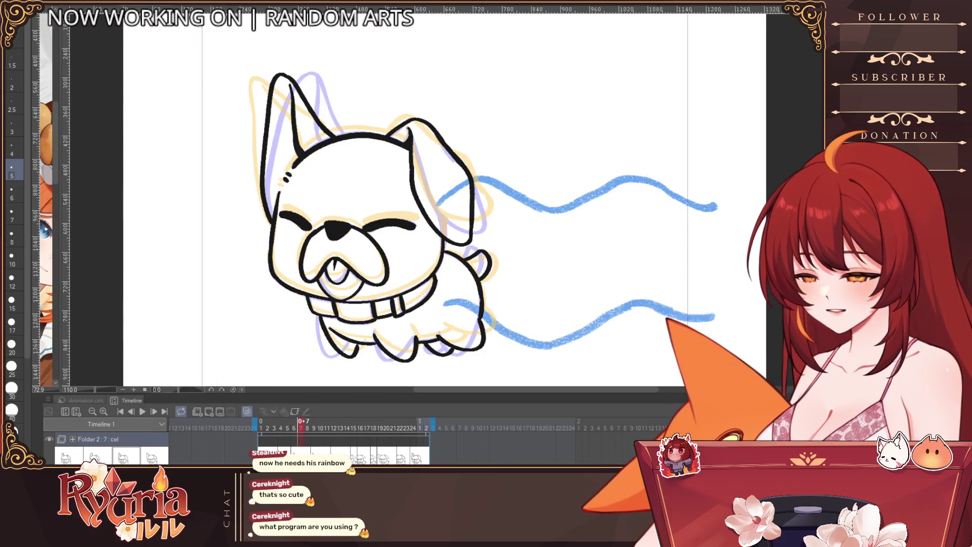
{"action": "key", "text": "bracketright"}
{"action": "key", "text": "bracketright"}
{"action": "key", "text": "bracketright"}
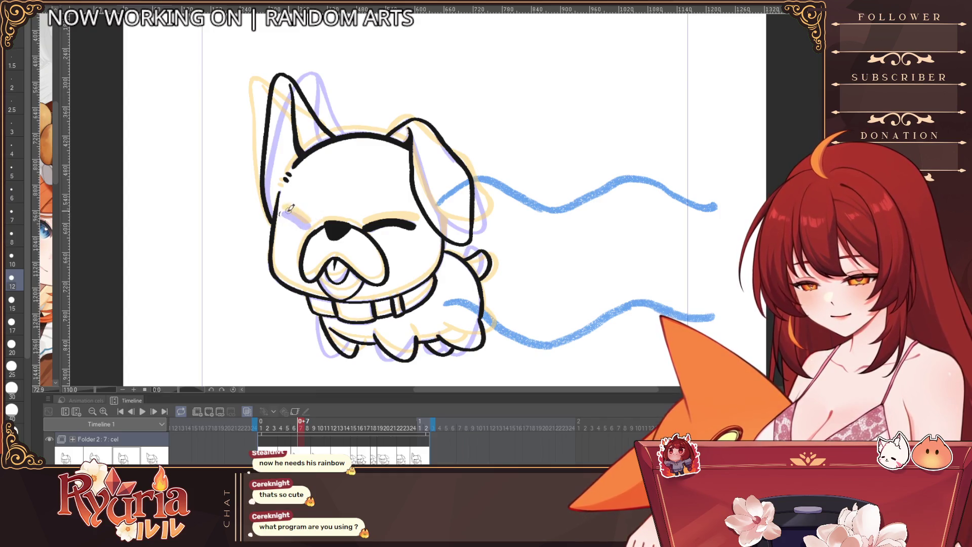
{"action": "key", "text": "bracketleft"}
{"action": "key", "text": "bracketleft"}
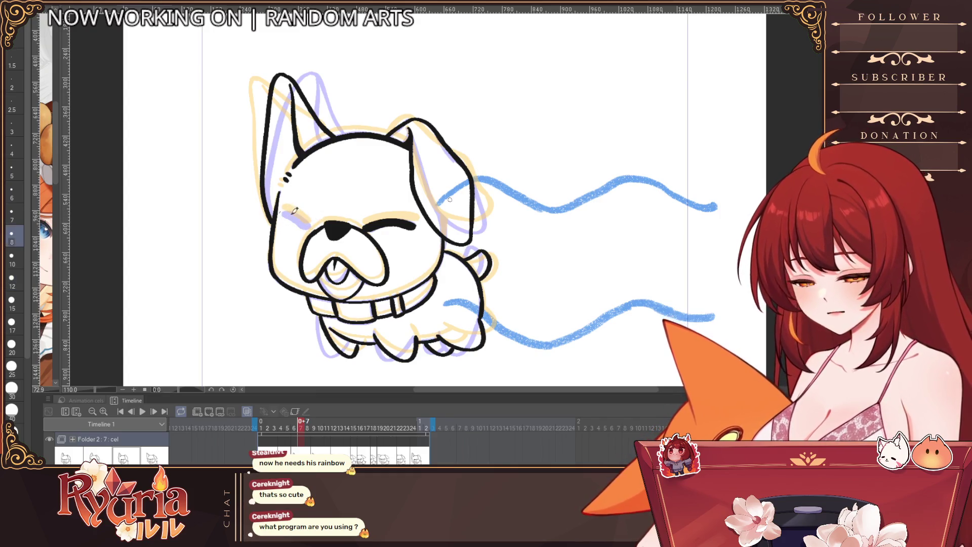
Draw a closed-eye arc on the dog's left eye, then undo it.
{"action": "key", "text": "bracketleft"}
{"action": "left_click_drag", "start_coordinate": [282, 215], "coordinate": [290, 210]}
{"action": "key", "text": "bracketright"}
{"action": "key", "text": "bracketright"}
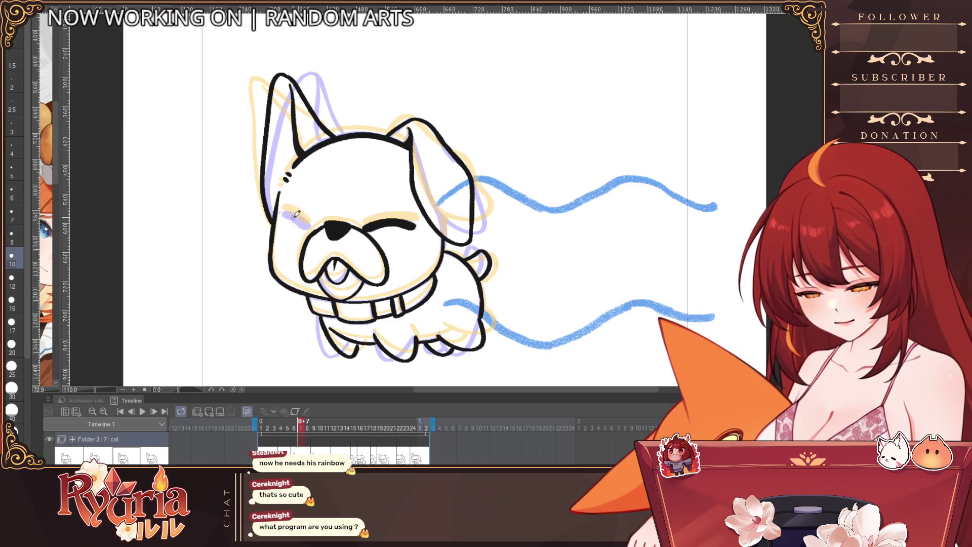
{"action": "key", "text": "bracketleft"}
{"action": "left_click_drag", "start_coordinate": [282, 215], "coordinate": [308, 228]}
{"action": "key", "text": "ctrl+z"}
Hide the onion-skin ghosts and redraw the dog's left closed-eye arc.
{"action": "key", "text": "bracketright"}
{"action": "key", "text": "bracketright"}
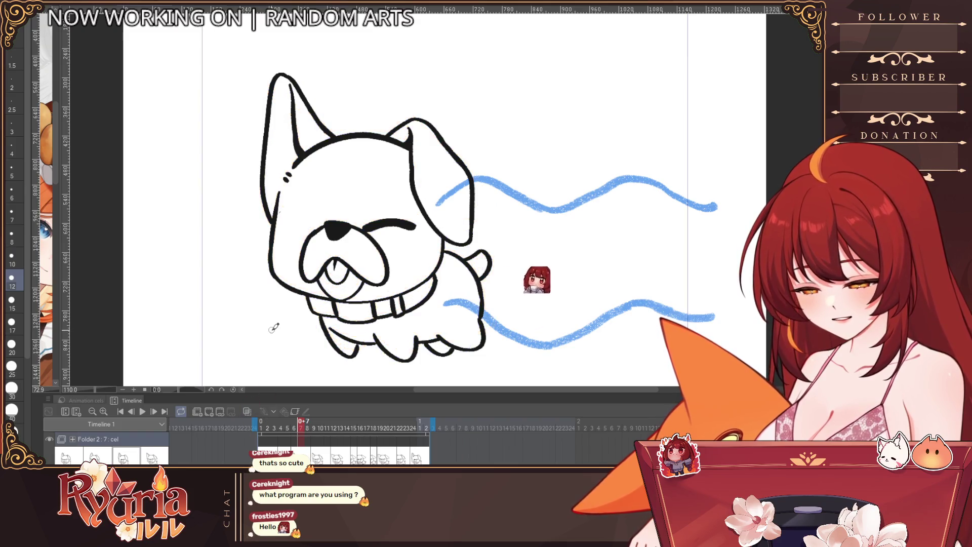
{"action": "key", "text": "bracketleft"}
{"action": "left_click_drag", "start_coordinate": [281, 213], "coordinate": [307, 227]}
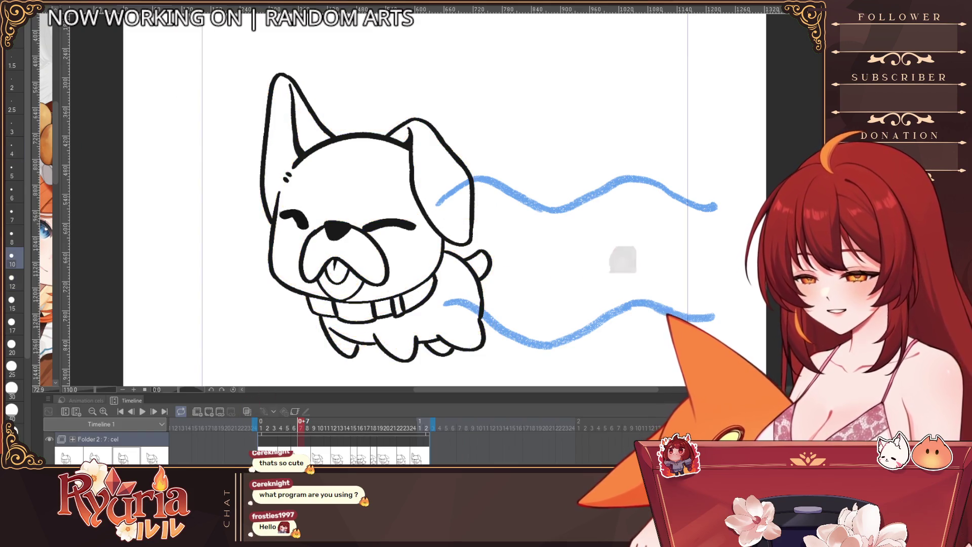
{"action": "key", "text": "bracketright"}
{"action": "key", "text": "bracketright"}
{"action": "key", "text": "bracketright"}
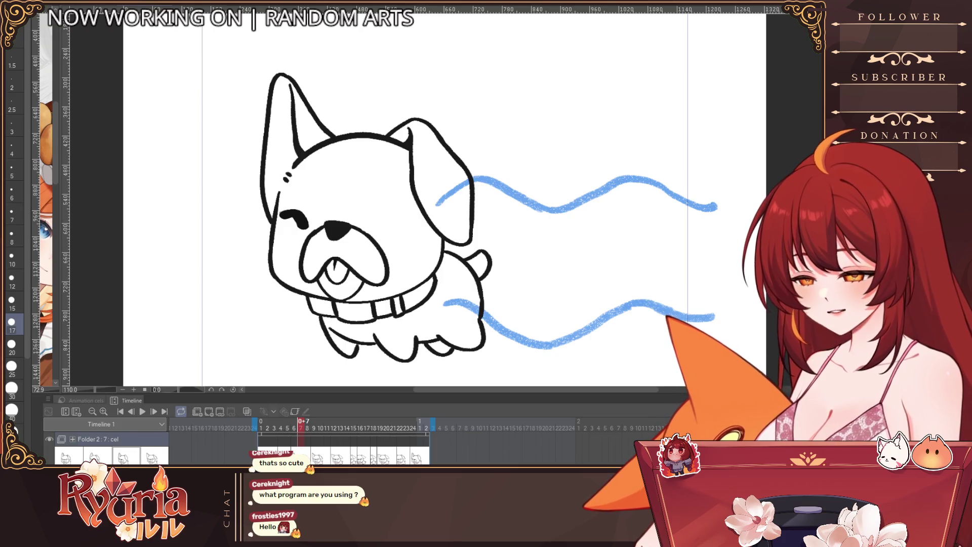
{"action": "key", "text": "bracketleft"}
{"action": "key", "text": "bracketleft"}
{"action": "key", "text": "bracketleft"}
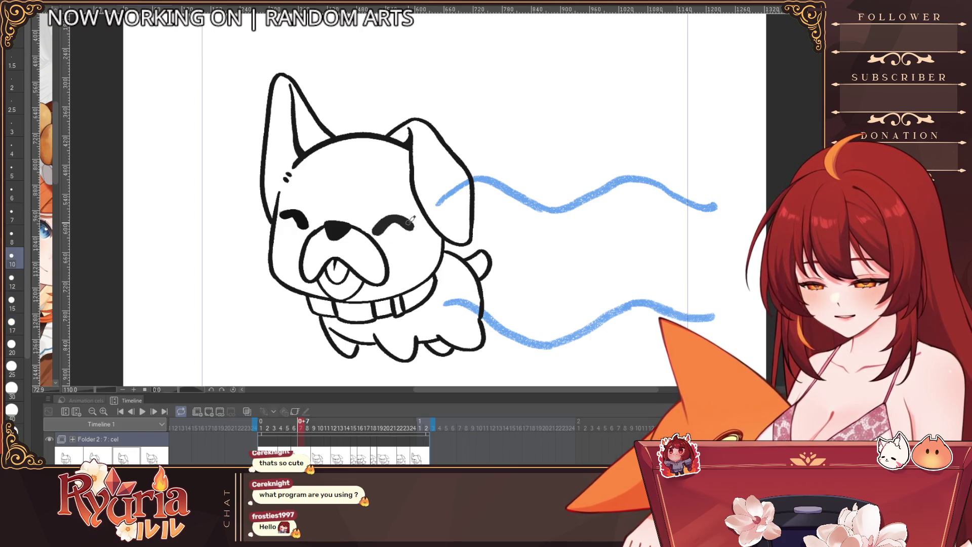
Flip the canvas horizontally, erase the left closed-eye stroke and rework the eye.
{"action": "scroll", "coordinate": [410, 220], "scroll_direction": "down", "scroll_amount": 3}
{"action": "key", "text": "h"}
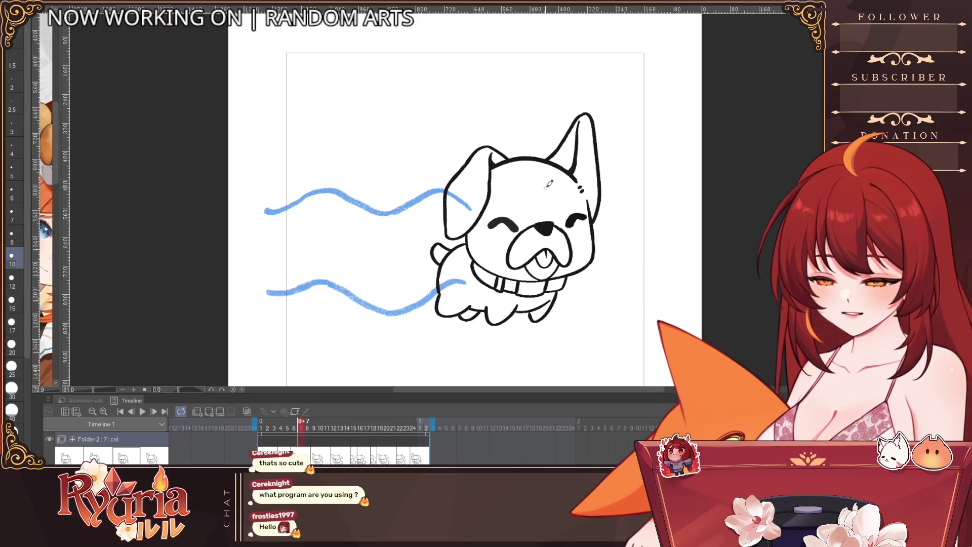
{"action": "key", "text": "bracketleft"}
{"action": "key", "text": "bracketleft"}
{"action": "key", "text": "bracketright"}
{"action": "left_click_drag", "start_coordinate": [516, 224], "coordinate": [494, 220]}
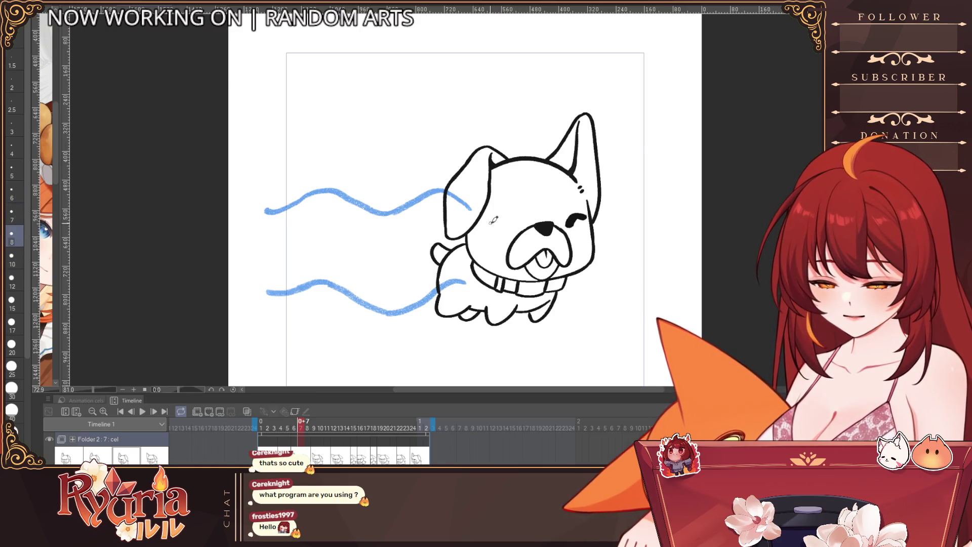
{"action": "scroll", "coordinate": [583, 142], "scroll_direction": "up", "scroll_amount": 1}
{"action": "key", "text": "ctrl+z"}
{"action": "key", "text": "bracketright"}
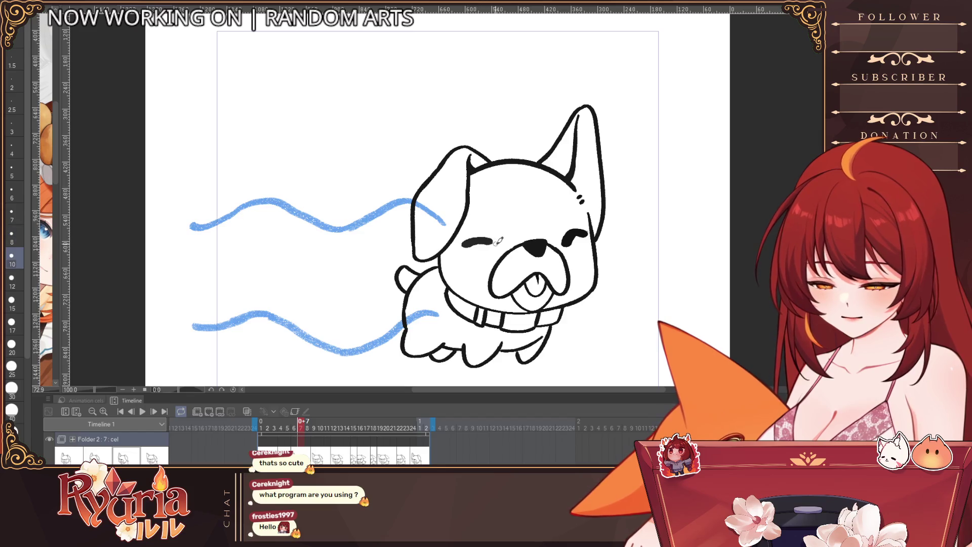